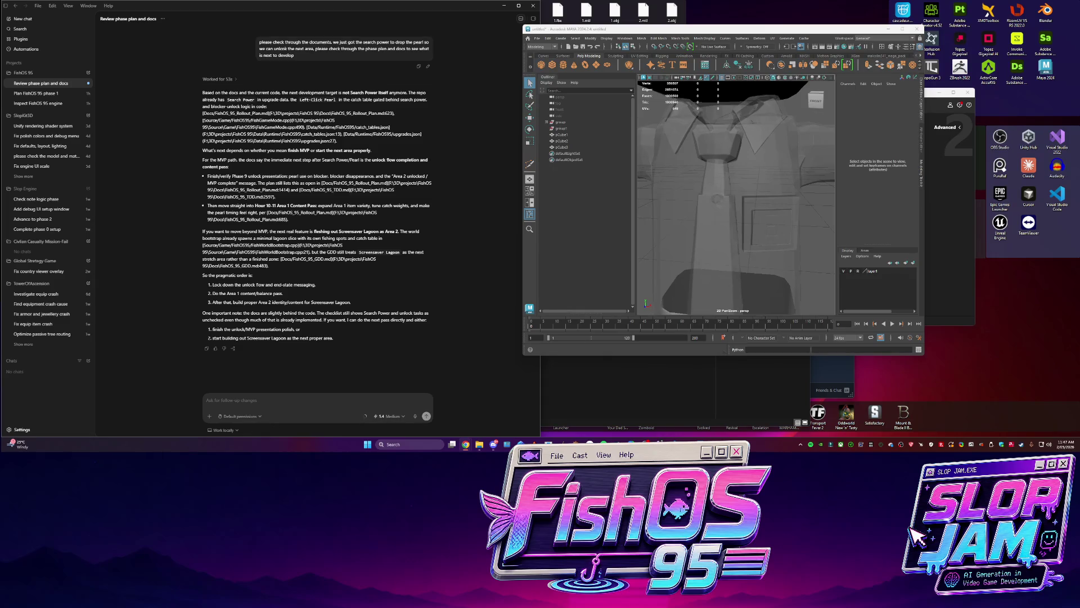
Select the pants and the outliner range from group1 to pCube3, and delete them
{"action": "scroll", "coordinate": [723, 246], "scroll_direction": "down", "scroll_amount": 5}
{"action": "scroll", "coordinate": [722, 246], "scroll_direction": "up", "scroll_amount": 3}
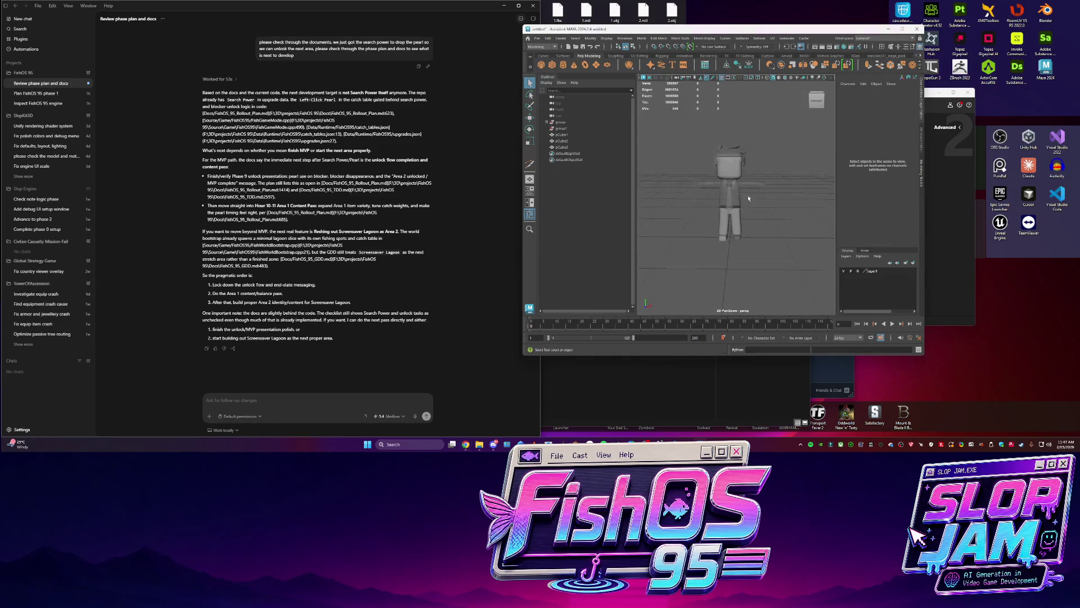
{"action": "left_click", "coordinate": [722, 245]}
{"action": "left_click", "coordinate": [566, 141]}
{"action": "left_click", "coordinate": [565, 122]}
{"action": "left_click", "coordinate": [565, 128]}
{"action": "left_click", "coordinate": [571, 148], "text": "shift"}
{"action": "key", "text": "Delete"}
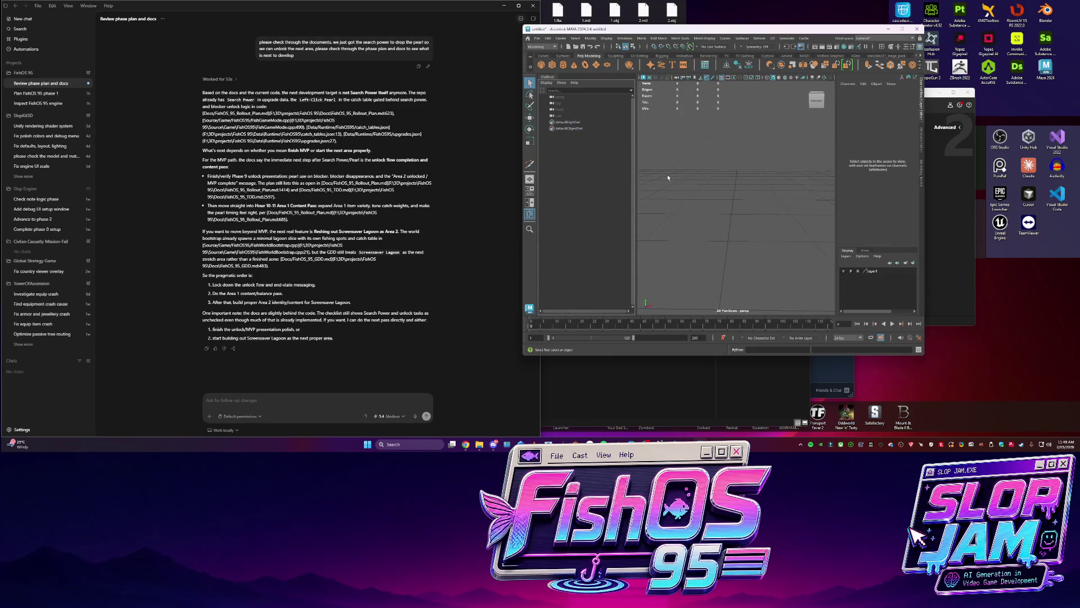
Remove the leftover pCube1 and pCube3 entries from the outliner
{"action": "left_click", "coordinate": [566, 128]}
{"action": "key", "text": "Delete"}
{"action": "scroll", "coordinate": [763, 188], "scroll_direction": "down", "scroll_amount": 5}
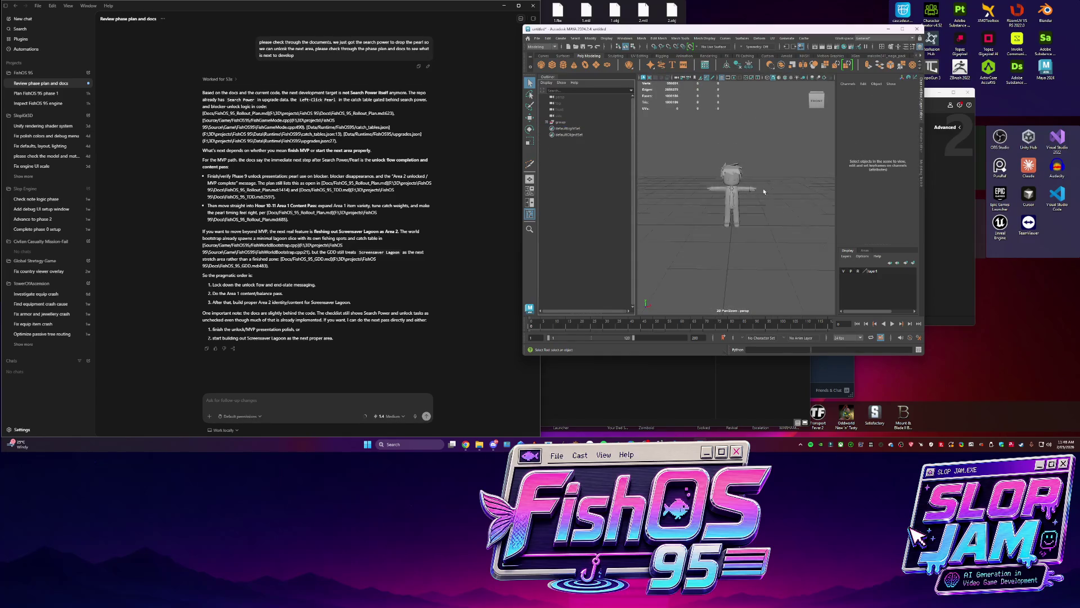
{"action": "left_click", "coordinate": [226, 331]}
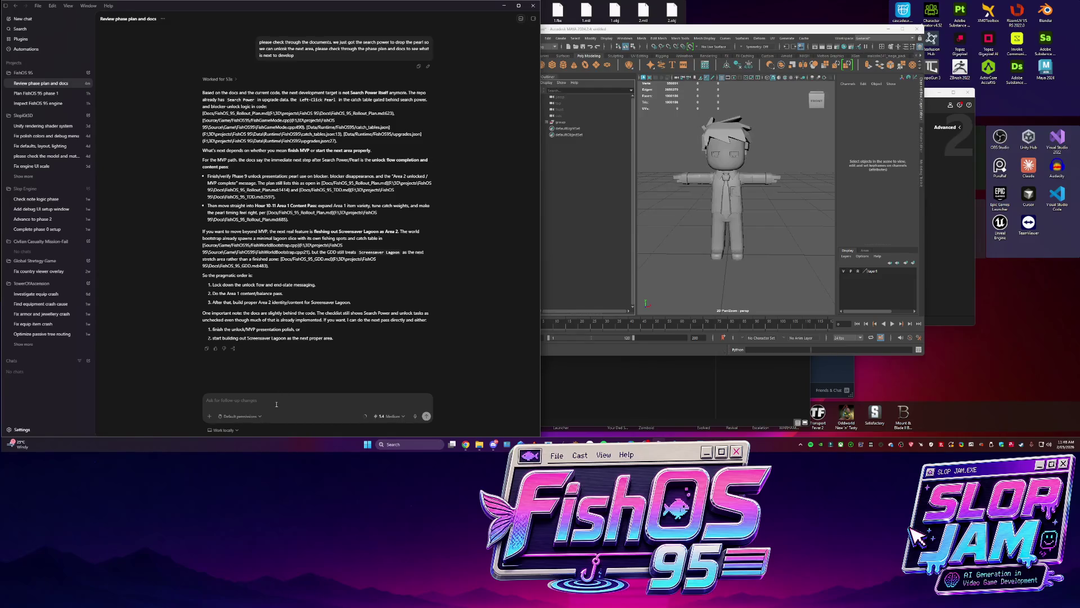
Draft a message asking to expand fishing: cast out into the water toward a marker shadow, with power timing
{"action": "type", "text": "yep cool so we are only few hours in so we are infront. I think we need to"}
{"action": "key", "text": "BackSpace"}
{"action": "type", "text": "nd the fishing process itself. w"}
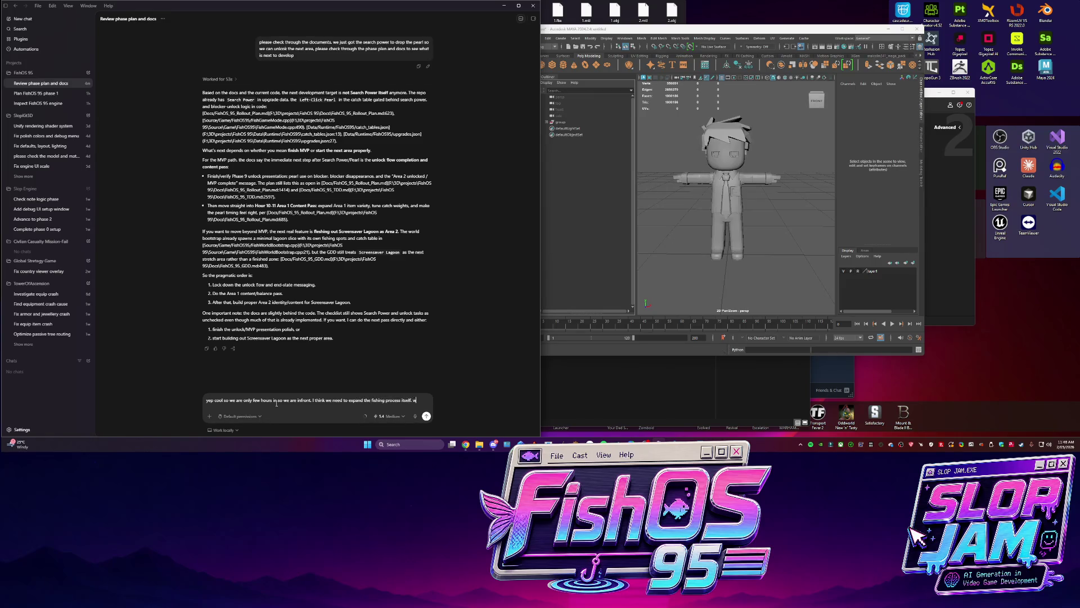
{"action": "type", "text": "hat I want is for the player to "}
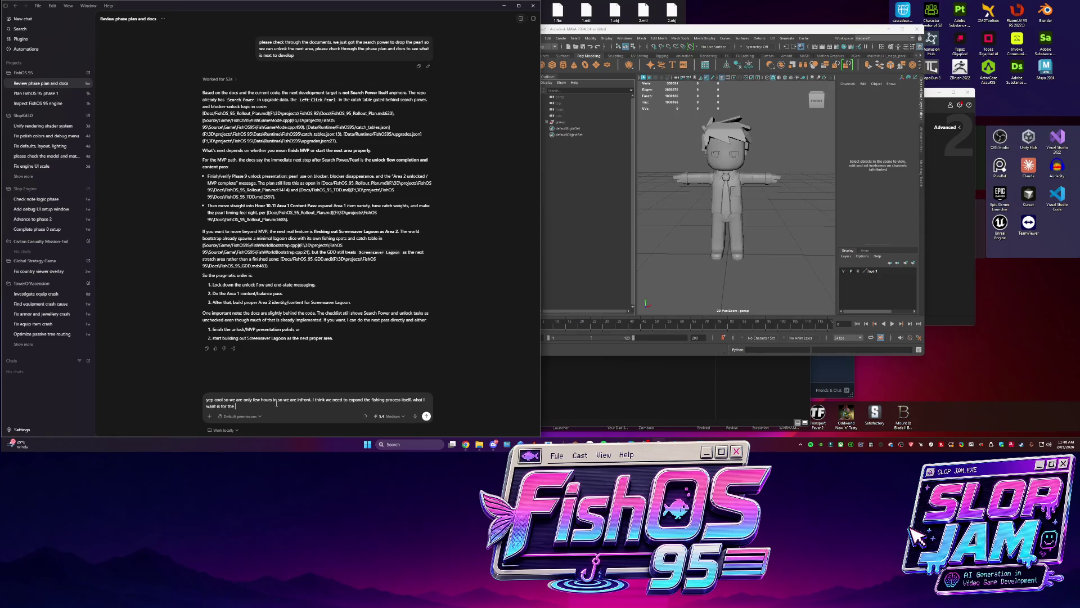
{"action": "type", "text": "cast OUT"}
{"action": "type", "text": " into the water. by distan"}
{"action": "type", "text": "ce and accurac"}
{"action": "type", "text": "y power timing game"}
{"action": "type", "text": ". and then leave"}
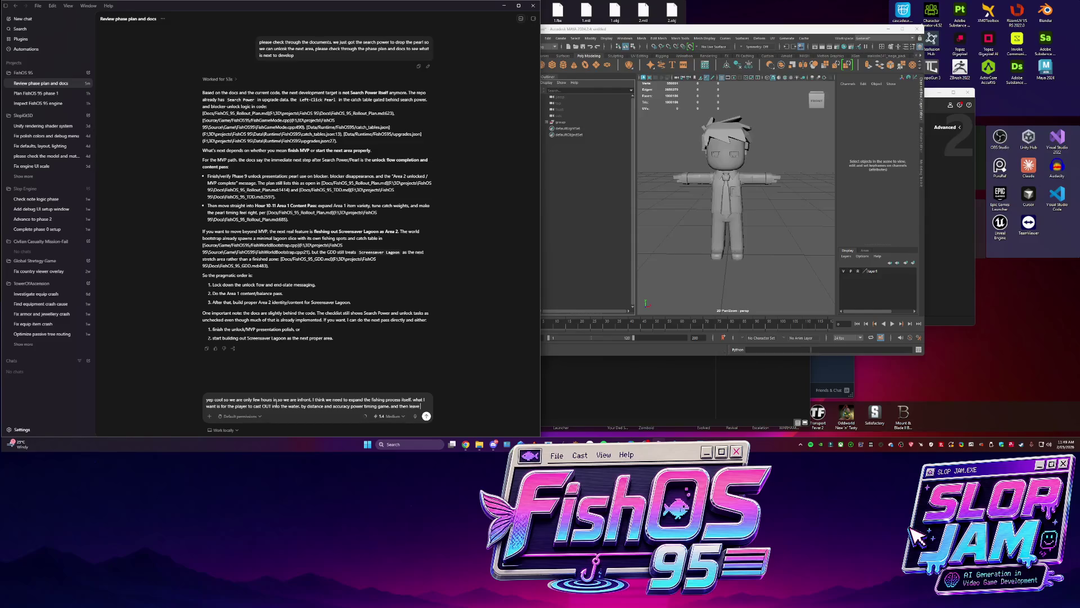
{"action": "type", "text": " it in the water"}
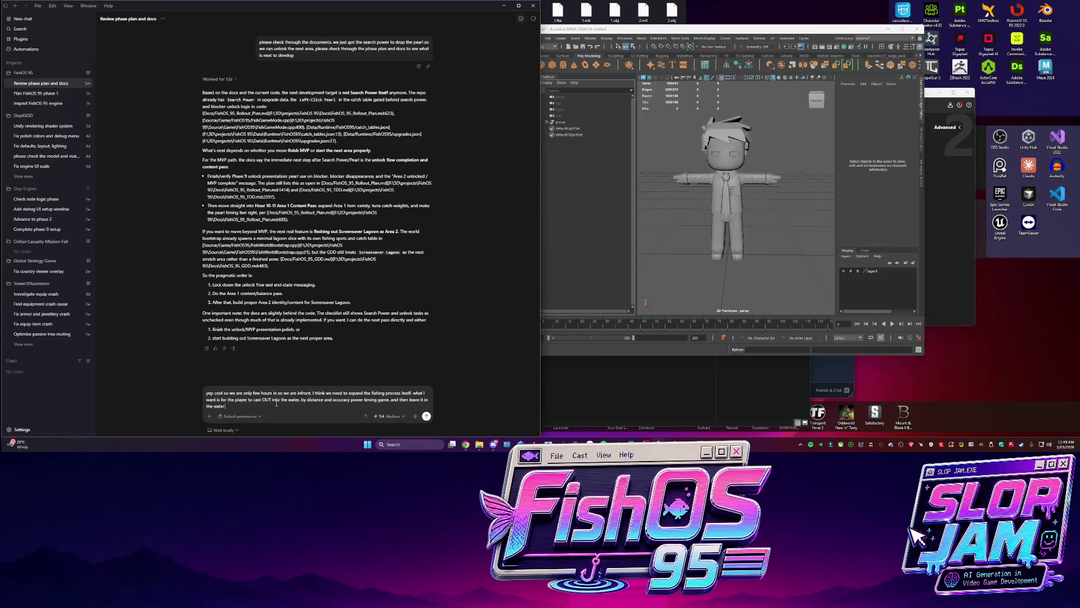
{"action": "type", "text": "r a "}
{"action": "type", "text": "marker"}
{"action": "type", "text": " shadow they are "}
{"action": "type", "text": "aiming for, and then if in "}
{"action": "type", "text": "range it will bite activ"}
{"action": "type", "text": "ating the quick p"}
{"action": "type", "text": "ull to in"}
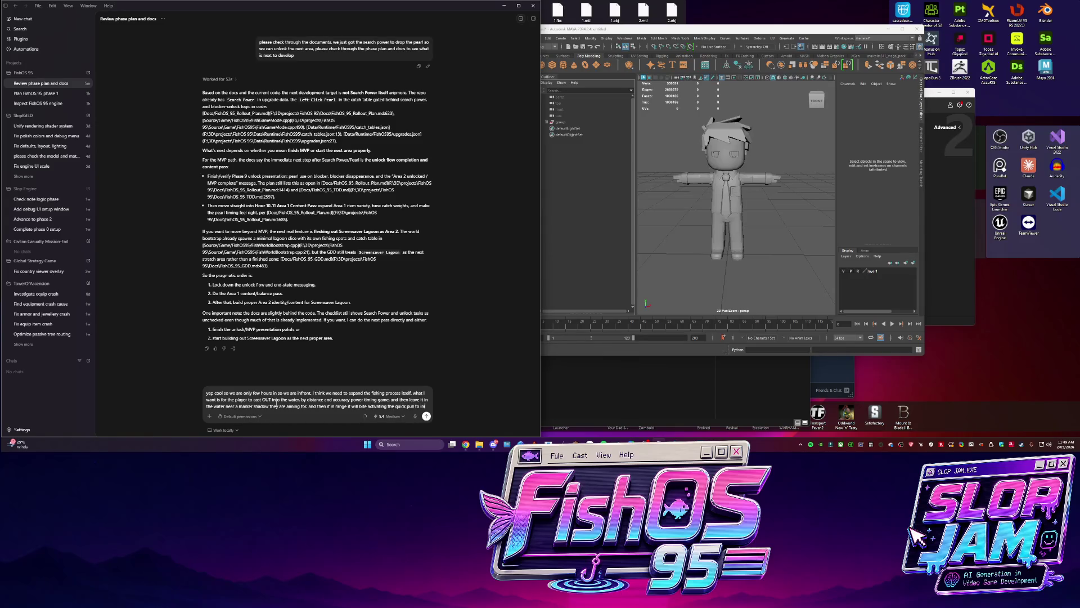
{"action": "type", "text": "itiate catch. then we"}
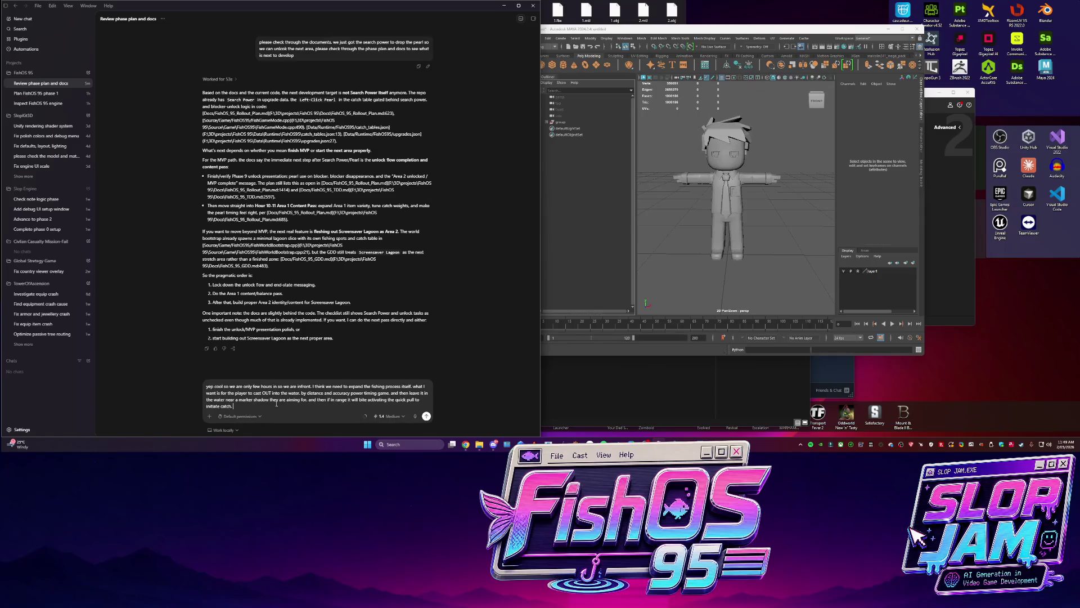
{"action": "type", "text": " do the hold down e to ree"}
{"action": "type", "text": "l in and"}
{"action": "type", "text": " move it left and"}
{"action": "type", "text": " right, so lef"}
{"action": "type", "text": "t and right is"}
{"action": "type", "text": " moving it s"}
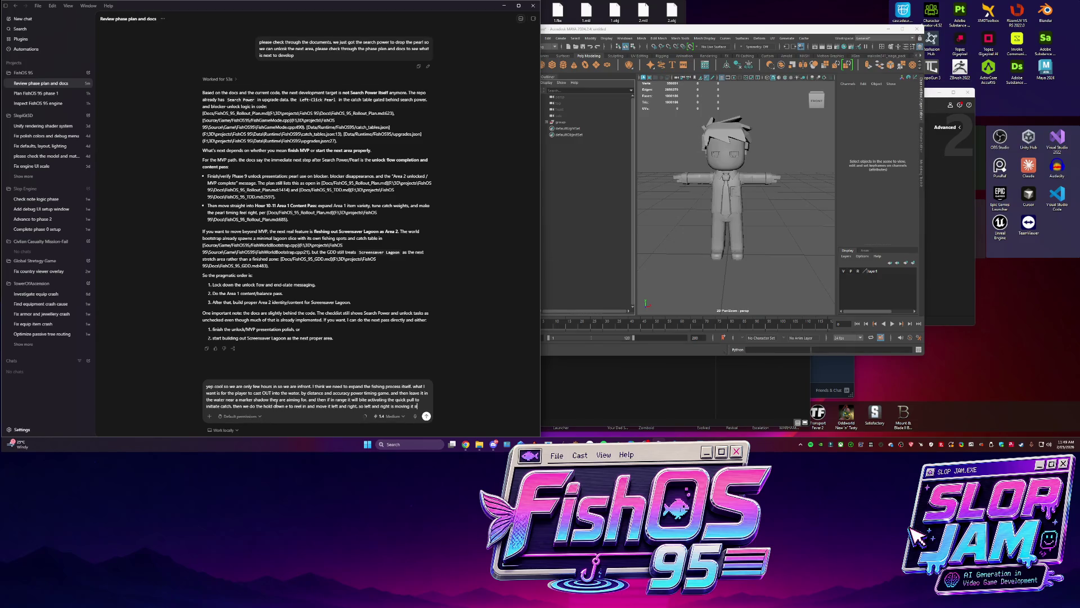
{"action": "type", "text": "ide to side based"}
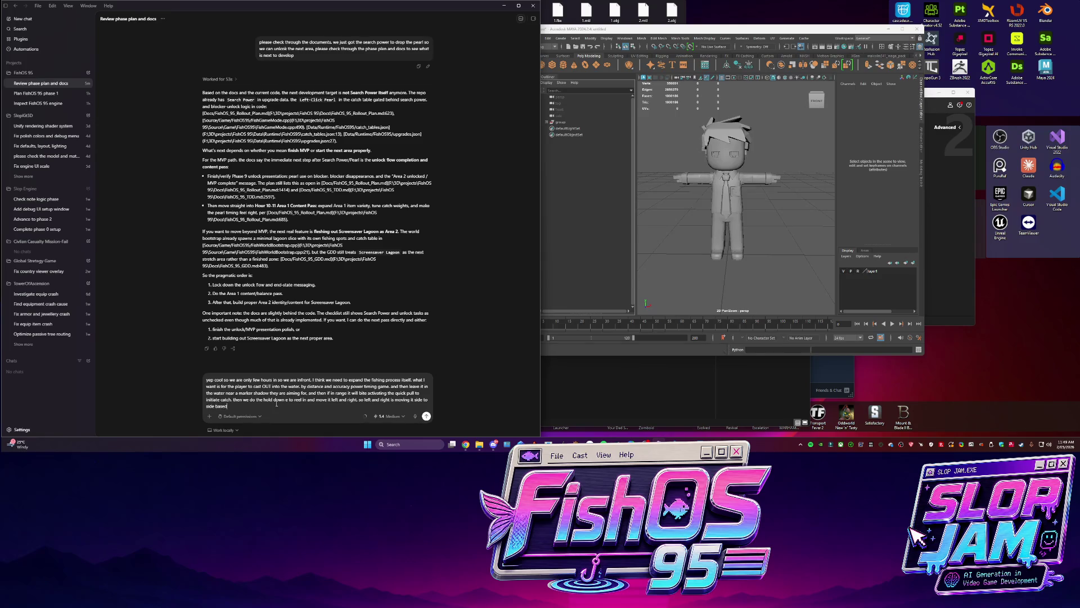
{"action": "type", "text": " off the direction and the E "}
{"action": "type", "text": "part"}
{"action": "type", "text": " is pulling it in "}
{"action": "type", "text": ". can yuo"}
{"action": "type", "text": " we please chan"}
{"action": "type", "text": "ge the layout of th"}
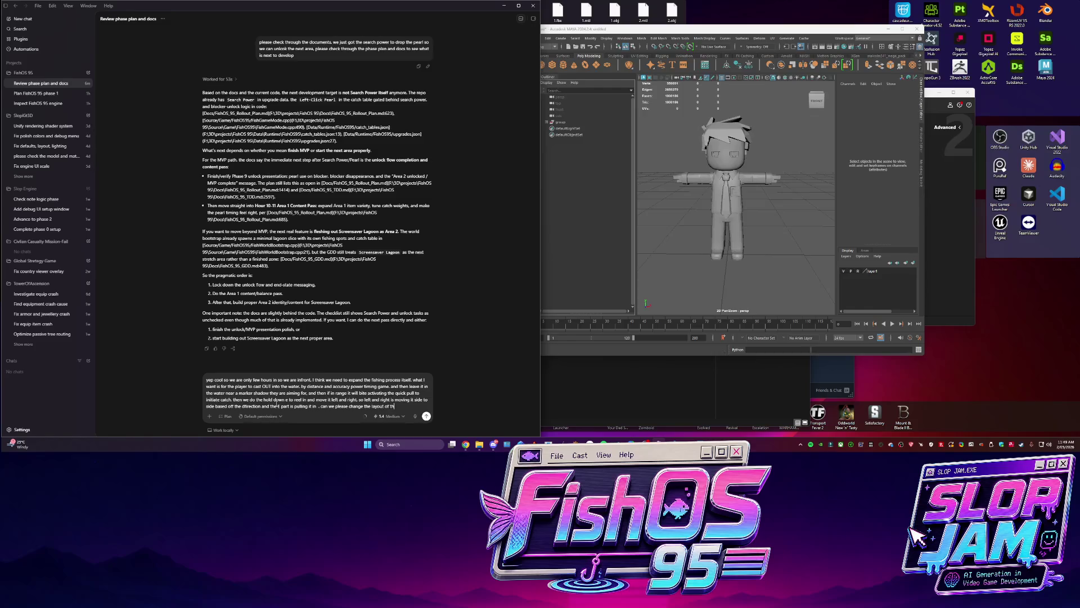
{"action": "type", "text": "e map so we c"}
{"action": "type", "text": " into water."}
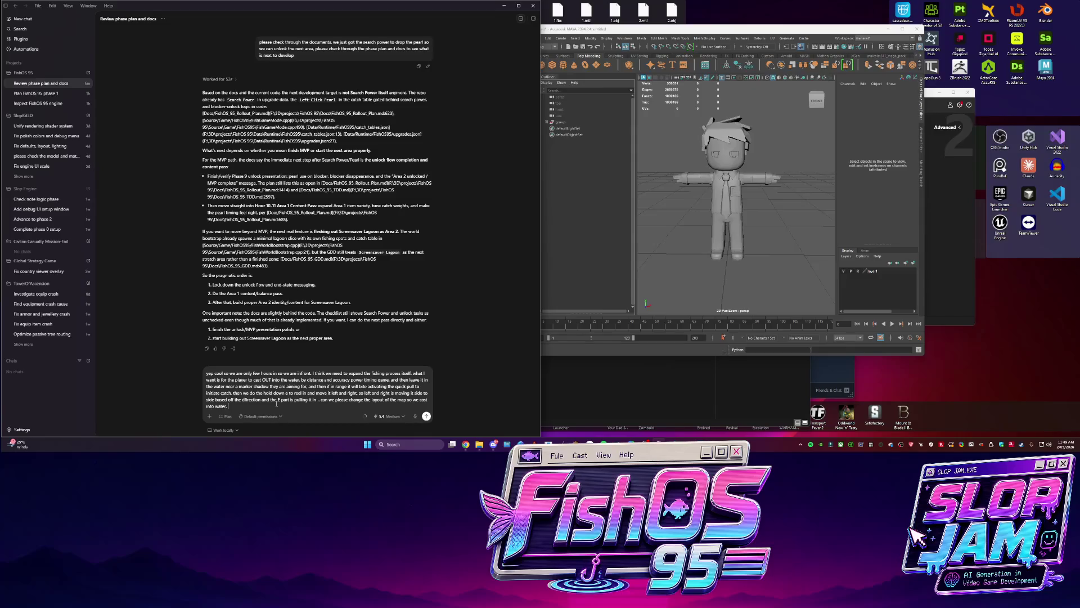
{"action": "type", "text": " based off the shadows (c"}
{"action": "type", "text": "urrently just the dots"}
{"action": "type", "text": " we walk up t"}
Finish the request with a lure-following camera and reeling in with E, then send it
{"action": "key", "text": "BackSpace"}
{"action": "type", "text": "o and push e)"}
{"action": "type", "text": " and then they"}
{"action": "type", "text": " attract to the rod"}
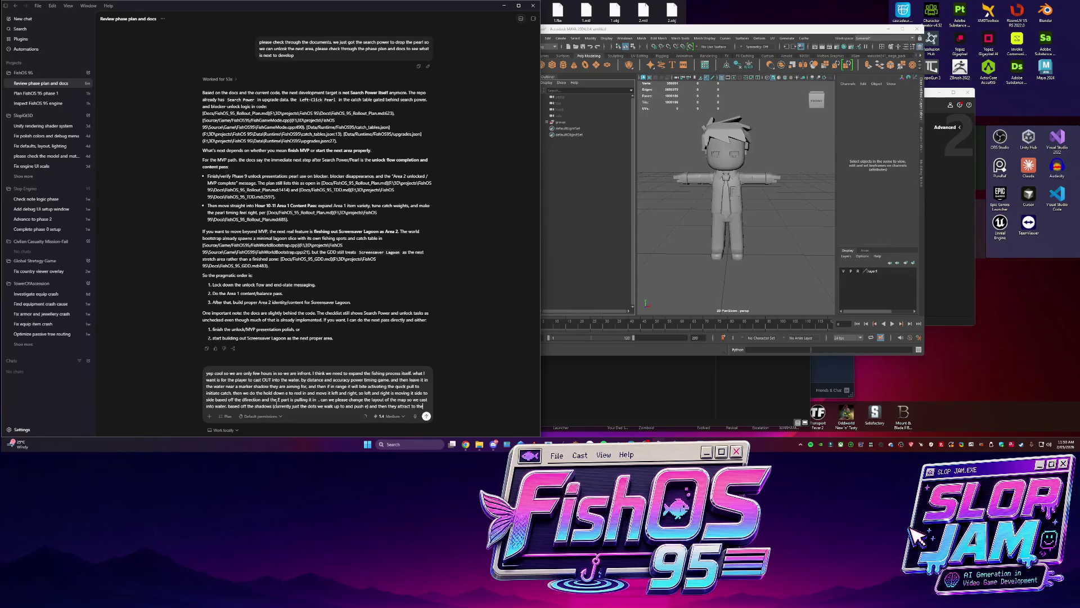
{"action": "key", "text": "BackSpace"}
{"action": "key", "text": "BackSpace"}
{"action": "type", "text": "od in water "}
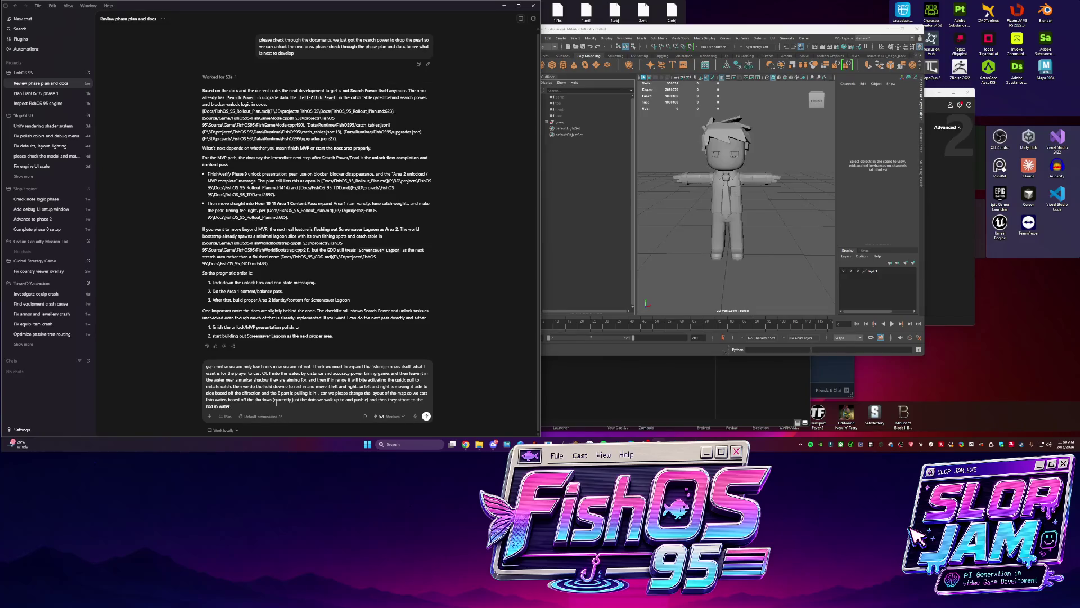
{"action": "type", "text": "location? make sure "}
{"action": "type", "text": "the camer"}
{"action": "key", "text": "BackSpace"}
{"action": "key", "text": "BackSpace"}
{"action": "type", "text": "follows the lure. "}
{"action": "type", "text": "ad"}
{"action": "type", "text": "player can r"}
{"action": "type", "text": "eel in "}
{"action": "type", "text": "also u"}
{"action": "type", "text": "sing E without"}
{"action": "type", "text": " anything biting"}
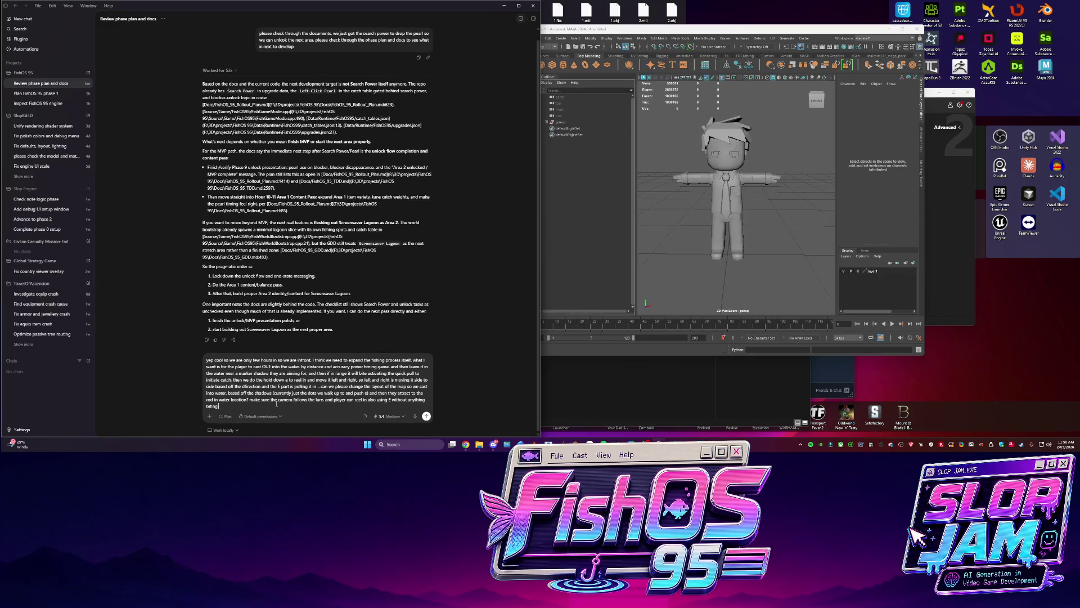
{"action": "type", "text": " so if ntohing is there t"}
{"action": "type", "text": "hen just reel "}
{"action": "type", "text": "n and try some"}
{"action": "type", "text": " ele"}
{"action": "type", "text": "e else etc."}
{"action": "key", "text": "Return"}
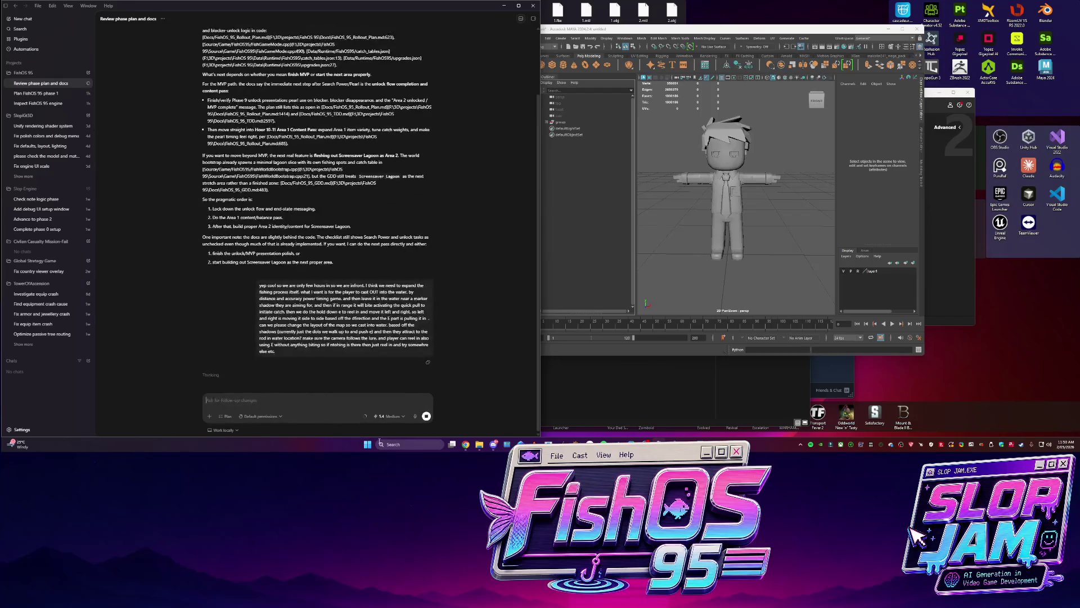
Stop the agent's run, keeping the Medium reasoning level
{"action": "left_click", "coordinate": [427, 416]}
{"action": "left_click", "coordinate": [387, 416]}
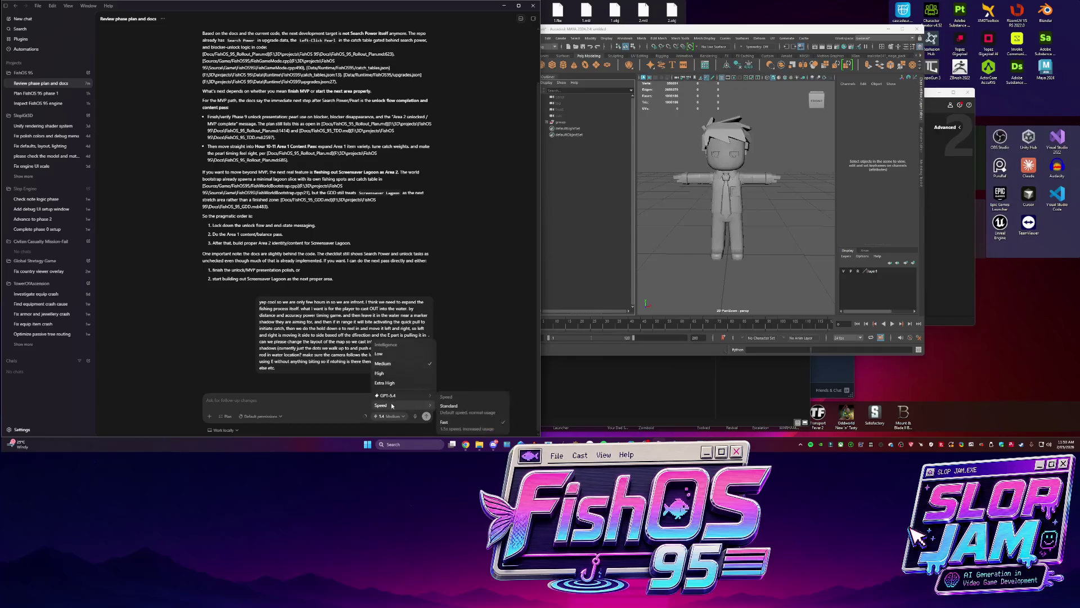
{"action": "left_click", "coordinate": [393, 416]}
{"action": "left_click", "coordinate": [398, 417]}
{"action": "left_click", "coordinate": [424, 423]}
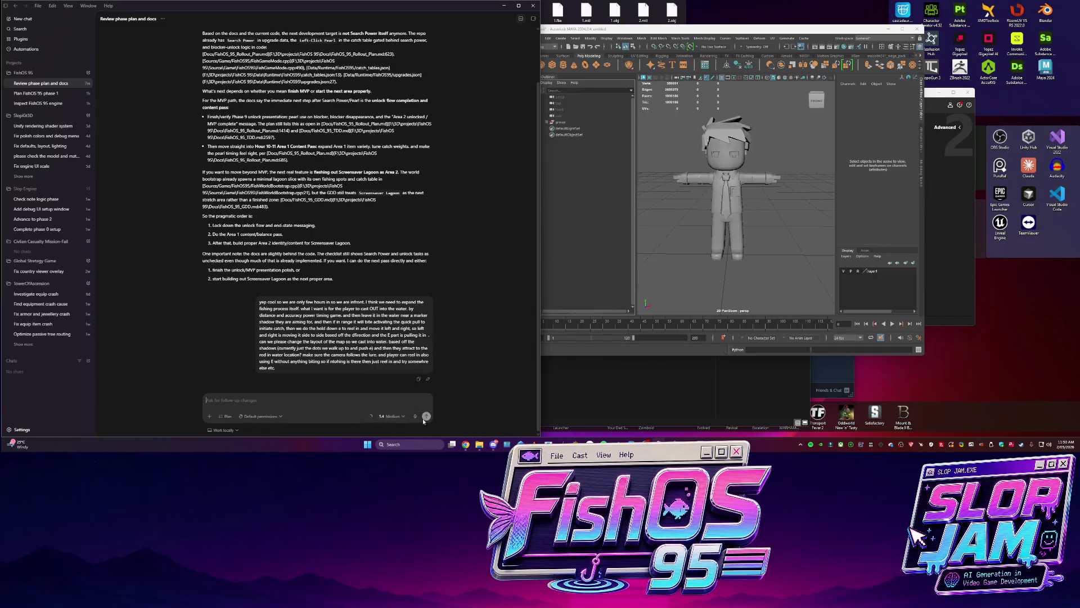
Copy the sent message back into the input, switch permissions to Full access and resend
{"action": "left_click_drag", "start_coordinate": [282, 373], "coordinate": [259, 300]}
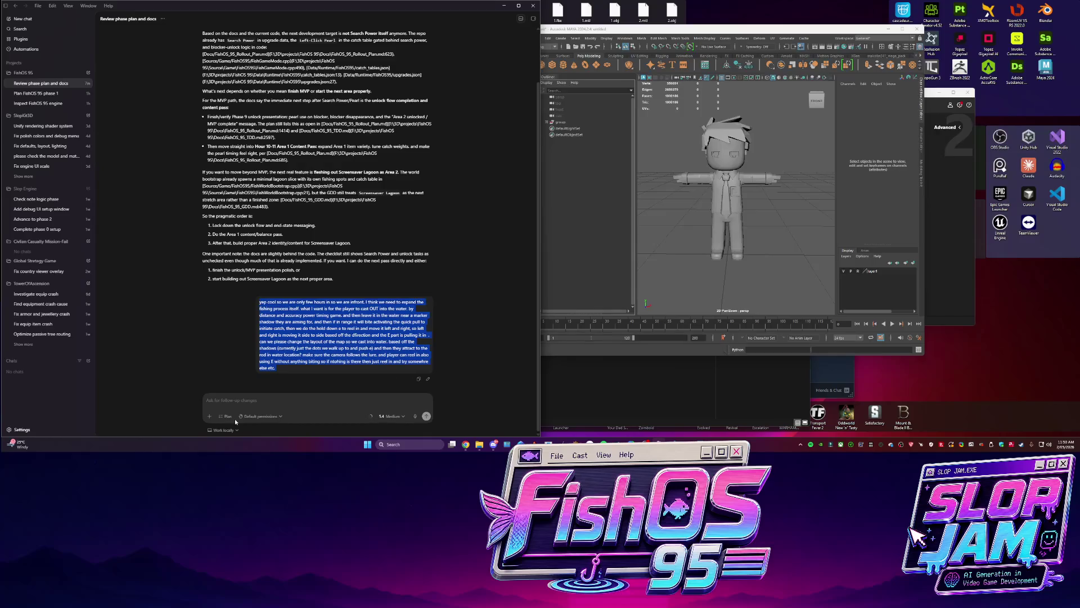
{"action": "key", "text": "ctrl+c"}
{"action": "left_click", "coordinate": [239, 400]}
{"action": "key", "text": "ctrl+v"}
{"action": "left_click", "coordinate": [260, 416]}
{"action": "left_click", "coordinate": [325, 406]}
{"action": "left_click", "coordinate": [320, 242]}
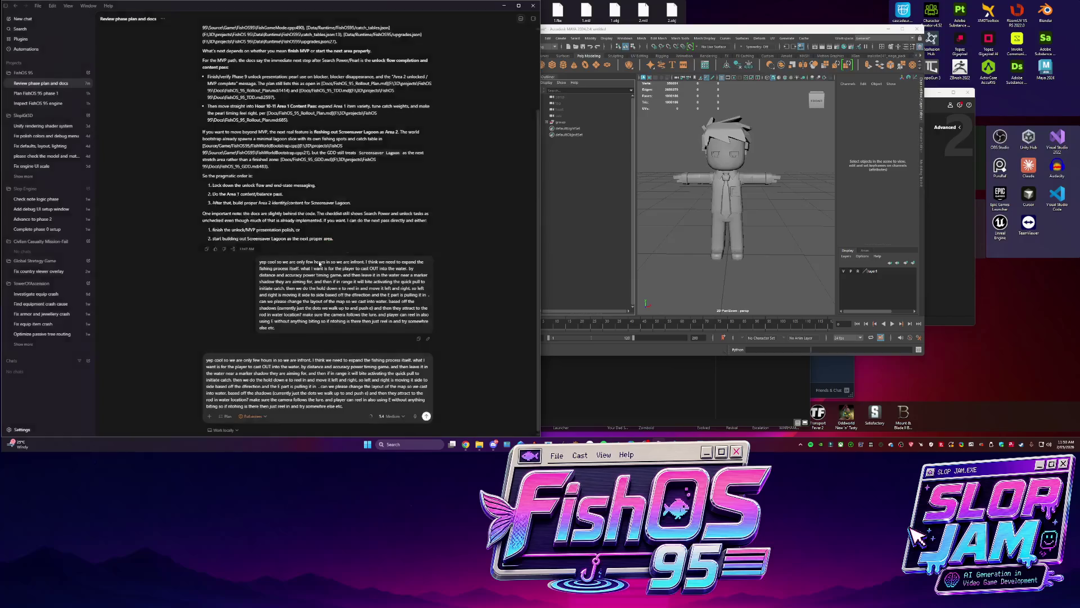
{"action": "left_click", "coordinate": [427, 416]}
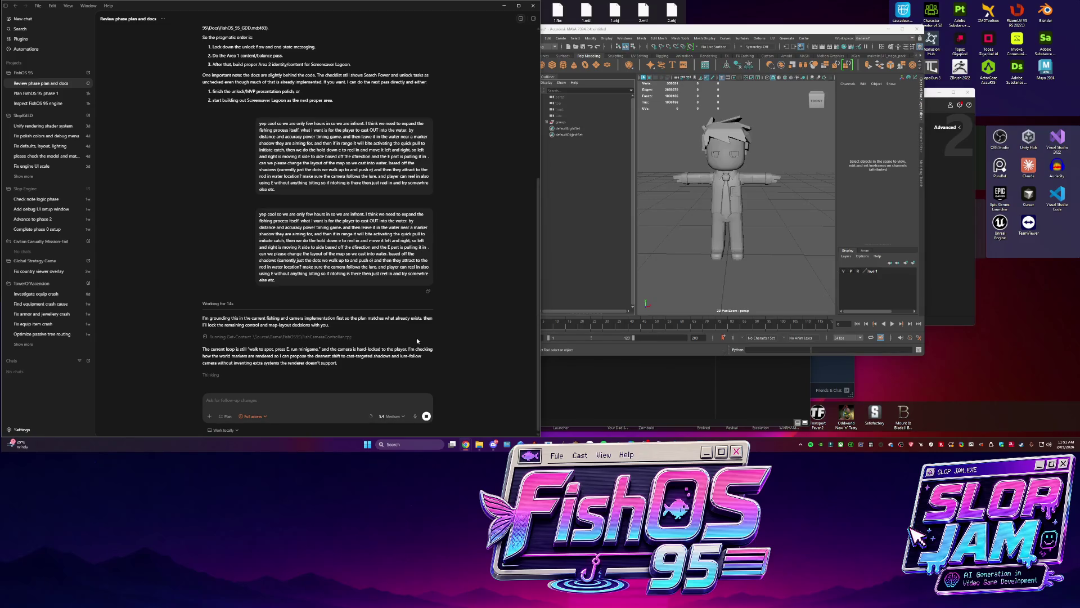
Check the remaining rate limits, then bring Maya forward maximised
{"action": "left_click", "coordinate": [223, 430]}
{"action": "left_click", "coordinate": [159, 302]}
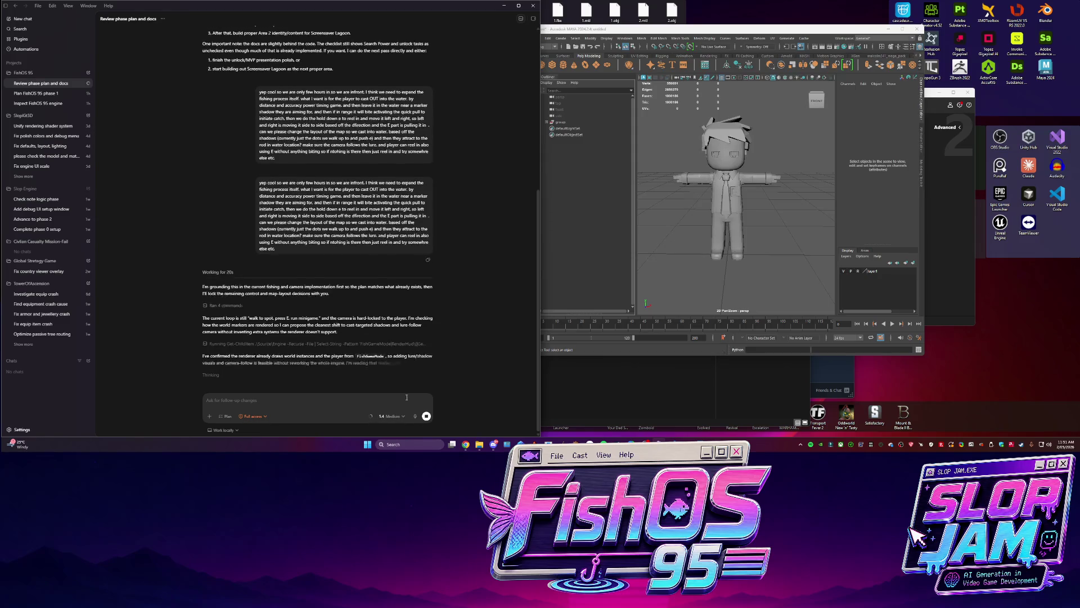
{"action": "left_click", "coordinate": [761, 287]}
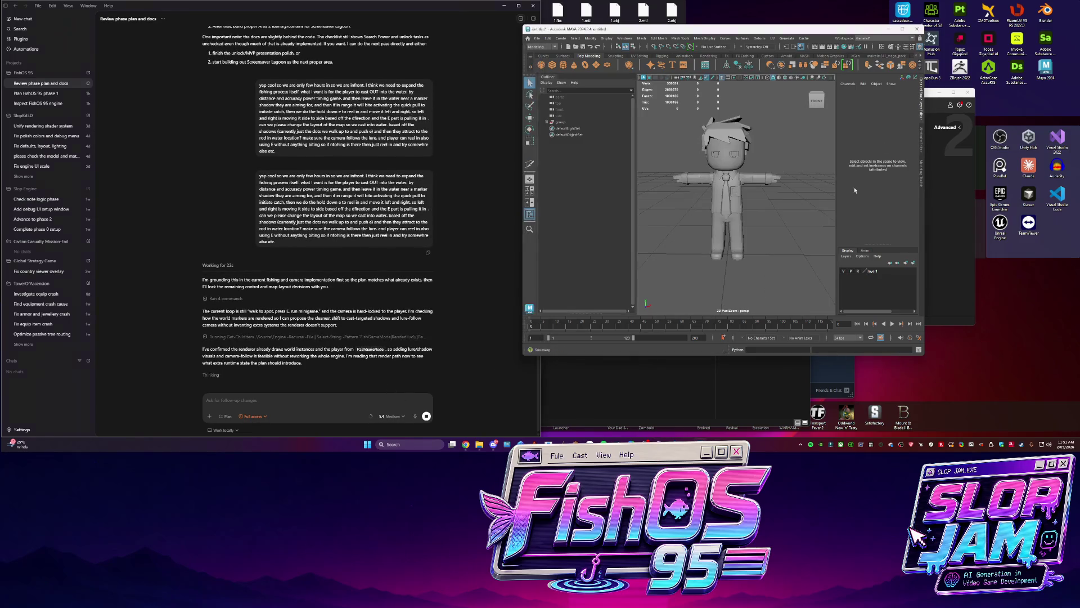
{"action": "key", "text": "super+Up"}
Open the Debug Explorer window and go to the Downloads folder
{"action": "mouse_move", "coordinate": [479, 443]}
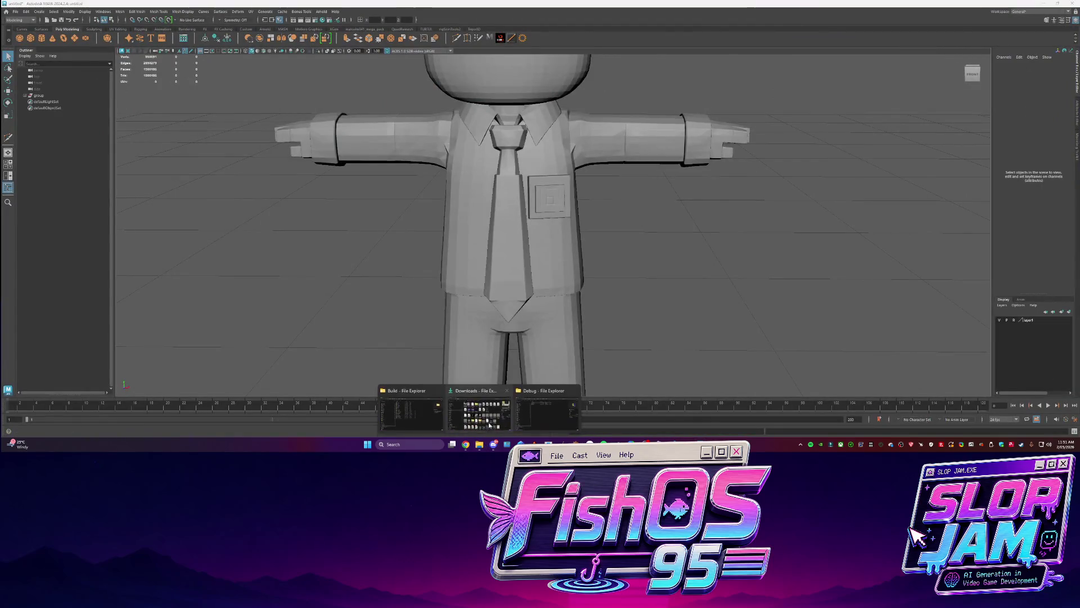
{"action": "left_click", "coordinate": [405, 414]}
{"action": "left_click", "coordinate": [240, 224]}
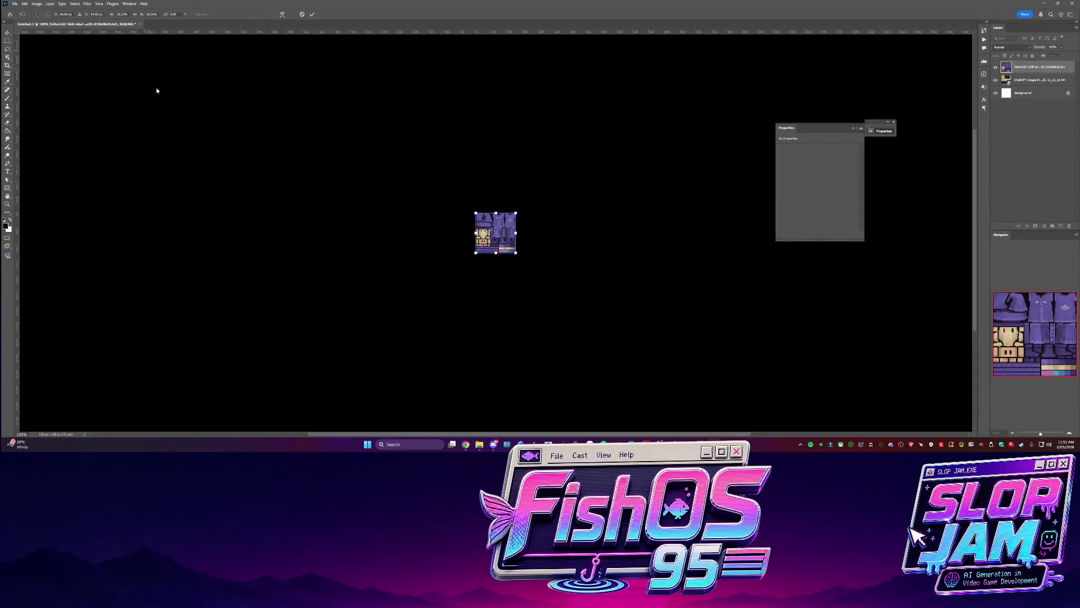
Export the texture atlas as an image, reusing the player atlas name ending in 01
{"action": "left_click", "coordinate": [15, 4]}
{"action": "mouse_move", "coordinate": [56, 113]}
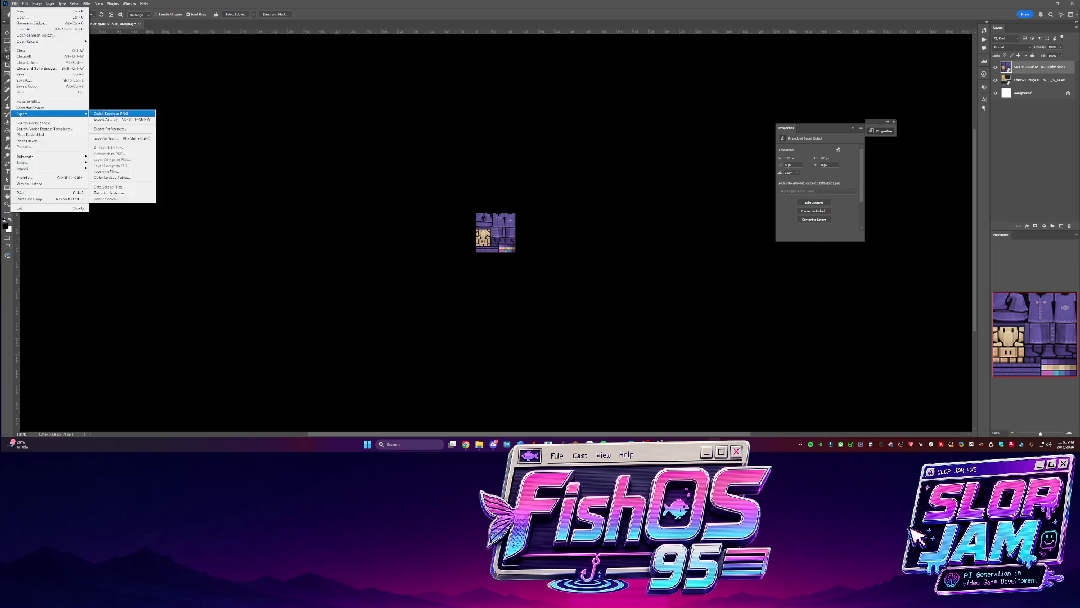
{"action": "left_click", "coordinate": [114, 117]}
{"action": "left_click", "coordinate": [344, 175]}
{"action": "left_click", "coordinate": [283, 356]}
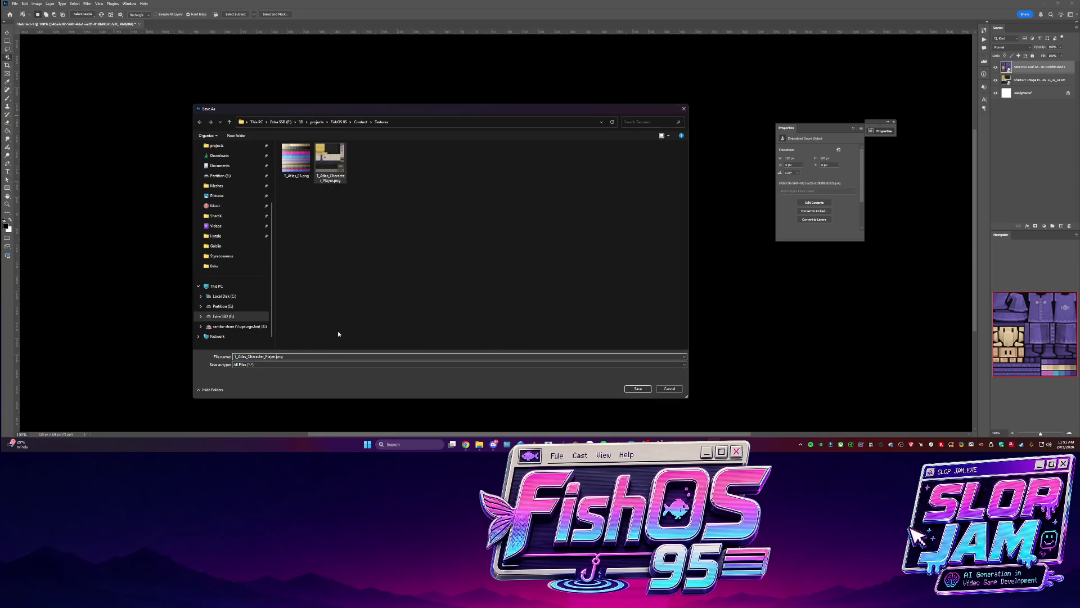
{"action": "key", "text": "BackSpace"}
{"action": "key", "text": "BackSpace"}
{"action": "key", "text": "BackSpace"}
{"action": "type", "text": "01"}
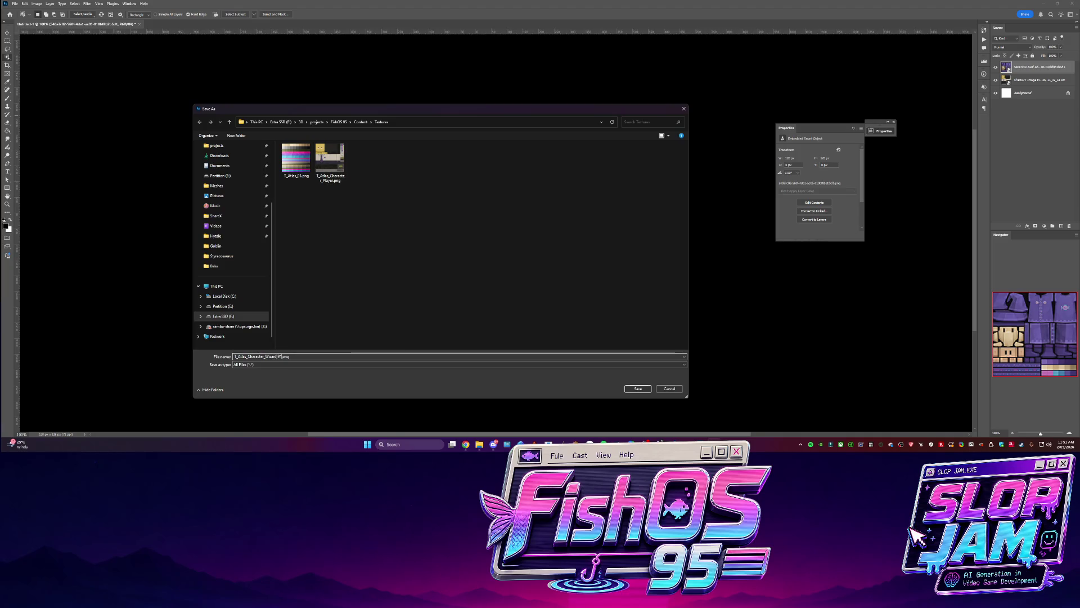
{"action": "key", "text": "Return"}
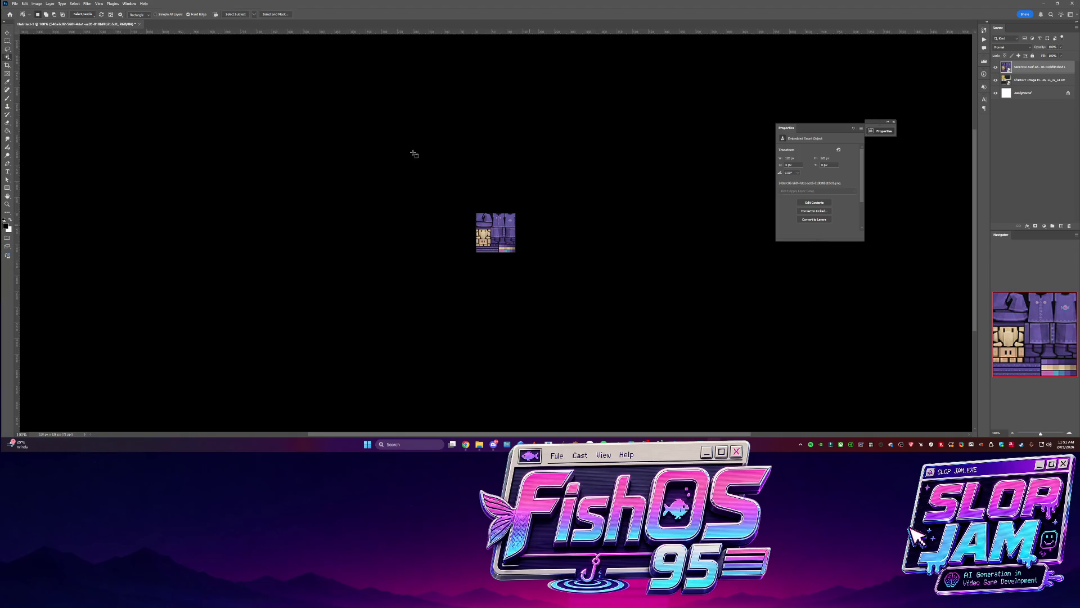
Quick-export the atlas as PNG over the existing Wizard texture, then minimize Photoshop
{"action": "left_click", "coordinate": [15, 3]}
{"action": "mouse_move", "coordinate": [45, 113]}
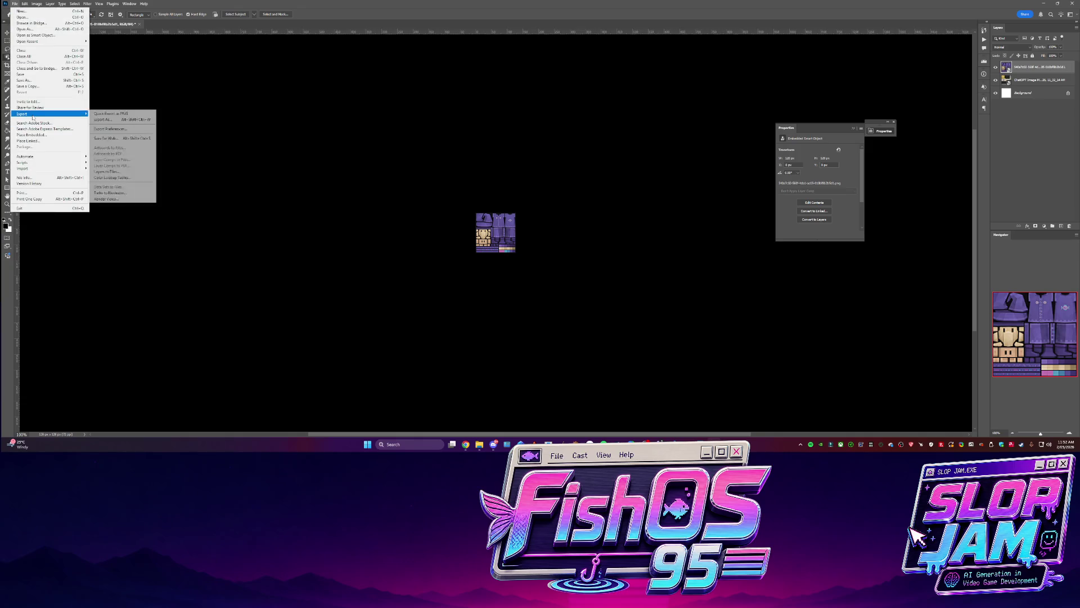
{"action": "left_click", "coordinate": [115, 113]}
{"action": "double_click", "coordinate": [364, 162]}
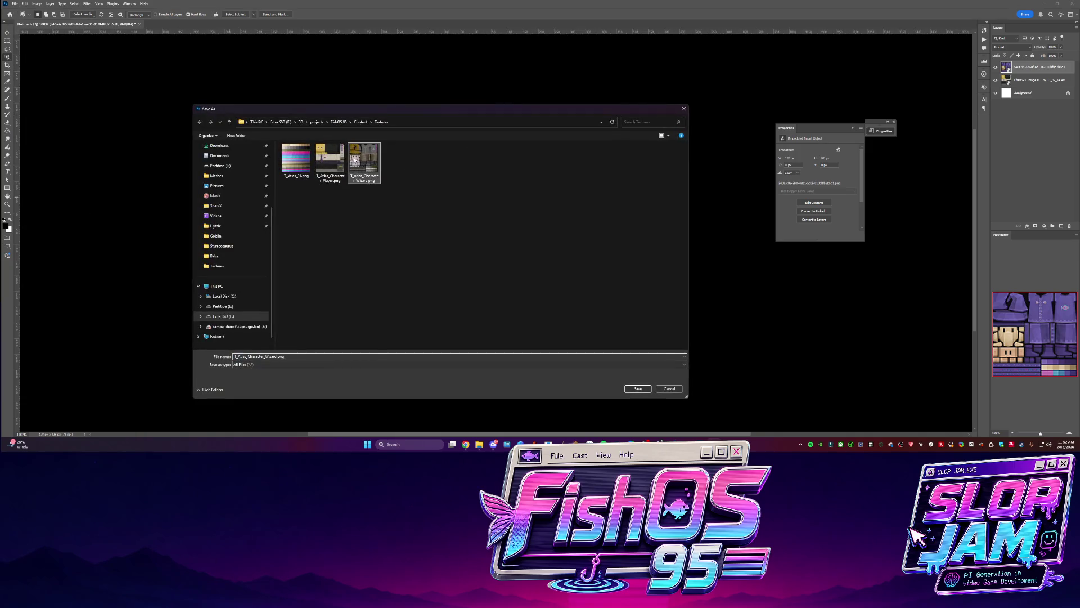
{"action": "left_click", "coordinate": [558, 223]}
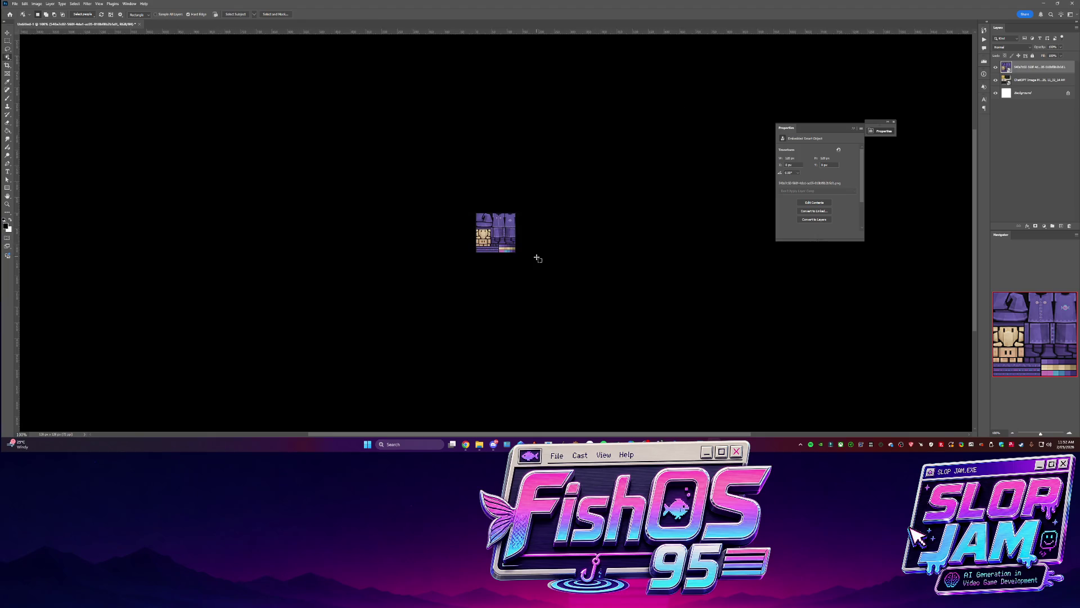
{"action": "left_click", "coordinate": [1046, 4]}
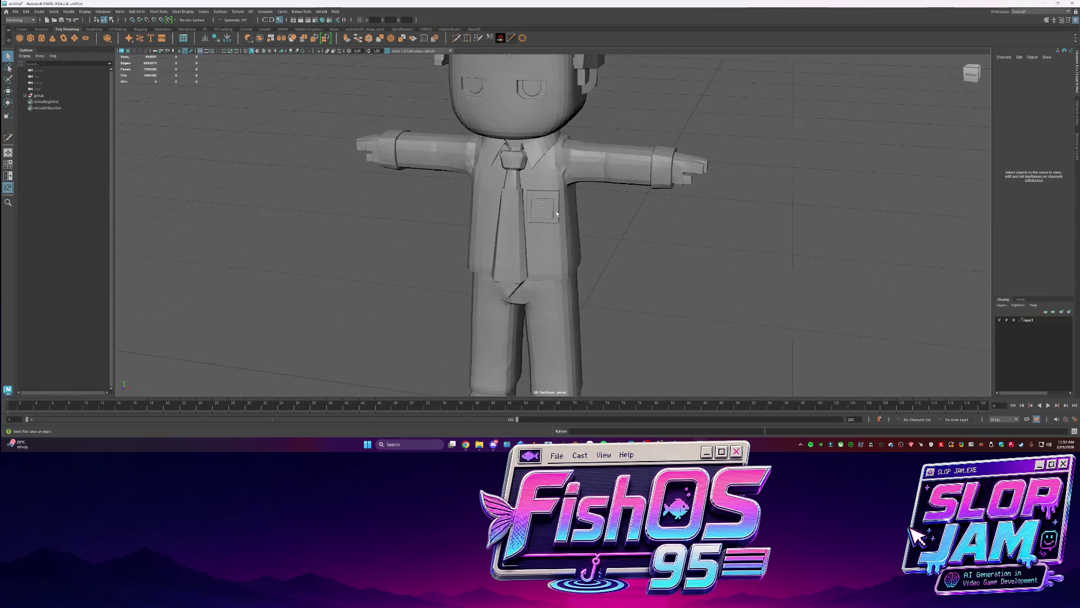
Extract voxel-wizard-3d-model.fbx from its zip into Downloads and drop it into the Maya viewport
{"action": "scroll", "coordinate": [557, 212], "scroll_direction": "down", "scroll_amount": 5}
{"action": "mouse_move", "coordinate": [480, 443]}
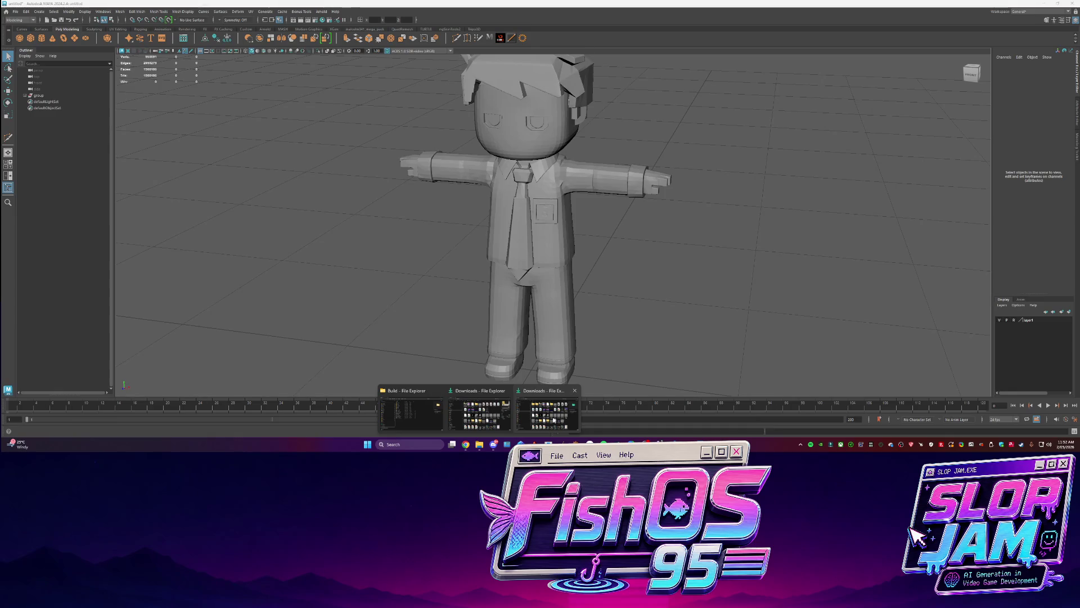
{"action": "left_click", "coordinate": [554, 419]}
{"action": "double_click", "coordinate": [412, 175]}
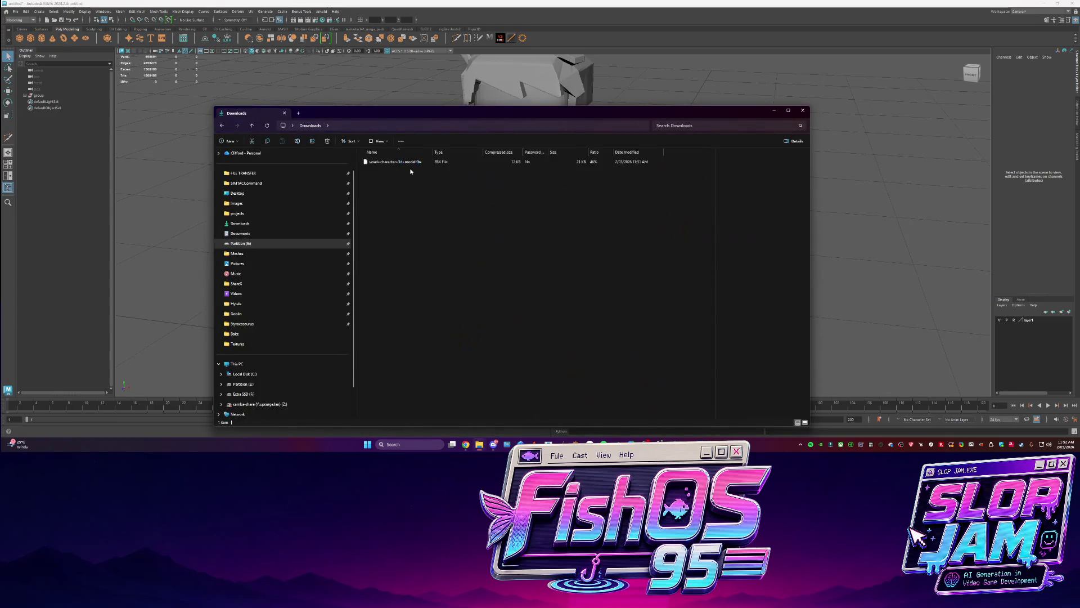
{"action": "mouse_move", "coordinate": [381, 227]}
{"action": "left_mouse_down"}
{"action": "mouse_move", "coordinate": [360, 164]}
{"action": "mouse_move", "coordinate": [230, 262]}
{"action": "mouse_move", "coordinate": [241, 227]}
{"action": "mouse_move", "coordinate": [242, 252]}
{"action": "left_mouse_up"}
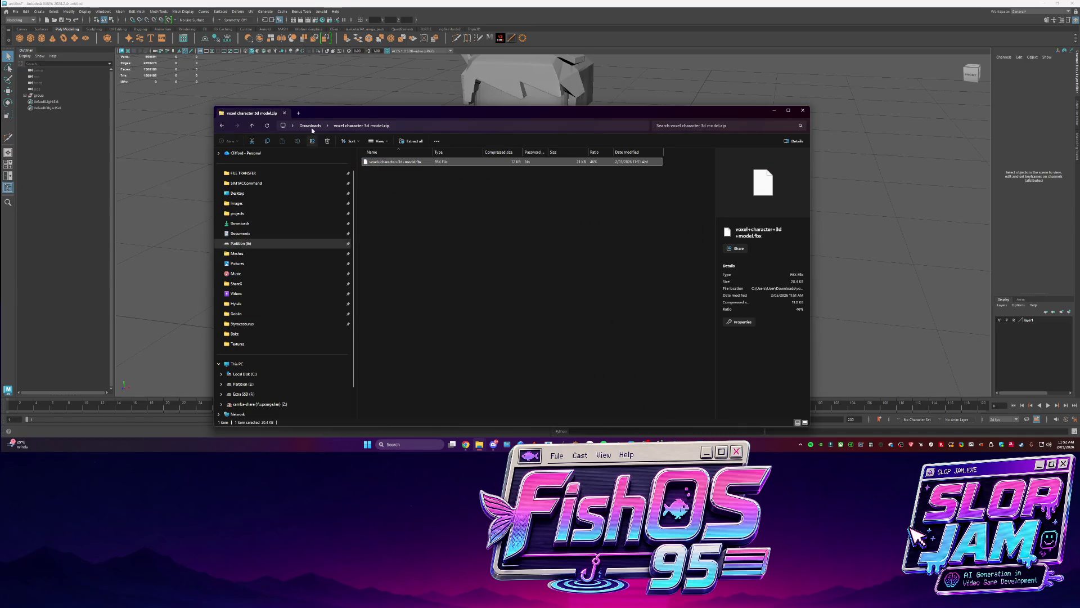
{"action": "left_click", "coordinate": [222, 125]}
{"action": "double_click", "coordinate": [388, 162]}
{"action": "mouse_move", "coordinate": [388, 162]}
{"action": "left_mouse_down"}
{"action": "mouse_move", "coordinate": [256, 236]}
{"action": "mouse_move", "coordinate": [251, 227]}
{"action": "left_mouse_up"}
{"action": "left_click", "coordinate": [251, 226]}
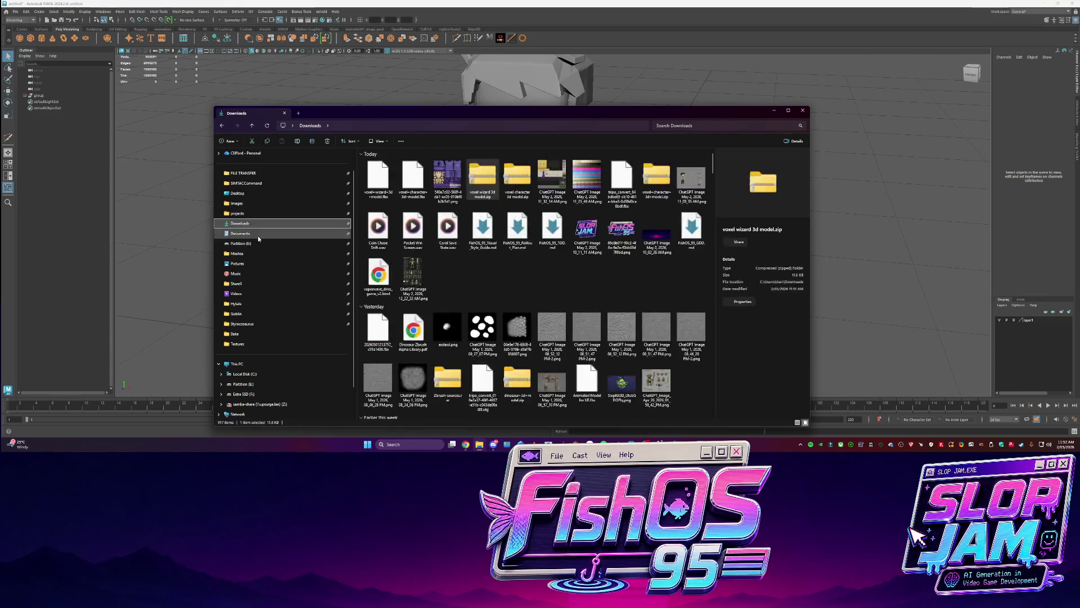
{"action": "mouse_move", "coordinate": [378, 177]}
{"action": "left_mouse_down"}
{"action": "mouse_move", "coordinate": [149, 175]}
{"action": "mouse_move", "coordinate": [412, 180]}
{"action": "mouse_move", "coordinate": [147, 178]}
{"action": "left_mouse_up"}
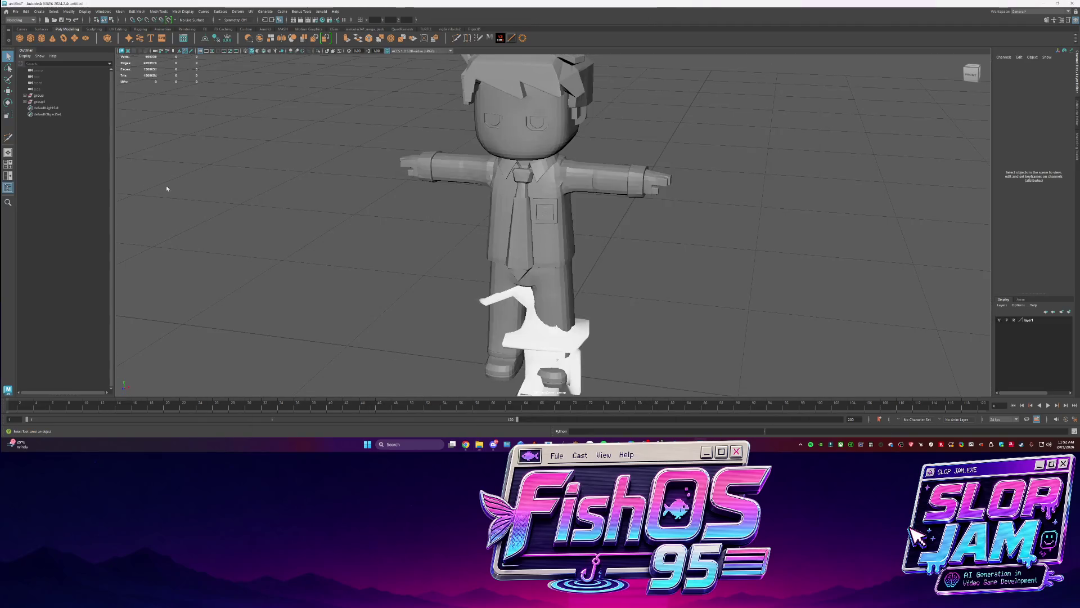
Scale the imported wizard up to character size, raise it and rotate it to -90 degrees
{"action": "left_click", "coordinate": [541, 324]}
{"action": "key", "text": "r"}
{"action": "left_click_drag", "start_coordinate": [543, 359], "coordinate": [574, 353]}
{"action": "key", "text": "w"}
{"action": "left_click_drag", "start_coordinate": [535, 315], "coordinate": [504, 189]}
{"action": "key", "text": "e"}
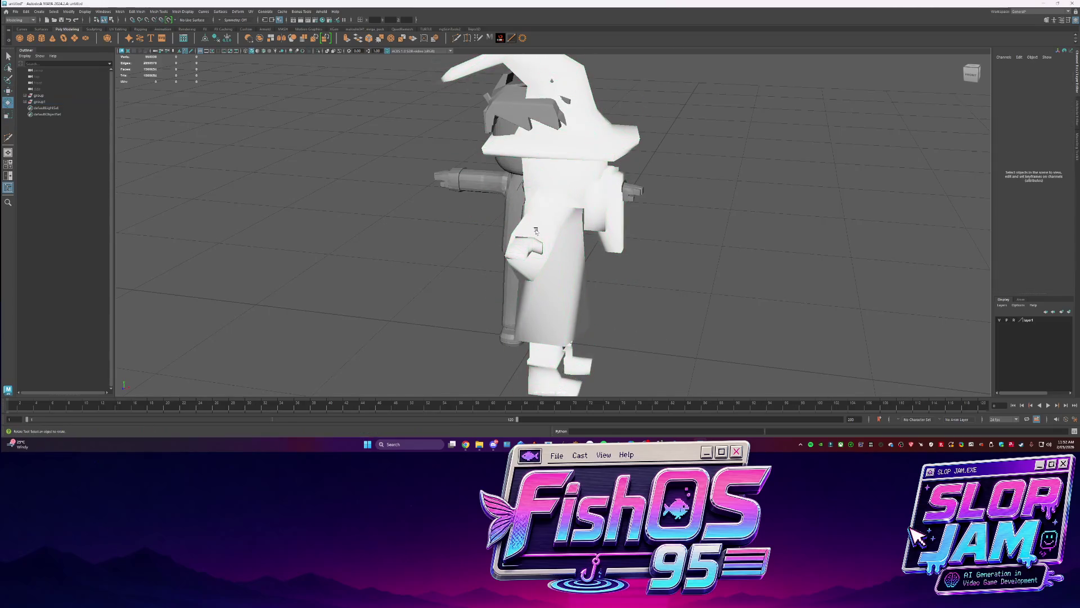
{"action": "mouse_move", "coordinate": [544, 222]}
{"action": "left_mouse_down"}
{"action": "mouse_move", "coordinate": [503, 227]}
{"action": "mouse_move", "coordinate": [542, 219]}
{"action": "left_mouse_up"}
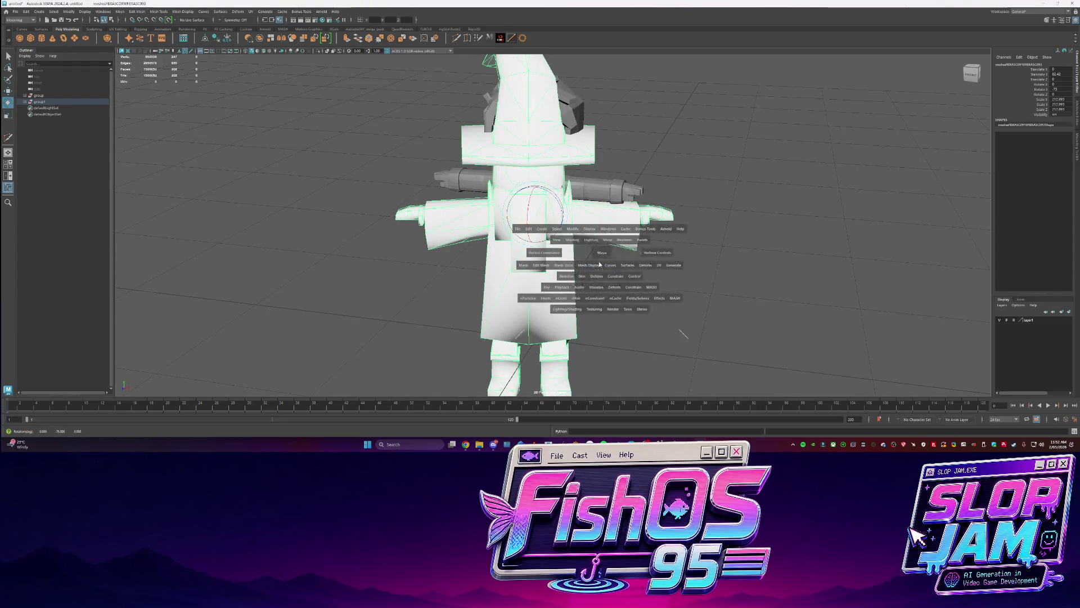
{"action": "scroll", "coordinate": [537, 242], "scroll_direction": "up", "scroll_amount": 5}
{"action": "left_click_drag", "start_coordinate": [562, 226], "coordinate": [554, 225]}
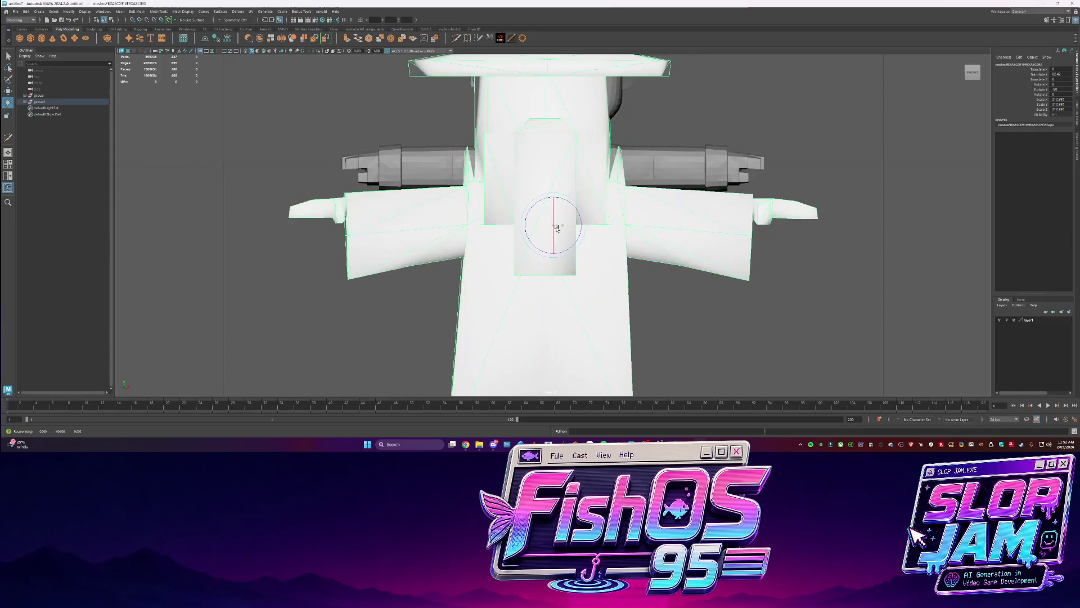
{"action": "key", "text": "w"}
{"action": "scroll", "coordinate": [586, 245], "scroll_direction": "down", "scroll_amount": 6}
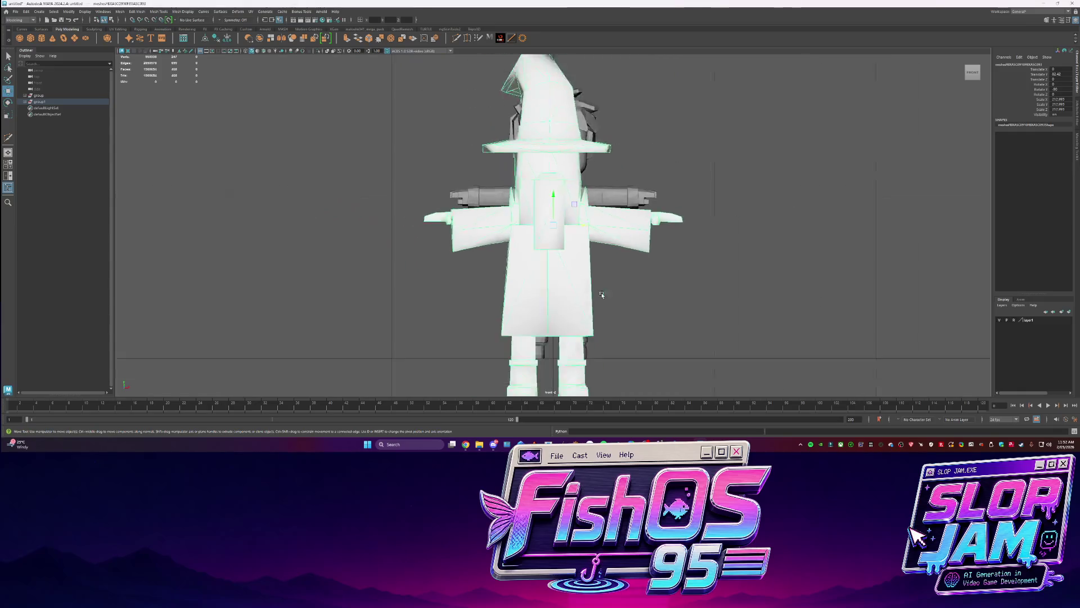
{"action": "left_click_drag", "start_coordinate": [543, 274], "coordinate": [544, 272]}
Center the wizard's pivot, shift it sideways to align, shrink it slightly and lower it
{"action": "left_click", "coordinate": [205, 38]}
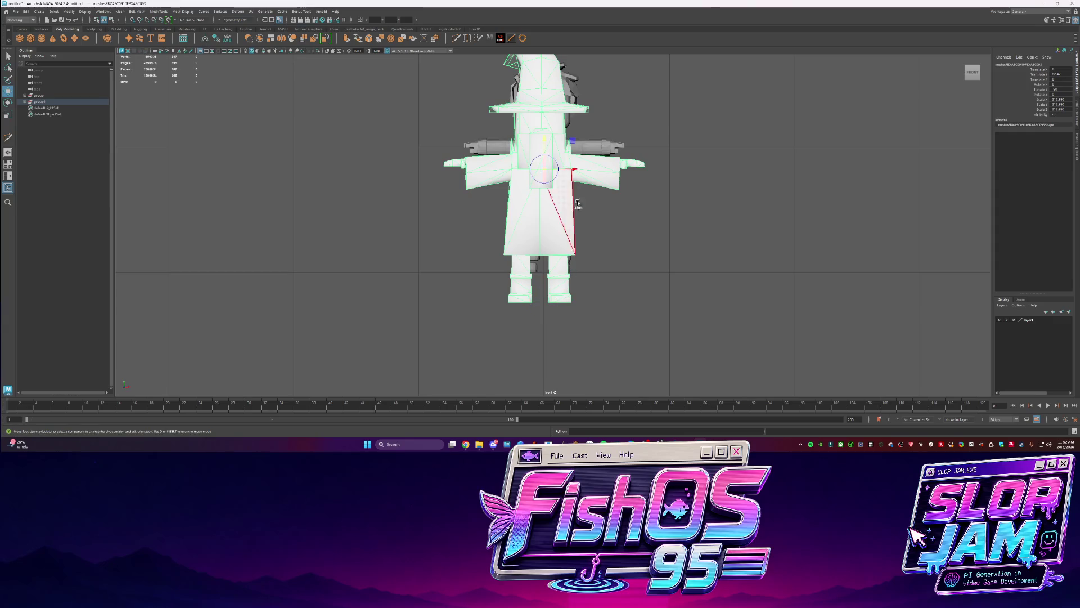
{"action": "mouse_move", "coordinate": [574, 170]}
{"action": "left_mouse_down"}
{"action": "mouse_move", "coordinate": [582, 175]}
{"action": "mouse_move", "coordinate": [551, 193]}
{"action": "mouse_move", "coordinate": [547, 281]}
{"action": "mouse_move", "coordinate": [561, 304]}
{"action": "mouse_move", "coordinate": [474, 290]}
{"action": "mouse_move", "coordinate": [539, 282]}
{"action": "mouse_move", "coordinate": [543, 295]}
{"action": "left_mouse_up"}
{"action": "key", "text": "r"}
{"action": "key", "text": "w"}
{"action": "scroll", "coordinate": [542, 287], "scroll_direction": "up", "scroll_amount": 3}
{"action": "left_click_drag", "start_coordinate": [627, 265], "coordinate": [563, 199], "text": "alt"}
Delete the old dark character mesh overlapping the wizard
{"action": "left_click", "coordinate": [645, 208]}
{"action": "left_click", "coordinate": [568, 169]}
{"action": "key", "text": "Delete"}
Center the wizard's pivot and freeze its transformations, undoing an edge-softening attempt
{"action": "left_click", "coordinate": [475, 156]}
{"action": "left_click", "coordinate": [205, 38]}
{"action": "left_click", "coordinate": [217, 41]}
{"action": "right_click_drag", "start_coordinate": [540, 208], "coordinate": [587, 228], "text": "shift"}
{"action": "key", "text": "ctrl+z"}
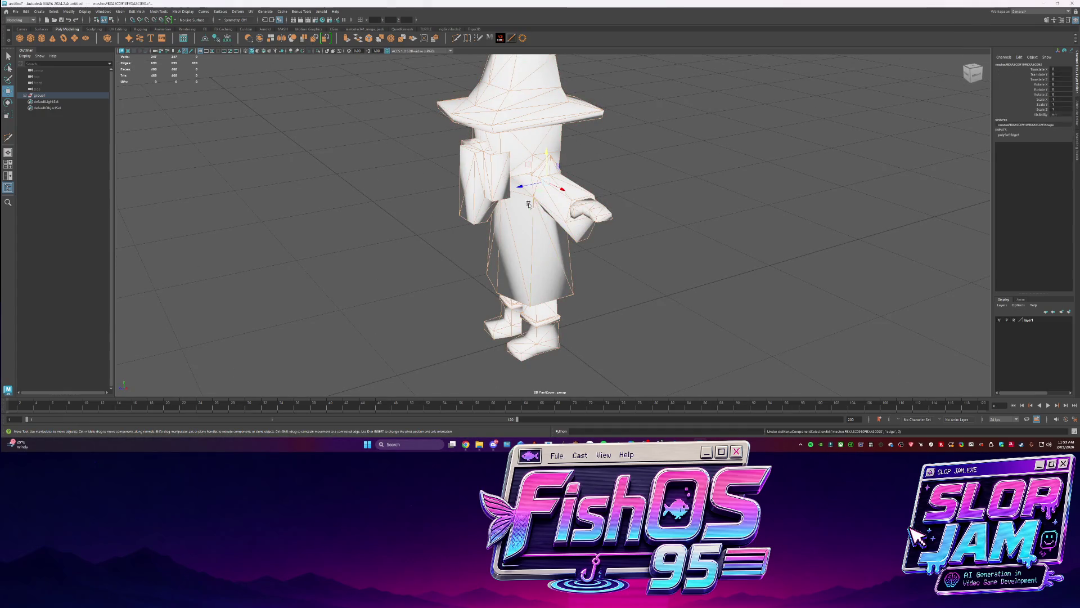
Change the wizard's normals display and soften its edge shading
{"action": "left_click", "coordinate": [183, 12]}
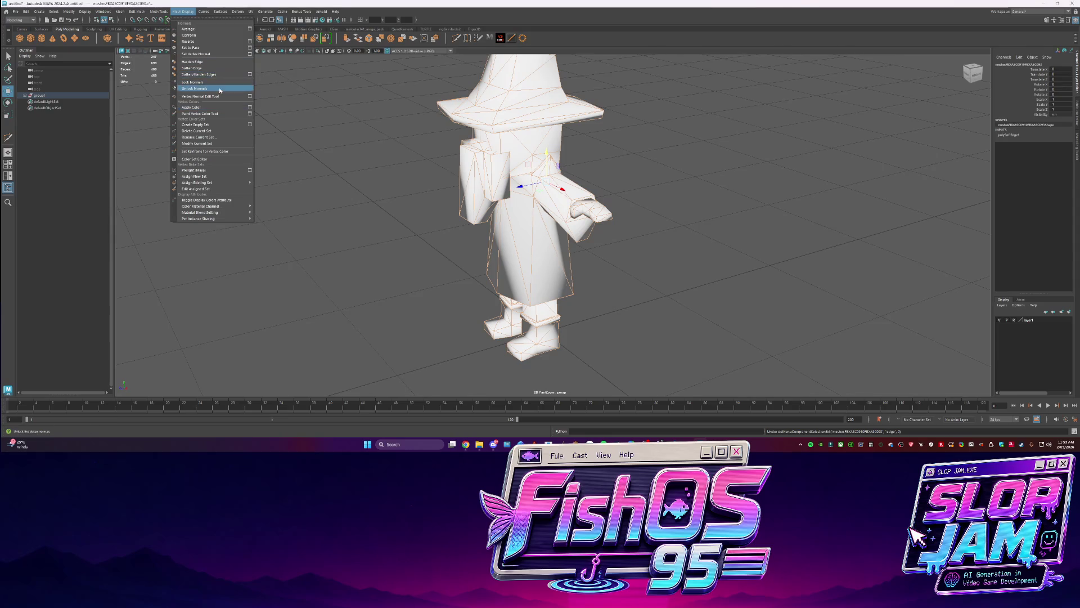
{"action": "left_click", "coordinate": [506, 253]}
{"action": "left_click_drag", "start_coordinate": [506, 253], "coordinate": [552, 240], "text": "alt"}
{"action": "left_click", "coordinate": [553, 239]}
{"action": "mouse_move", "coordinate": [542, 215]}
{"action": "right_mouse_down", "text": "shift"}
{"action": "mouse_move", "coordinate": [621, 241]}
{"action": "mouse_move", "coordinate": [638, 229]}
{"action": "mouse_move", "coordinate": [706, 270]}
{"action": "right_mouse_up", "text": "shift"}
{"action": "left_click", "coordinate": [706, 270]}
{"action": "mouse_move", "coordinate": [706, 270]}
{"action": "left_mouse_down", "text": "alt"}
{"action": "mouse_move", "coordinate": [639, 301]}
{"action": "mouse_move", "coordinate": [572, 277]}
{"action": "mouse_move", "coordinate": [612, 243]}
{"action": "mouse_move", "coordinate": [446, 211]}
{"action": "left_mouse_up", "text": "alt"}
{"action": "left_click", "coordinate": [586, 236]}
{"action": "mouse_move", "coordinate": [563, 293]}
{"action": "left_mouse_down", "text": "alt"}
{"action": "mouse_move", "coordinate": [579, 264]}
{"action": "mouse_move", "coordinate": [576, 277]}
{"action": "mouse_move", "coordinate": [447, 136]}
{"action": "mouse_move", "coordinate": [646, 238]}
{"action": "left_mouse_up", "text": "alt"}
{"action": "left_click", "coordinate": [568, 264]}
Fix the normals on the wizard's hat faces
{"action": "right_click_drag", "start_coordinate": [554, 195], "coordinate": [574, 186]}
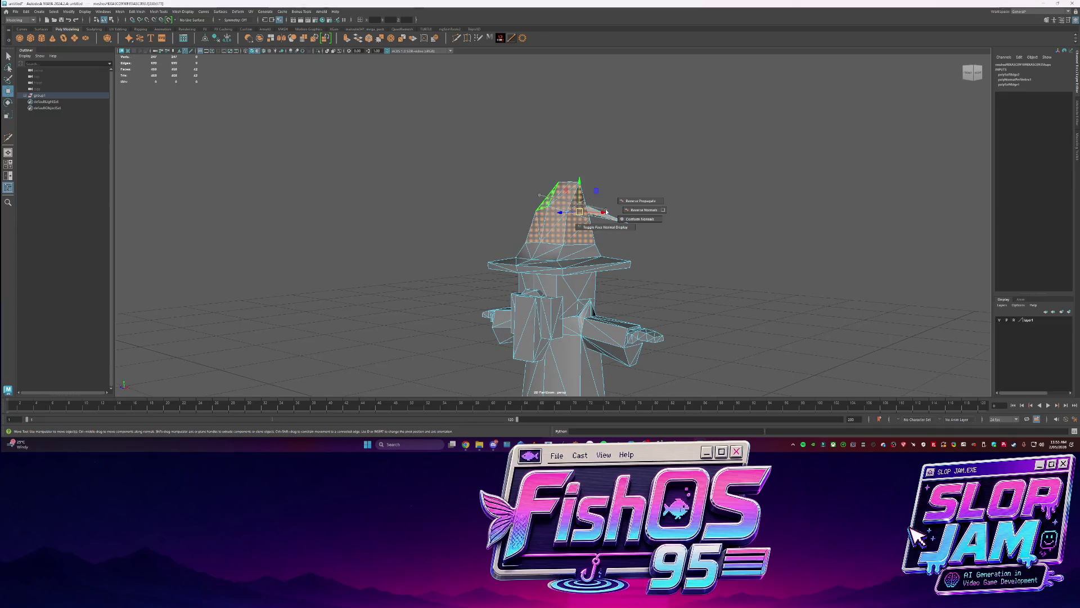
{"action": "right_click", "coordinate": [538, 198], "text": "shift"}
{"action": "key", "text": "Escape"}
{"action": "key", "text": "q"}
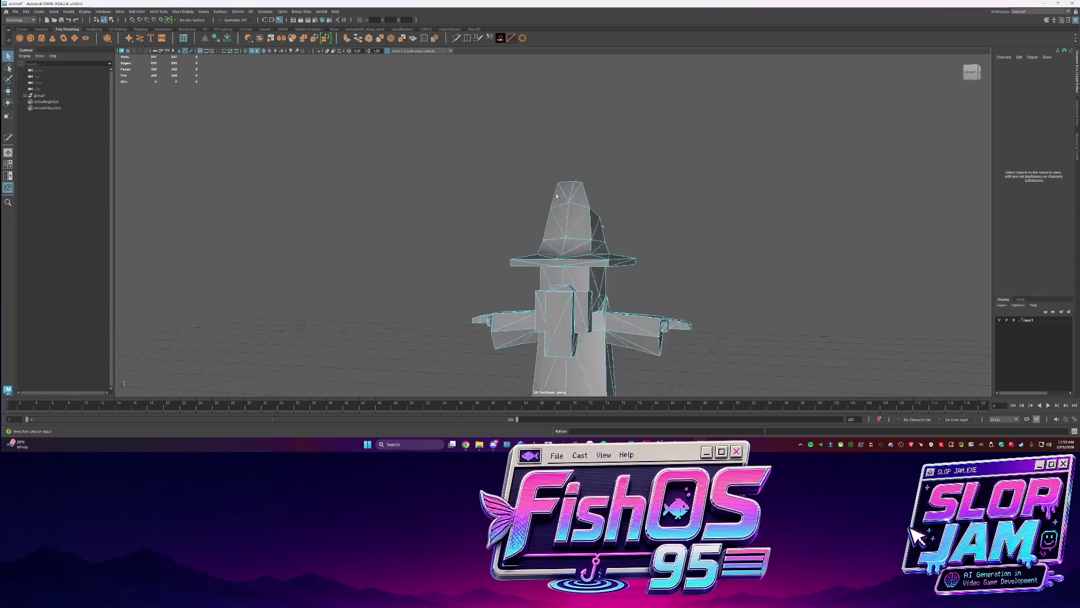
Raise the whole wizard mesh slightly and unparent it from group1 with Shift+P
{"action": "left_click_drag", "start_coordinate": [540, 225], "coordinate": [529, 214], "text": "alt"}
{"action": "mouse_move", "coordinate": [452, 148]}
{"action": "left_mouse_down"}
{"action": "mouse_move", "coordinate": [656, 246]}
{"action": "mouse_move", "coordinate": [529, 243]}
{"action": "mouse_move", "coordinate": [632, 292]}
{"action": "mouse_move", "coordinate": [600, 272]}
{"action": "mouse_move", "coordinate": [608, 249]}
{"action": "mouse_move", "coordinate": [567, 264]}
{"action": "left_mouse_up"}
{"action": "key", "text": "F8"}
{"action": "key", "text": "w"}
{"action": "middle_click_drag", "start_coordinate": [540, 248], "coordinate": [452, 215]}
{"action": "left_click", "coordinate": [452, 216]}
{"action": "left_click_drag", "start_coordinate": [452, 215], "coordinate": [429, 294], "text": "alt"}
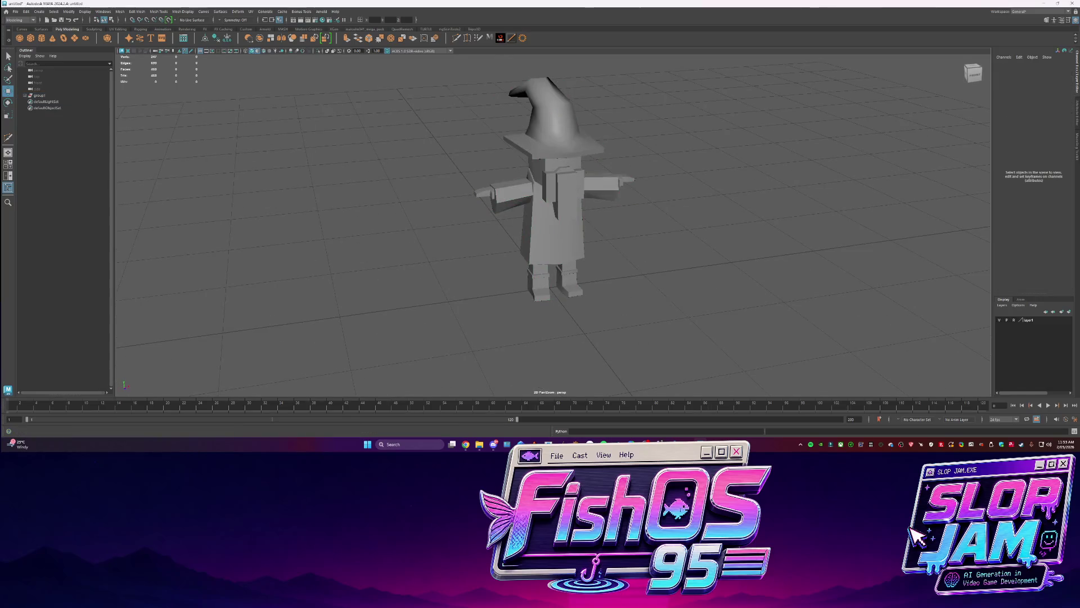
{"action": "key", "text": "ctrl+z"}
{"action": "key", "text": "shift+p"}
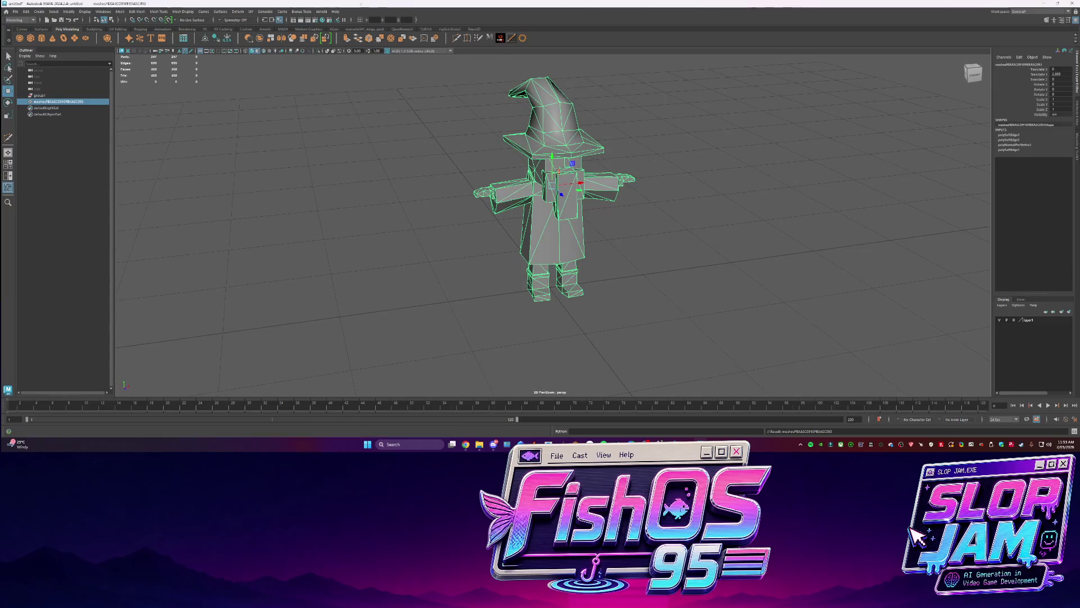
Rename the wizard mesh to SM_Character_Wizard in the Outliner
{"action": "double_click", "coordinate": [48, 107]}
{"action": "double_click", "coordinate": [48, 102]}
{"action": "type", "text": "SM_Character"}
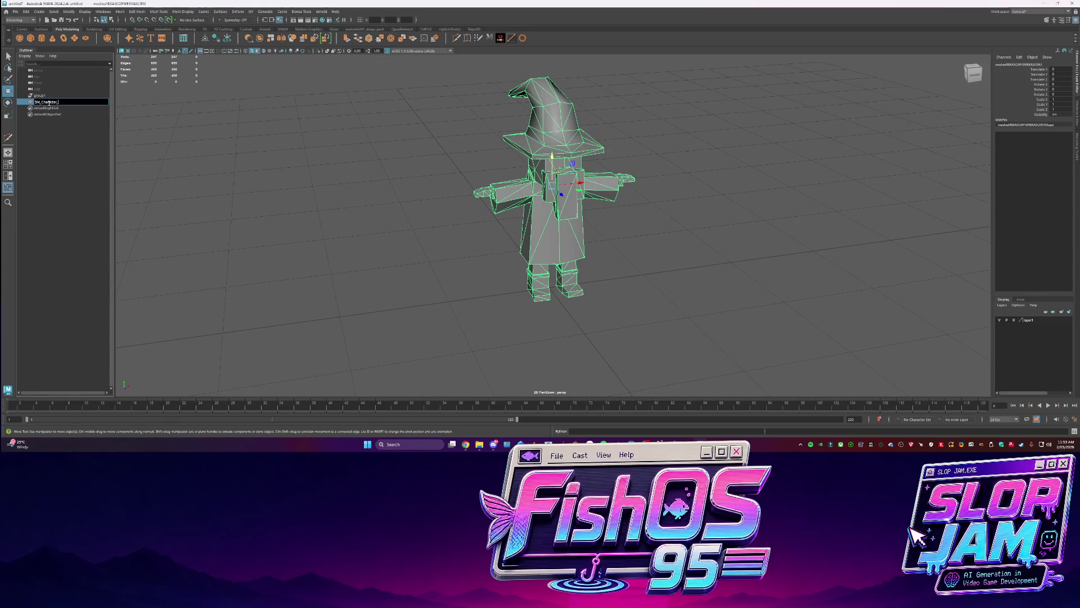
{"action": "type", "text": "Wa"}
{"action": "key", "text": "Return"}
Delete the empty group1 and bring the Downloads Explorer window forward
{"action": "left_click", "coordinate": [49, 96]}
{"action": "key", "text": "Delete"}
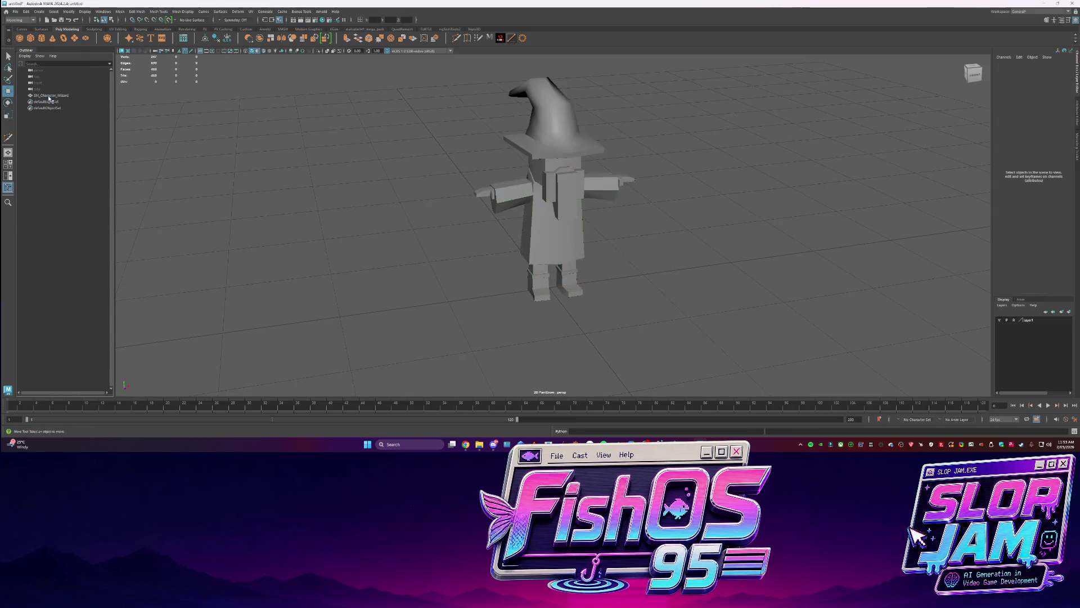
{"action": "mouse_move", "coordinate": [479, 444]}
{"action": "left_click", "coordinate": [539, 416]}
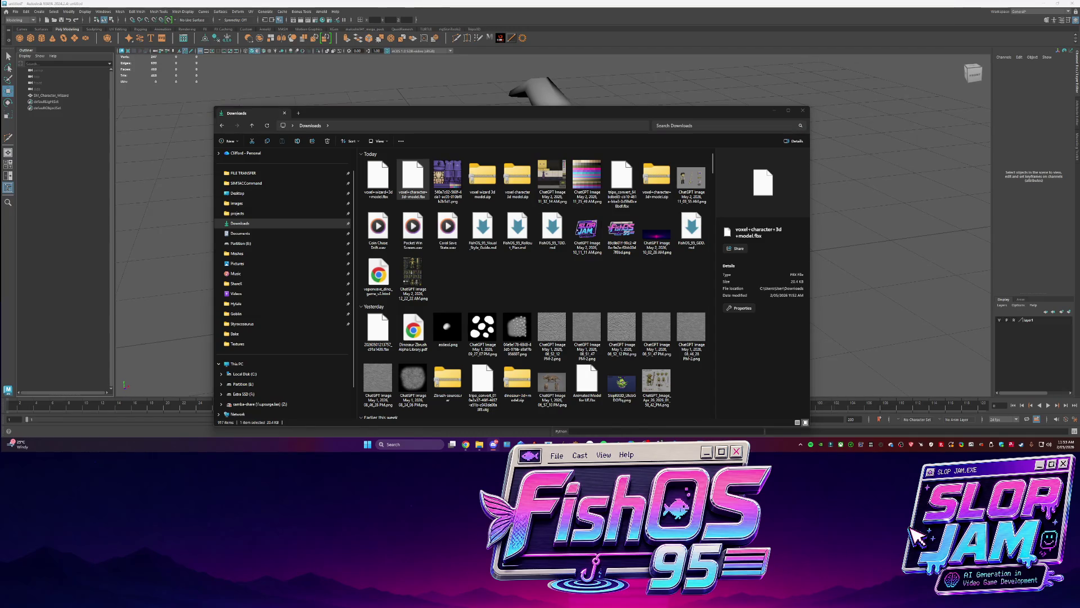
Drop voxel-character-3d-model.fbx from Downloads into the Maya viewport
{"action": "left_click", "coordinate": [506, 276]}
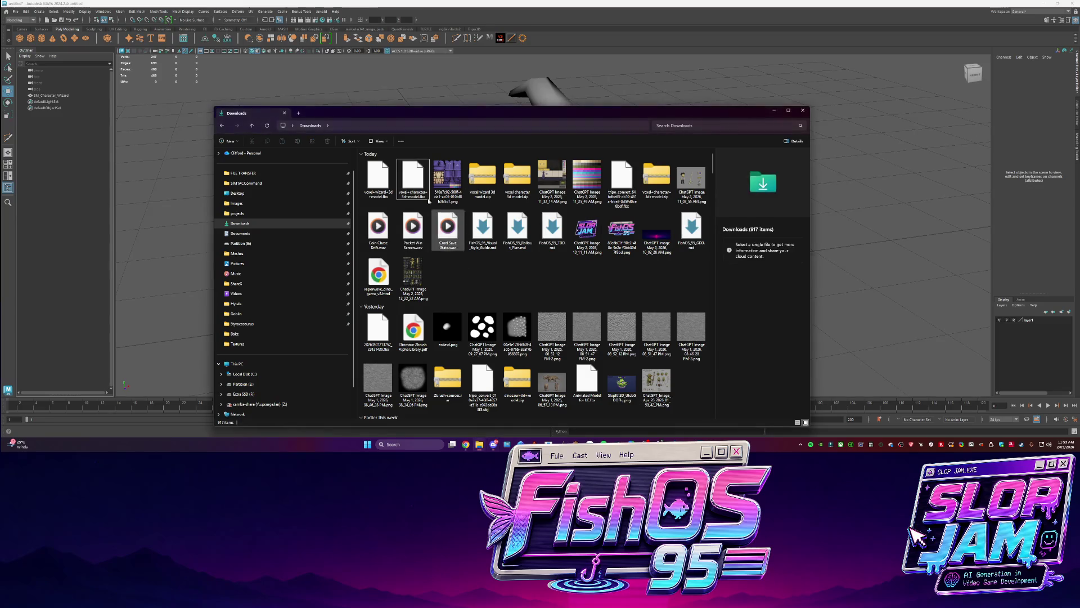
{"action": "left_click_drag", "start_coordinate": [377, 175], "coordinate": [157, 178]}
{"action": "left_click", "coordinate": [45, 102]}
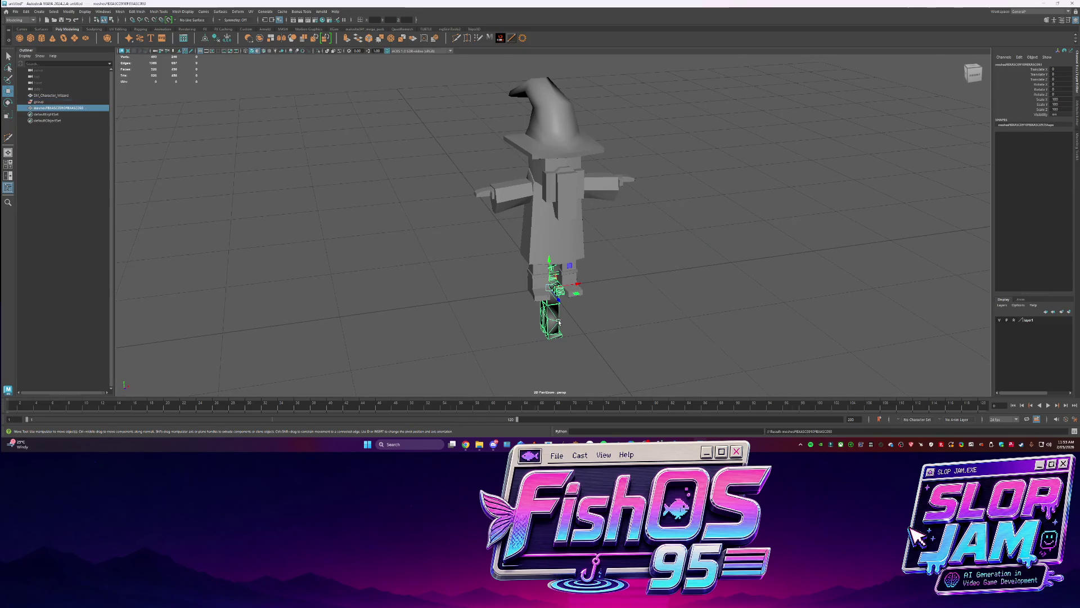
Rename the newly imported mesh to SM_Character_Player in the Outliner
{"action": "left_click", "coordinate": [55, 95]}
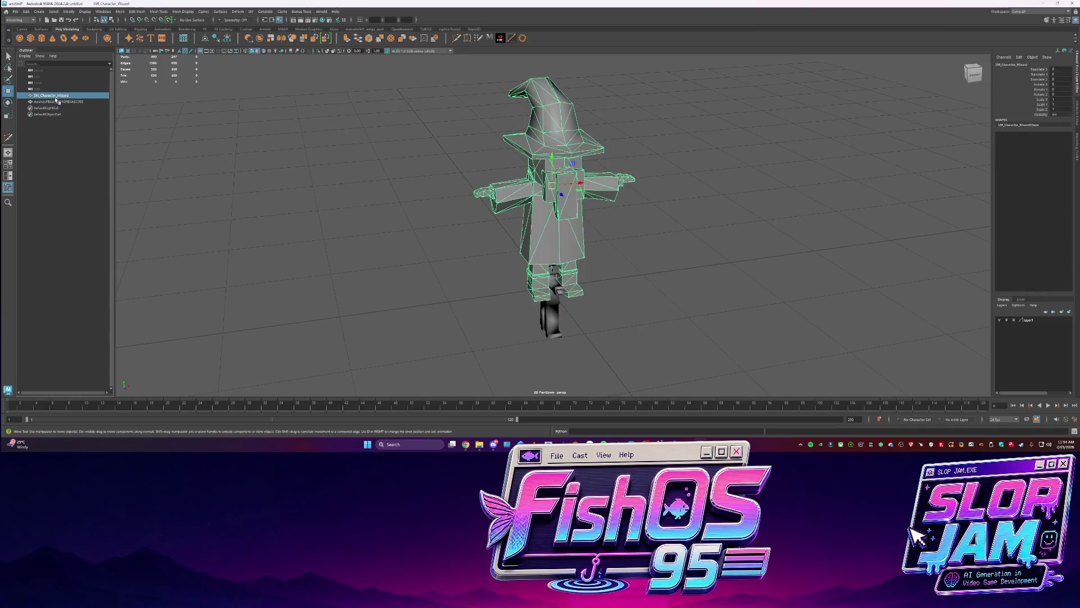
{"action": "left_click", "coordinate": [58, 102]}
{"action": "double_click", "coordinate": [84, 102]}
{"action": "key", "text": "BackSpace"}
{"action": "key", "text": "BackSpace"}
{"action": "key", "text": "BackSpace"}
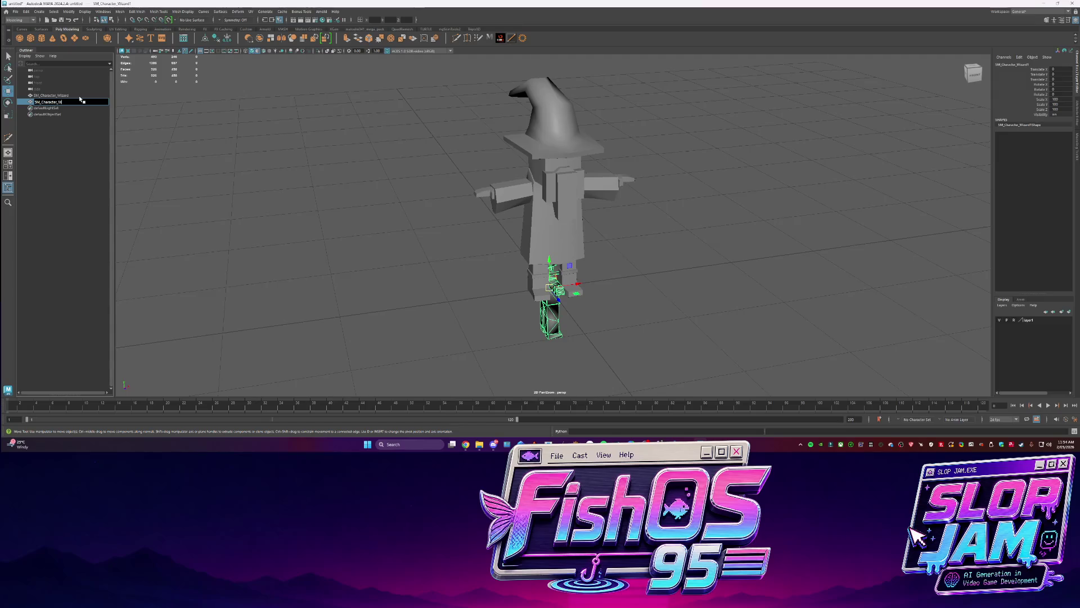
{"action": "type", "text": "yer"}
{"action": "key", "text": "Return"}
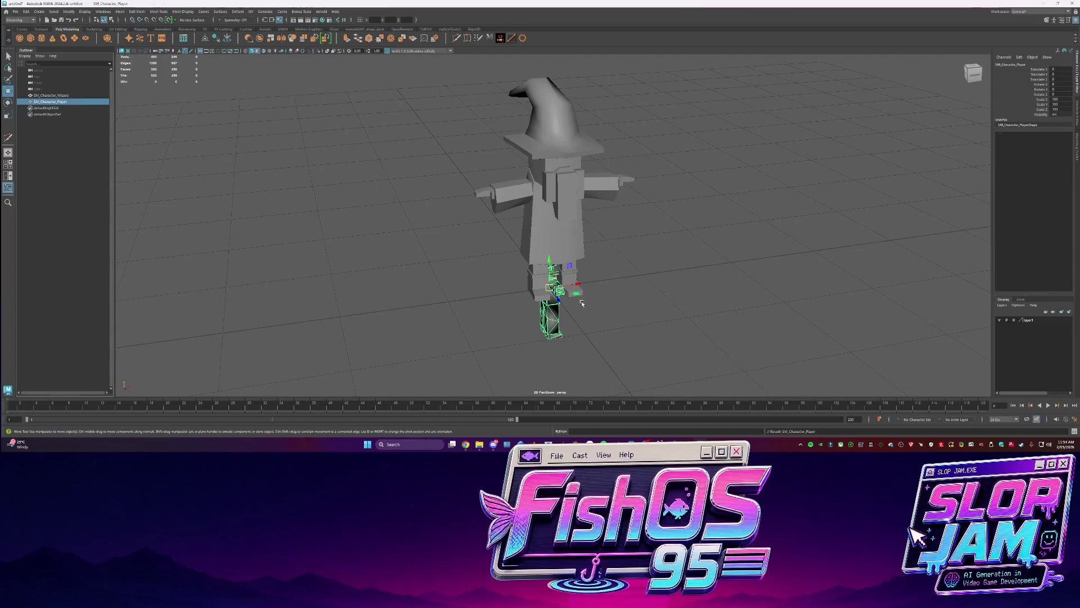
Change the player mesh's shading, then scale, rotate and move it to overlap the wizard
{"action": "left_click", "coordinate": [182, 11]}
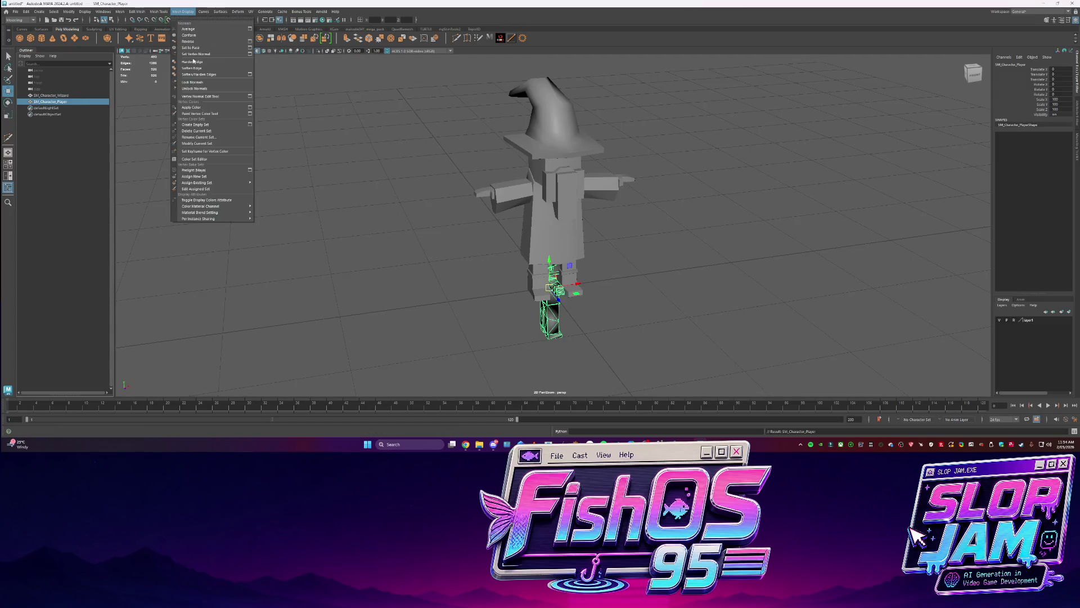
{"action": "left_click", "coordinate": [191, 90]}
{"action": "mouse_move", "coordinate": [550, 272]}
{"action": "left_mouse_down"}
{"action": "mouse_move", "coordinate": [549, 179]}
{"action": "mouse_move", "coordinate": [646, 208]}
{"action": "mouse_move", "coordinate": [532, 211]}
{"action": "mouse_move", "coordinate": [625, 253]}
{"action": "mouse_move", "coordinate": [658, 236]}
{"action": "left_mouse_up"}
{"action": "key", "text": "r"}
{"action": "key", "text": "e"}
{"action": "key", "text": "w"}
{"action": "mouse_move", "coordinate": [535, 200]}
{"action": "left_mouse_down"}
{"action": "mouse_move", "coordinate": [512, 206]}
{"action": "mouse_move", "coordinate": [605, 250]}
{"action": "left_mouse_up"}
{"action": "key", "text": "r"}
{"action": "key", "text": "space"}
{"action": "key", "text": "space"}
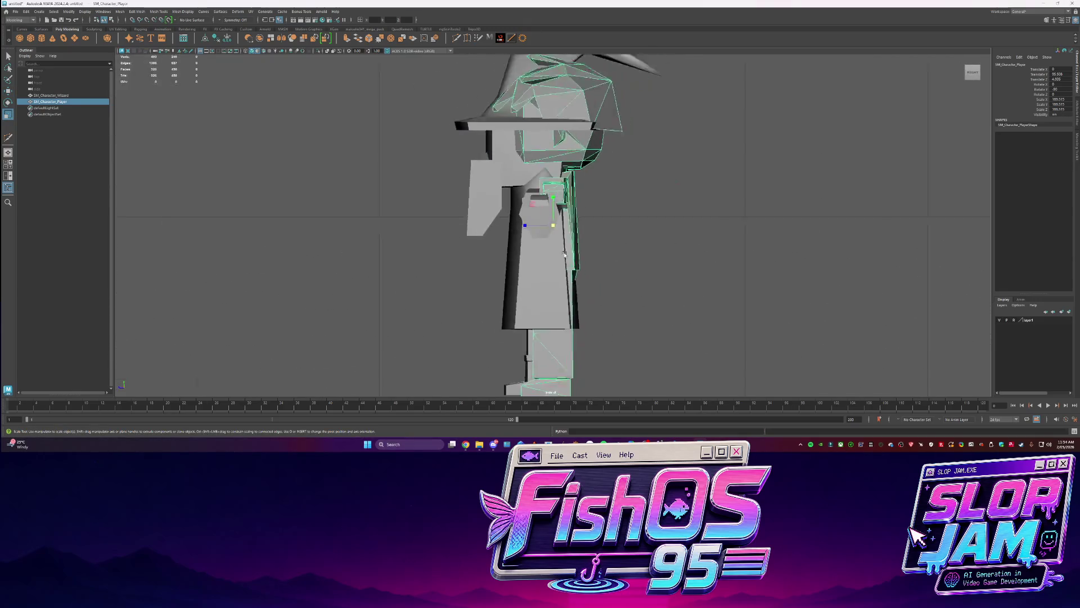
{"action": "key", "text": "w"}
{"action": "mouse_move", "coordinate": [547, 144]}
{"action": "left_mouse_down"}
{"action": "mouse_move", "coordinate": [536, 162]}
{"action": "mouse_move", "coordinate": [535, 150]}
{"action": "mouse_move", "coordinate": [580, 140]}
{"action": "left_mouse_up"}
Select the wizard, shrink the Maya window and bring the Codex chat forward
{"action": "left_click", "coordinate": [504, 158]}
{"action": "key", "text": "super+Down"}
{"action": "left_click", "coordinate": [130, 301]}
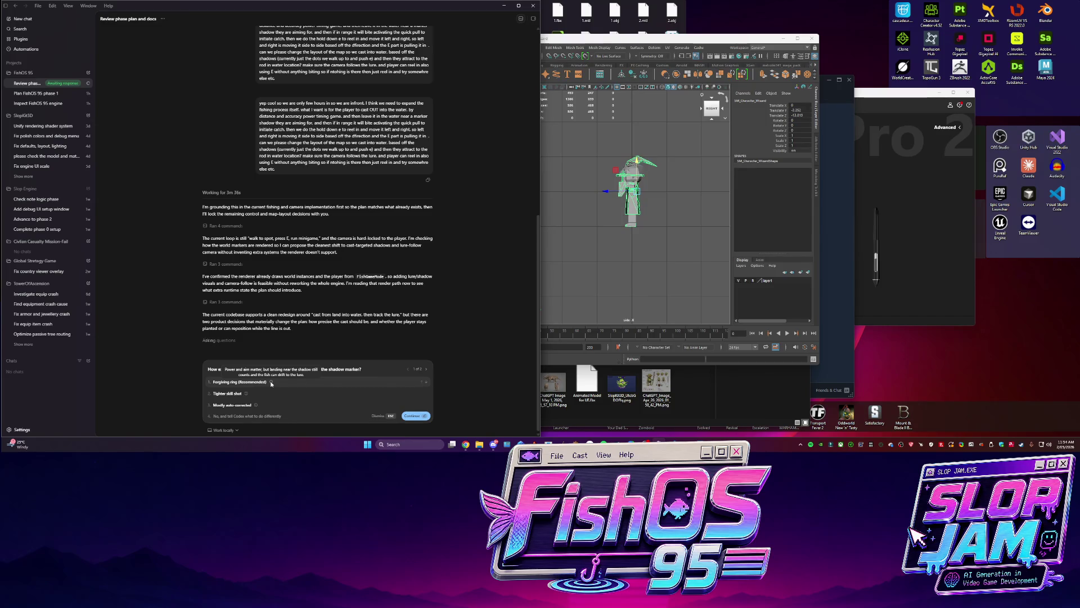
Answer Codex's cast-targeting question and choose Pond + lagoon as the redesign scope
{"action": "left_click", "coordinate": [271, 383]}
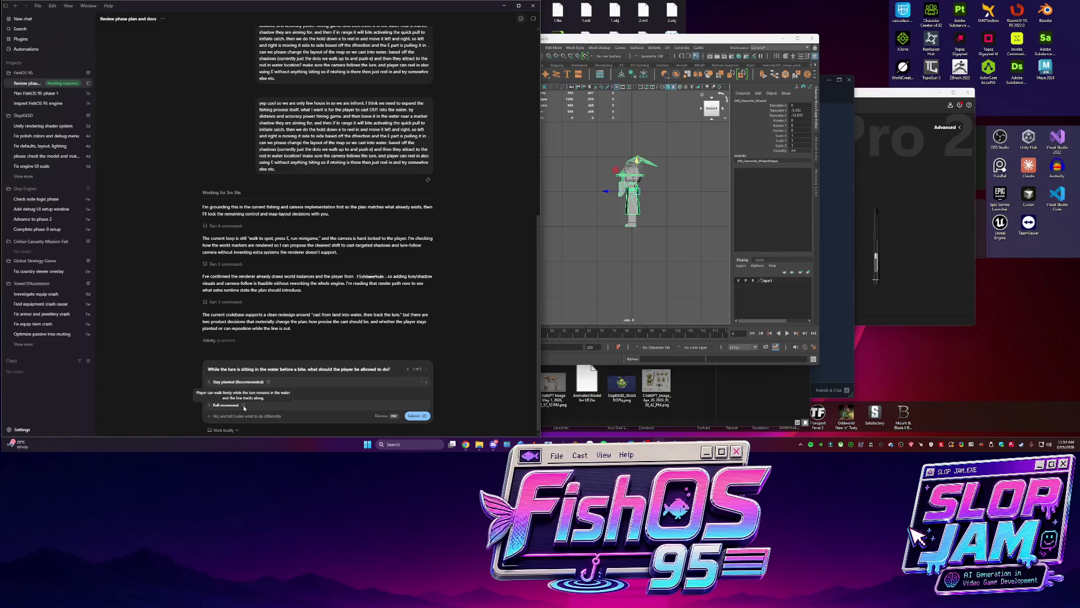
{"action": "left_click", "coordinate": [275, 383]}
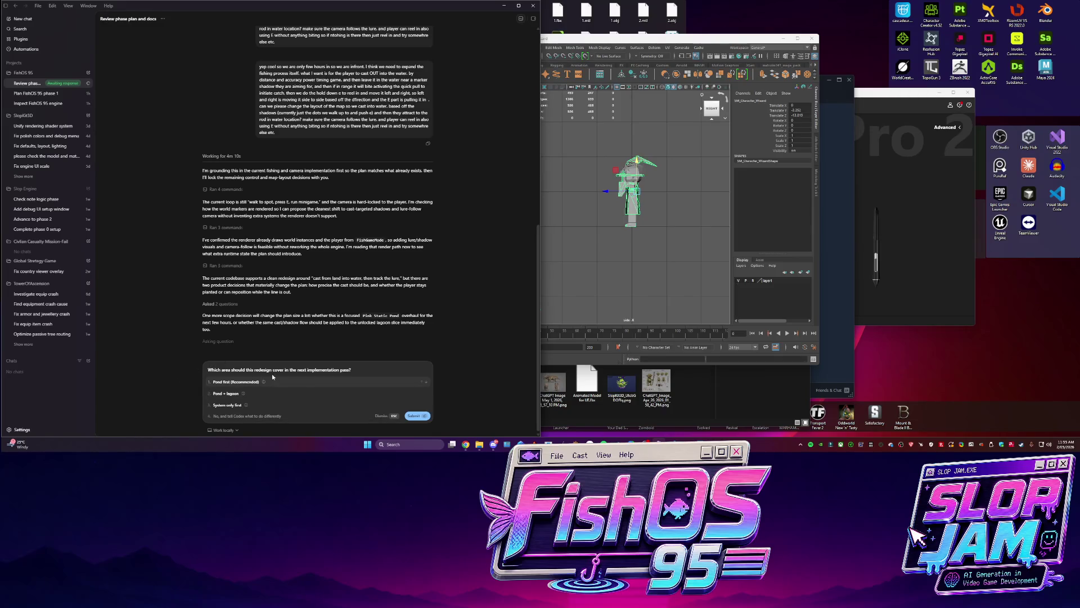
{"action": "mouse_move", "coordinate": [263, 384]}
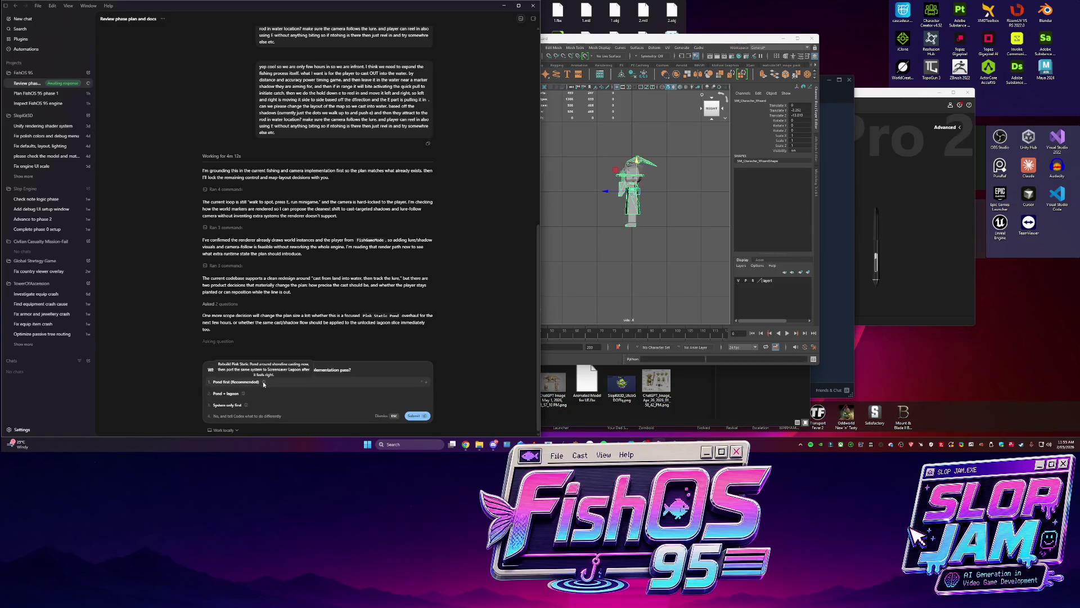
{"action": "left_click", "coordinate": [243, 393]}
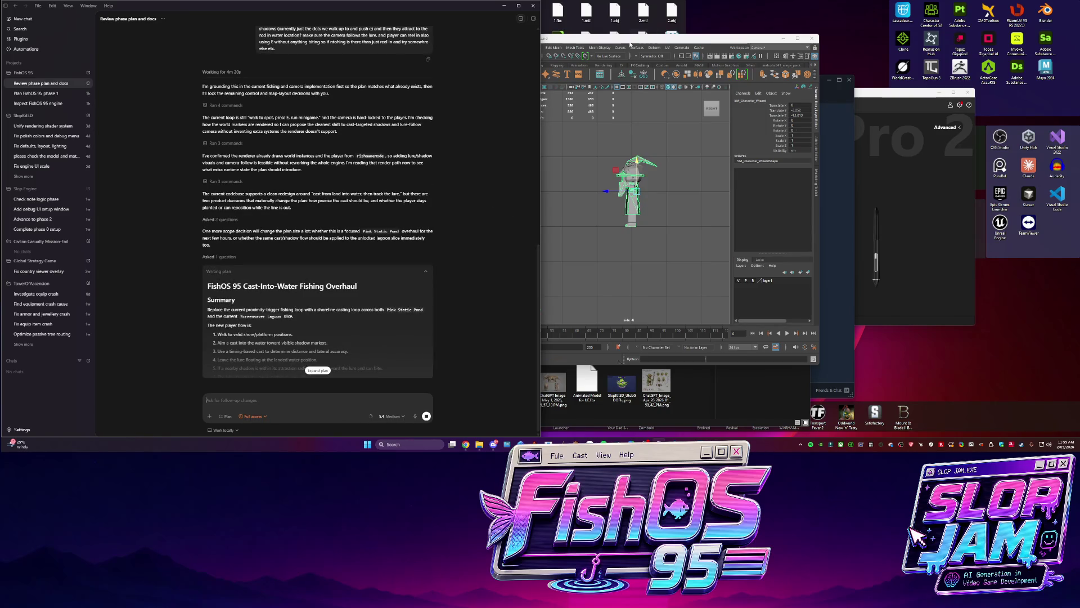
{"action": "left_click_drag", "start_coordinate": [756, 209], "coordinate": [735, 240], "text": "alt"}
{"action": "key", "text": "space"}
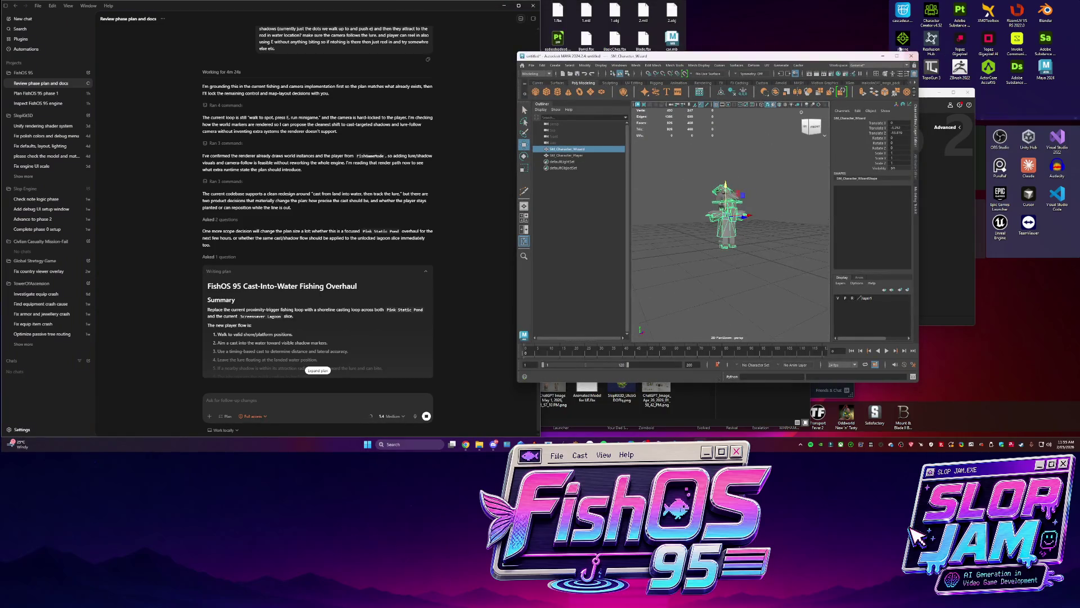
Maximize Maya, quadrangulate the wizard mesh and isolate it on its own
{"action": "left_click", "coordinate": [897, 56]}
{"action": "right_click_drag", "start_coordinate": [569, 191], "coordinate": [572, 291], "text": "shift"}
{"action": "mouse_move", "coordinate": [572, 292]}
{"action": "left_mouse_down", "text": "alt"}
{"action": "mouse_move", "coordinate": [677, 224]}
{"action": "mouse_move", "coordinate": [707, 270]}
{"action": "mouse_move", "coordinate": [762, 265]}
{"action": "left_mouse_up", "text": "alt"}
{"action": "key", "text": "ctrl+1"}
{"action": "scroll", "coordinate": [768, 267], "scroll_direction": "up", "scroll_amount": 2}
Draw and commit new connecting edges across the wizard mesh
{"action": "key", "text": "q"}
{"action": "left_click", "coordinate": [615, 313]}
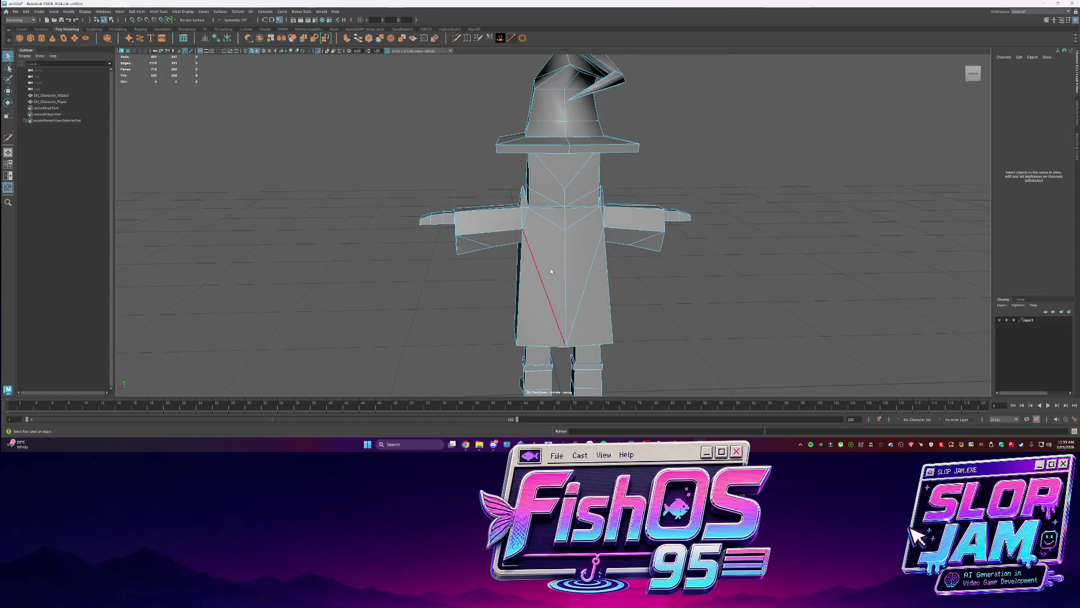
{"action": "left_click", "coordinate": [537, 238]}
{"action": "right_click_drag", "start_coordinate": [562, 236], "coordinate": [575, 243], "text": "shift"}
{"action": "key", "text": "Return"}
{"action": "key", "text": "q"}
Duplicate selected wizard faces into a separate polySurface piece and delete its history
{"action": "mouse_move", "coordinate": [570, 233]}
{"action": "left_mouse_down", "text": "alt"}
{"action": "mouse_move", "coordinate": [633, 238]}
{"action": "mouse_move", "coordinate": [581, 313]}
{"action": "mouse_move", "coordinate": [591, 322]}
{"action": "mouse_move", "coordinate": [600, 304]}
{"action": "left_mouse_up", "text": "alt"}
{"action": "mouse_move", "coordinate": [691, 178]}
{"action": "left_mouse_down"}
{"action": "mouse_move", "coordinate": [511, 318]}
{"action": "mouse_move", "coordinate": [424, 258]}
{"action": "mouse_move", "coordinate": [534, 293]}
{"action": "mouse_move", "coordinate": [685, 242]}
{"action": "mouse_move", "coordinate": [529, 126]}
{"action": "mouse_move", "coordinate": [429, 181]}
{"action": "mouse_move", "coordinate": [473, 79]}
{"action": "mouse_move", "coordinate": [676, 203]}
{"action": "mouse_move", "coordinate": [495, 239]}
{"action": "left_mouse_up"}
{"action": "left_click", "coordinate": [526, 123]}
{"action": "left_click_drag", "start_coordinate": [500, 279], "coordinate": [519, 257], "text": "alt"}
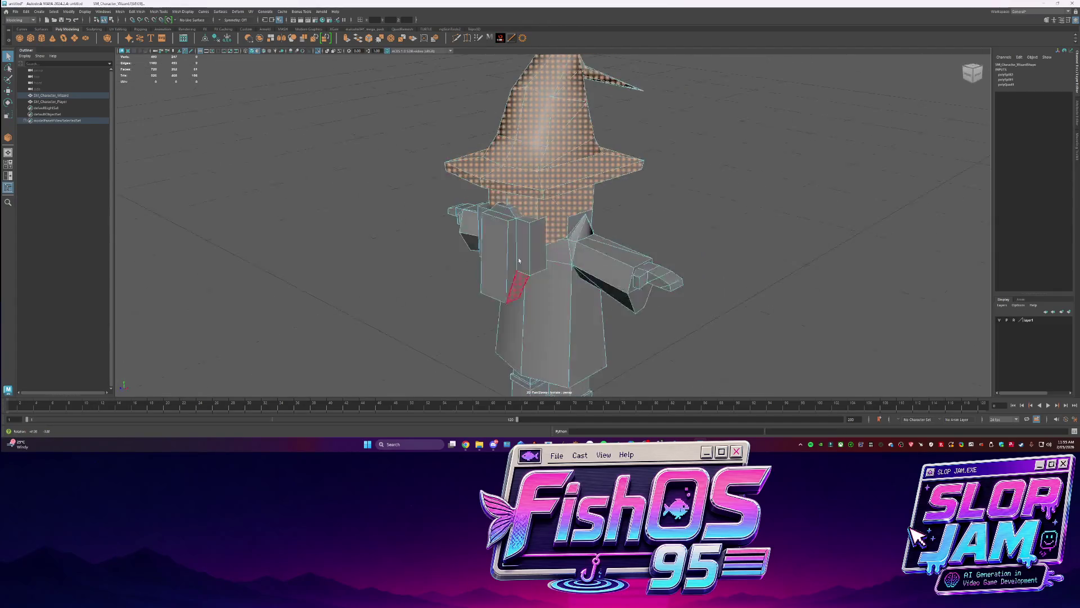
{"action": "right_click_drag", "start_coordinate": [527, 199], "coordinate": [528, 233], "text": "shift"}
{"action": "right_click_drag", "start_coordinate": [522, 312], "coordinate": [523, 312], "text": "shift"}
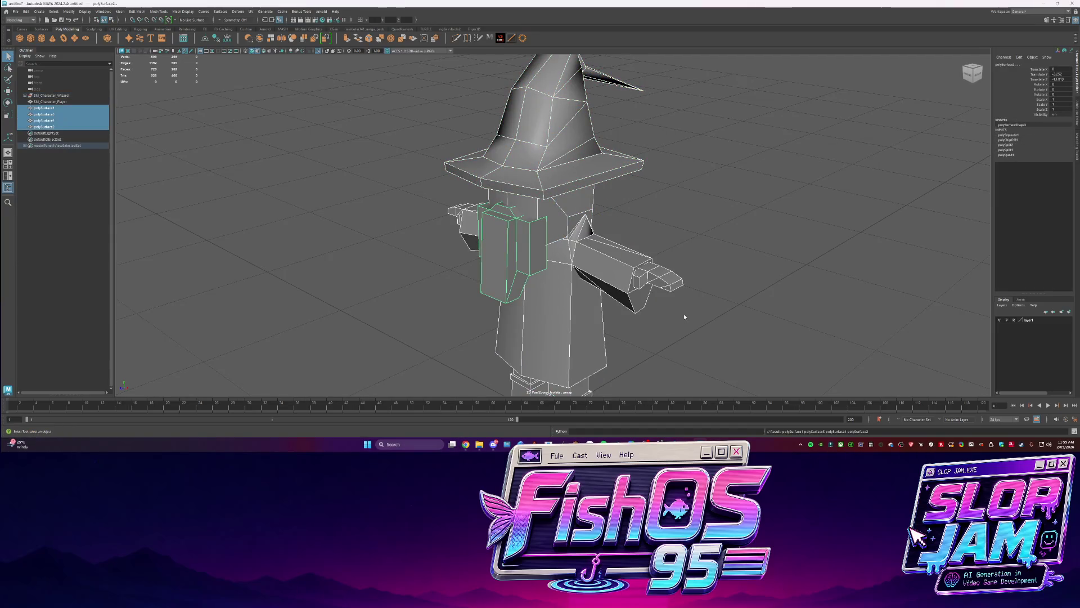
{"action": "left_click", "coordinate": [217, 39]}
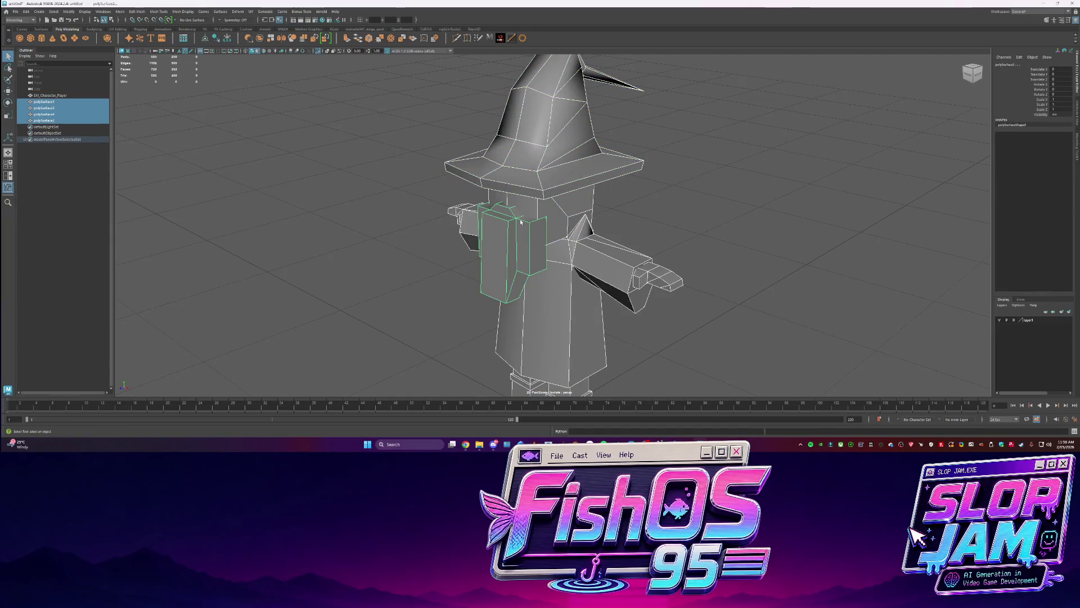
Select the left arm's faces and delete them, leaving an open gap at the shoulder
{"action": "mouse_move", "coordinate": [686, 302]}
{"action": "left_mouse_down", "text": "alt"}
{"action": "mouse_move", "coordinate": [826, 259]}
{"action": "mouse_move", "coordinate": [732, 236]}
{"action": "left_mouse_up", "text": "alt"}
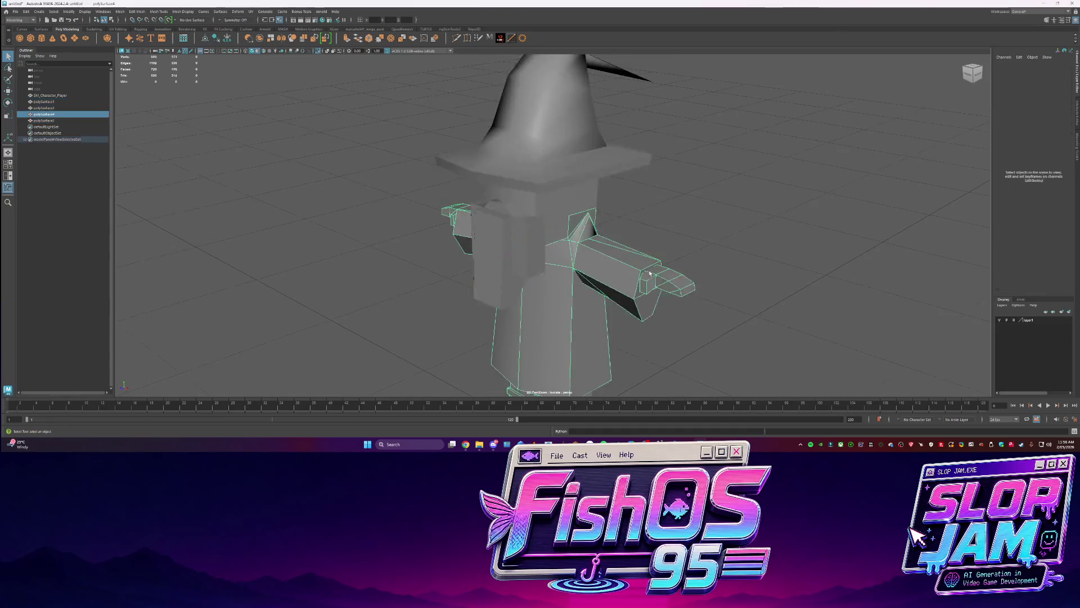
{"action": "left_click", "coordinate": [647, 180]}
{"action": "mouse_move", "coordinate": [804, 121]}
{"action": "left_mouse_down"}
{"action": "mouse_move", "coordinate": [687, 205]}
{"action": "mouse_move", "coordinate": [624, 224]}
{"action": "mouse_move", "coordinate": [679, 181]}
{"action": "left_mouse_up"}
{"action": "left_click", "coordinate": [653, 179]}
{"action": "mouse_move", "coordinate": [776, 188]}
{"action": "left_mouse_down", "text": "alt"}
{"action": "mouse_move", "coordinate": [755, 222]}
{"action": "mouse_move", "coordinate": [683, 263]}
{"action": "mouse_move", "coordinate": [698, 169]}
{"action": "mouse_move", "coordinate": [620, 258]}
{"action": "mouse_move", "coordinate": [617, 214]}
{"action": "mouse_move", "coordinate": [562, 214]}
{"action": "mouse_move", "coordinate": [294, 159]}
{"action": "mouse_move", "coordinate": [451, 265]}
{"action": "mouse_move", "coordinate": [414, 238]}
{"action": "mouse_move", "coordinate": [475, 227]}
{"action": "mouse_move", "coordinate": [553, 303]}
{"action": "left_mouse_up", "text": "alt"}
{"action": "key", "text": "F9"}
{"action": "left_click", "coordinate": [617, 206]}
{"action": "key", "text": "F11"}
{"action": "key", "text": "Delete"}
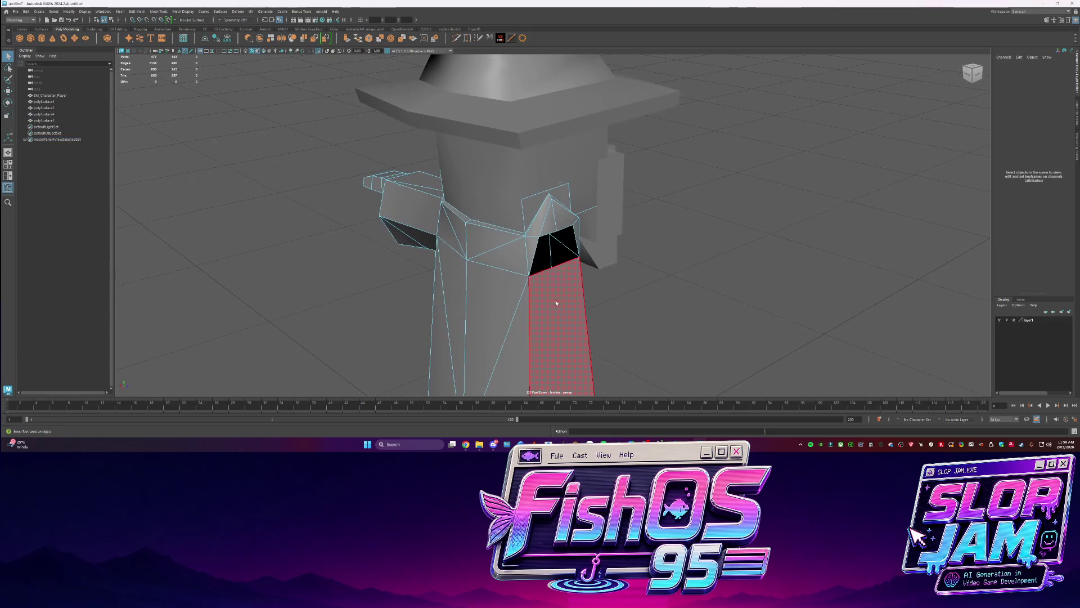
Bridge the hole in the wizard's torso closed and delete the extra bridge edges
{"action": "left_click", "coordinate": [527, 254]}
{"action": "right_click_drag", "start_coordinate": [580, 263], "coordinate": [562, 313], "text": "shift"}
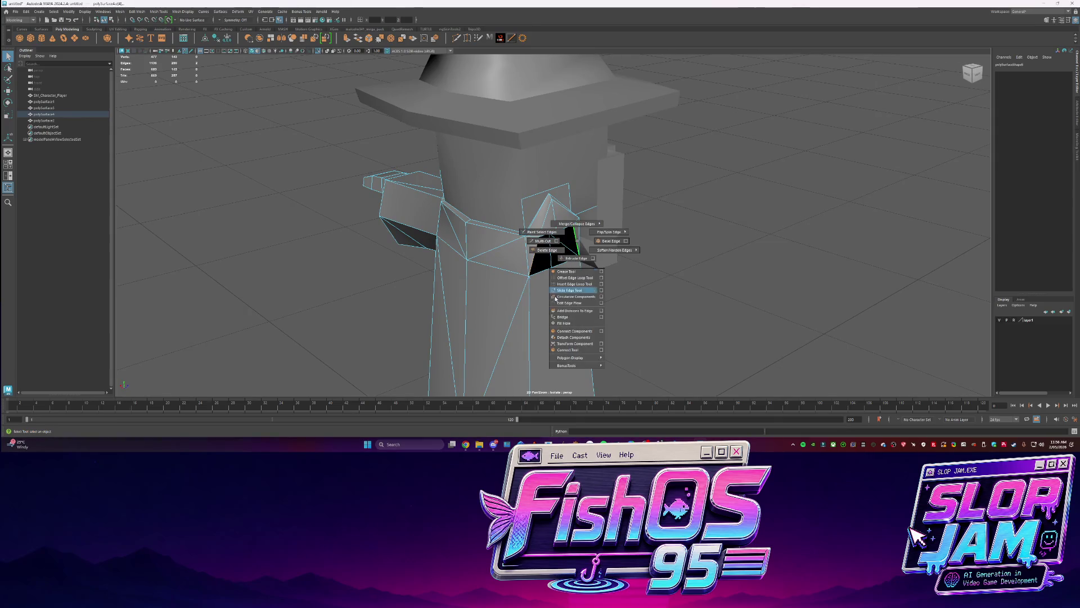
{"action": "mouse_move", "coordinate": [562, 312]}
{"action": "left_mouse_down", "text": "alt"}
{"action": "mouse_move", "coordinate": [460, 282]}
{"action": "mouse_move", "coordinate": [562, 265]}
{"action": "left_mouse_up", "text": "alt"}
{"action": "left_click", "coordinate": [602, 241]}
{"action": "key", "text": "Delete"}
{"action": "left_click", "coordinate": [523, 309]}
{"action": "left_click", "coordinate": [628, 298]}
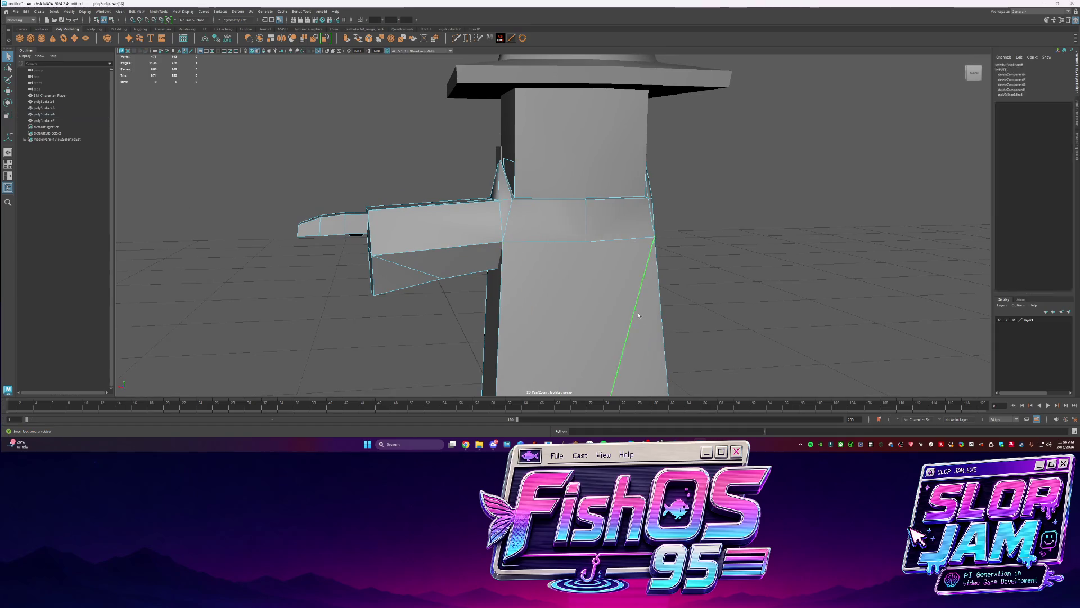
{"action": "scroll", "coordinate": [627, 298], "scroll_direction": "down", "scroll_amount": 5}
Find the stray face on the wizard's robe and delete it
{"action": "key", "text": "F9"}
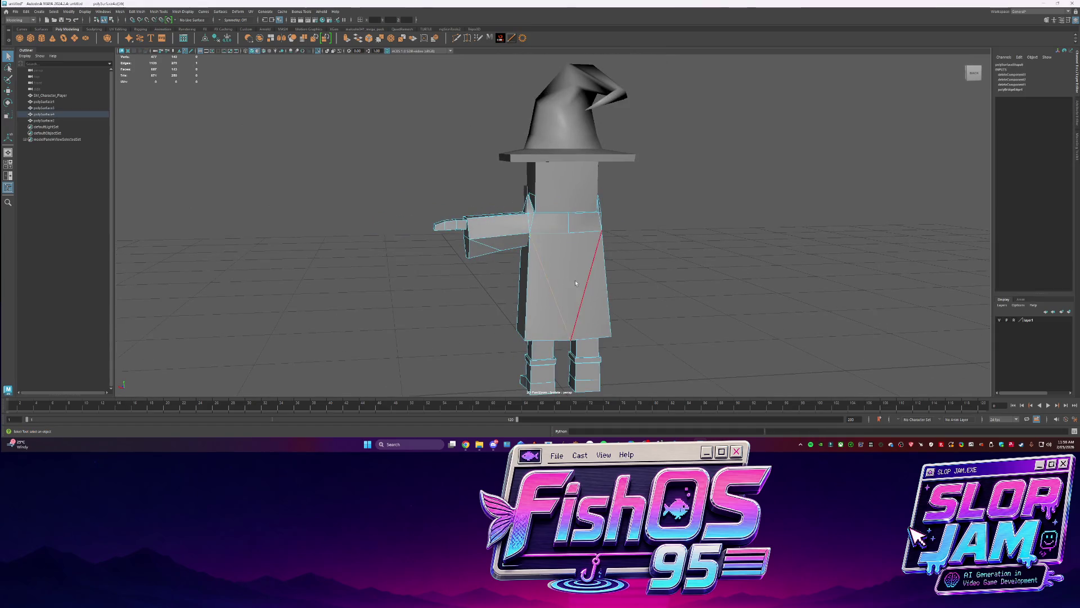
{"action": "left_click", "coordinate": [568, 233]}
{"action": "right_click_drag", "start_coordinate": [568, 338], "coordinate": [568, 321]}
{"action": "mouse_move", "coordinate": [569, 321]}
{"action": "left_mouse_down", "text": "alt"}
{"action": "mouse_move", "coordinate": [524, 315]}
{"action": "mouse_move", "coordinate": [562, 309]}
{"action": "mouse_move", "coordinate": [529, 282]}
{"action": "left_mouse_up", "text": "alt"}
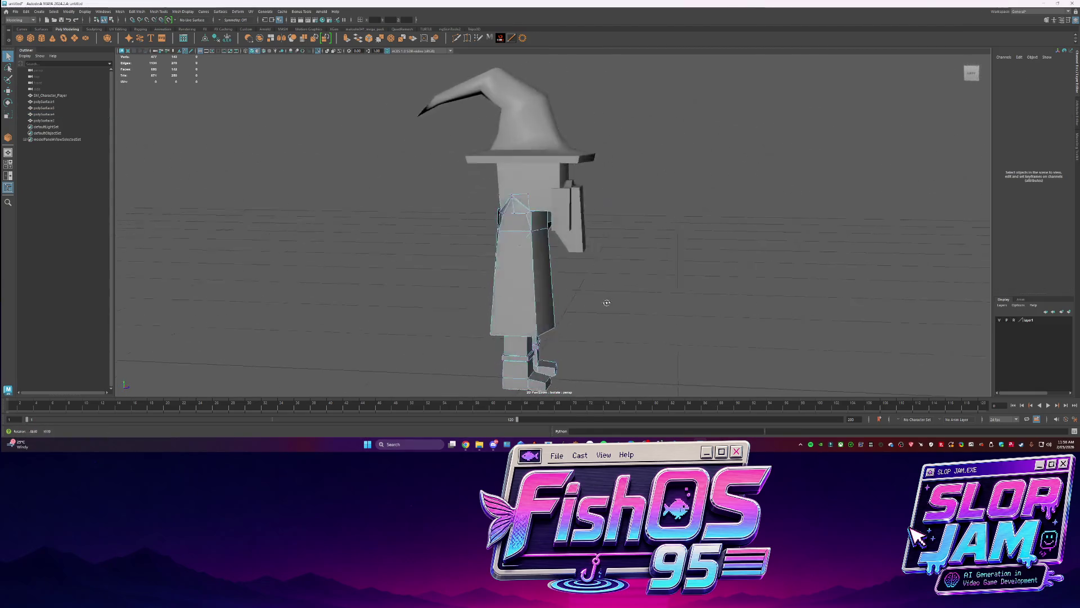
{"action": "scroll", "coordinate": [529, 282], "scroll_direction": "up", "scroll_amount": 5}
{"action": "key", "text": "F11"}
{"action": "left_click", "coordinate": [508, 238]}
{"action": "key", "text": "f"}
{"action": "mouse_move", "coordinate": [504, 230]}
{"action": "left_mouse_down", "text": "alt"}
{"action": "mouse_move", "coordinate": [537, 181]}
{"action": "mouse_move", "coordinate": [450, 161]}
{"action": "left_mouse_up", "text": "alt"}
{"action": "key", "text": "w"}
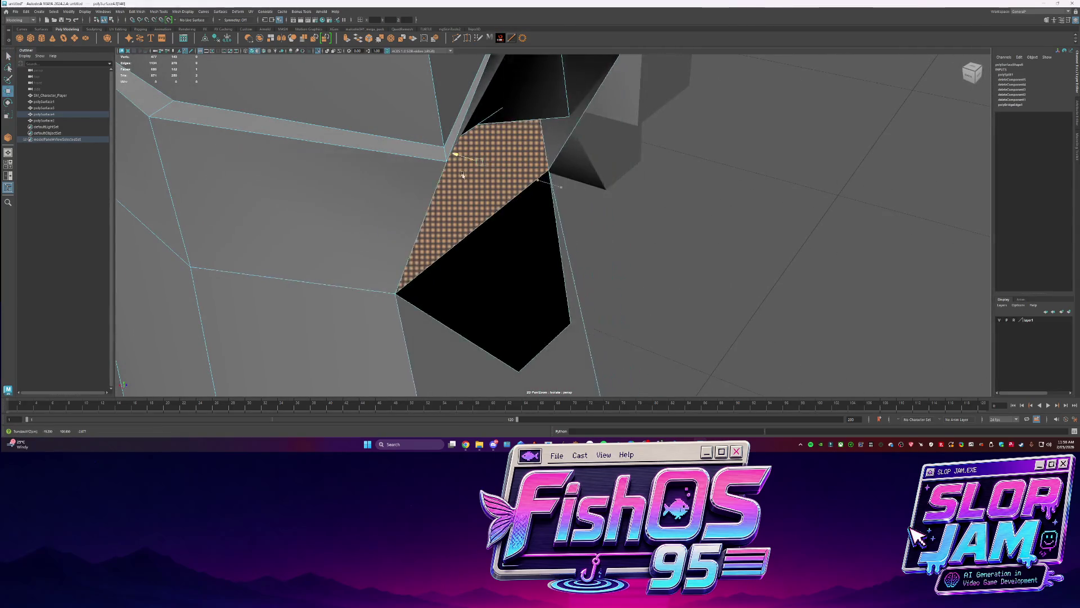
{"action": "key", "text": "Delete"}
{"action": "mouse_move", "coordinate": [601, 251]}
{"action": "left_mouse_down", "text": "alt"}
{"action": "mouse_move", "coordinate": [518, 229]}
{"action": "mouse_move", "coordinate": [649, 265]}
{"action": "left_mouse_up", "text": "alt"}
Box-select the gun-shaped arm faces and extract them into a separate piece
{"action": "left_click", "coordinate": [560, 264]}
{"action": "scroll", "coordinate": [649, 265], "scroll_direction": "up", "scroll_amount": 10}
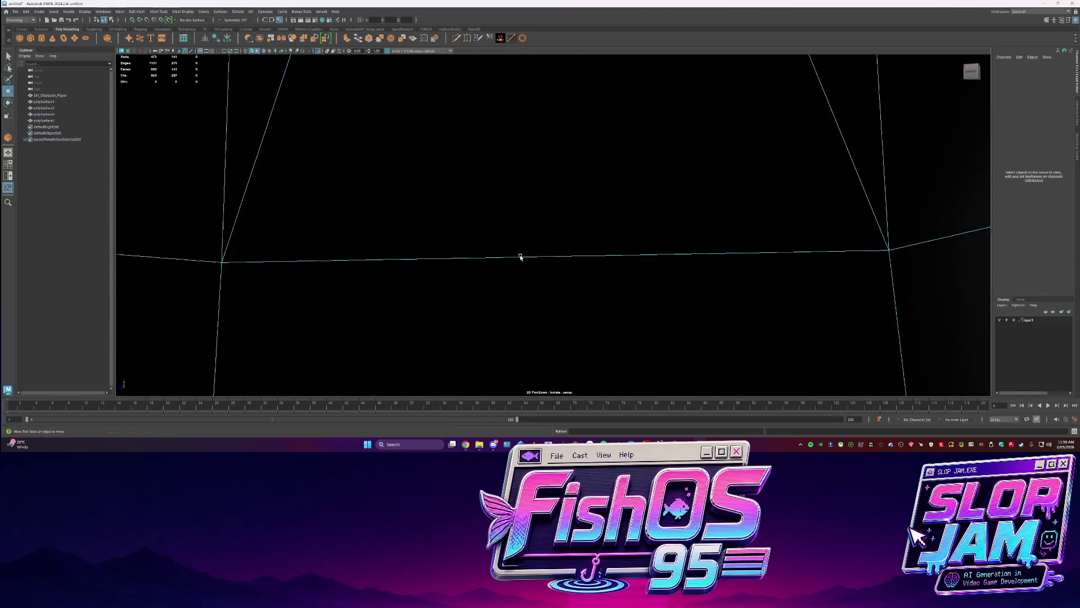
{"action": "scroll", "coordinate": [520, 257], "scroll_direction": "down", "scroll_amount": 5}
{"action": "mouse_move", "coordinate": [513, 244]}
{"action": "left_mouse_down", "text": "alt"}
{"action": "mouse_move", "coordinate": [494, 258]}
{"action": "mouse_move", "coordinate": [345, 263]}
{"action": "mouse_move", "coordinate": [611, 233]}
{"action": "mouse_move", "coordinate": [676, 258]}
{"action": "mouse_move", "coordinate": [261, 265]}
{"action": "mouse_move", "coordinate": [853, 209]}
{"action": "left_mouse_up", "text": "alt"}
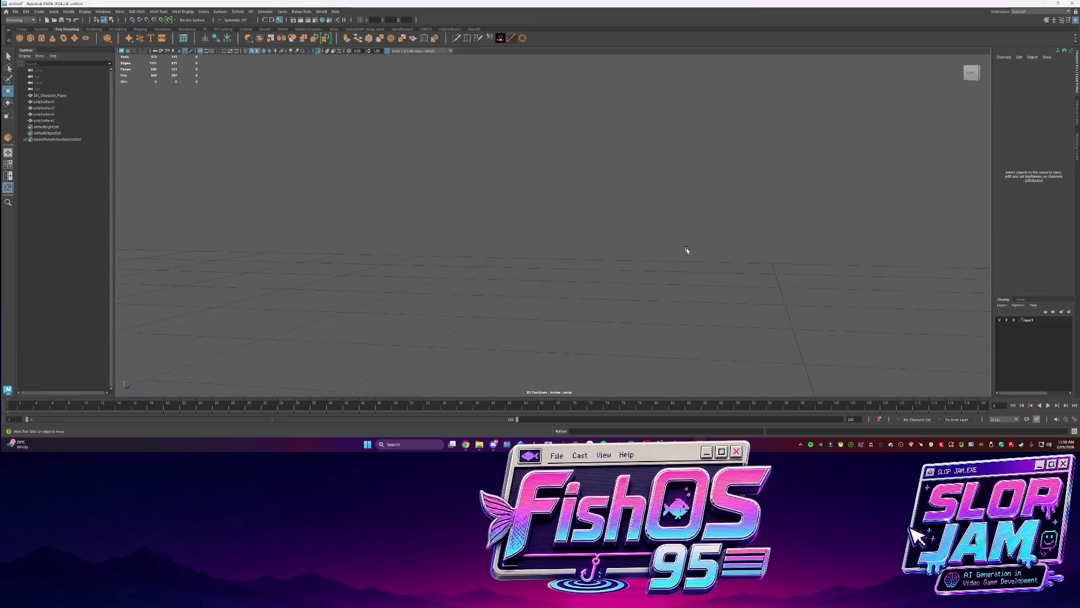
{"action": "scroll", "coordinate": [687, 246], "scroll_direction": "up", "scroll_amount": 5}
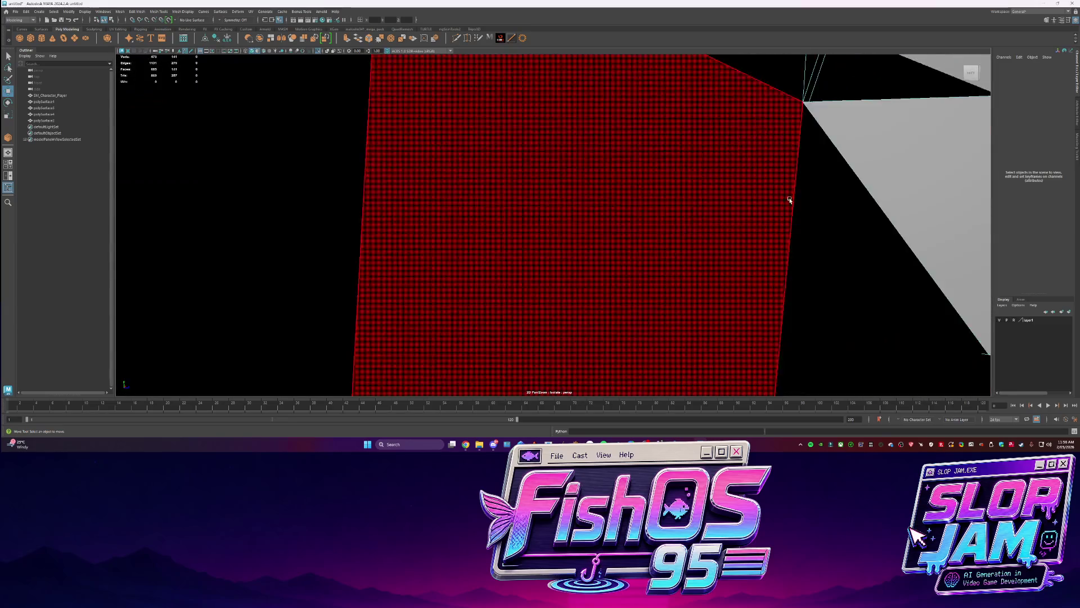
{"action": "scroll", "coordinate": [790, 200], "scroll_direction": "up", "scroll_amount": 3}
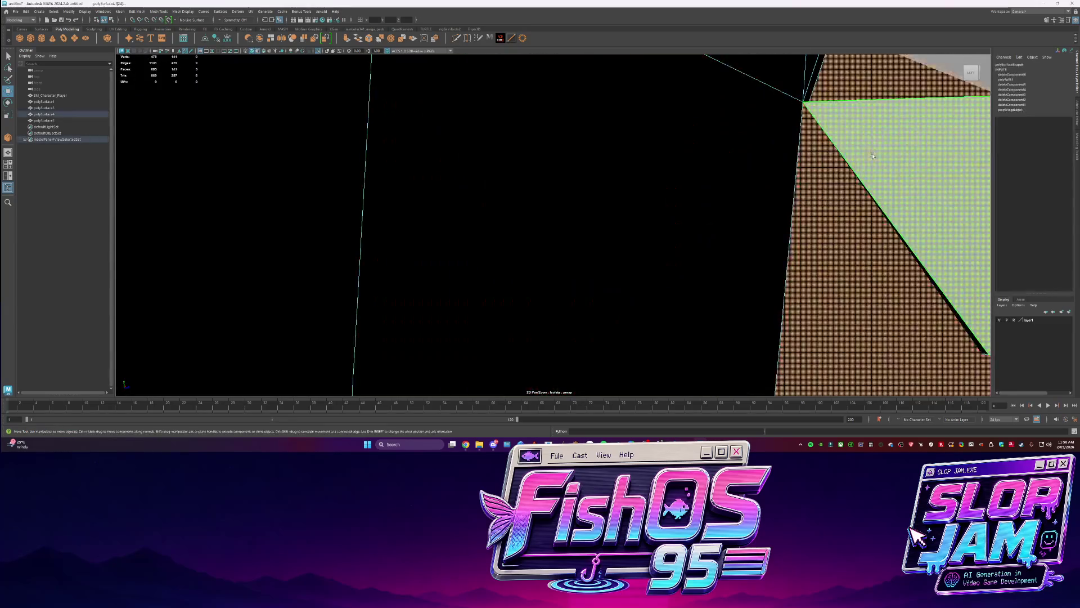
{"action": "mouse_move", "coordinate": [859, 187]}
{"action": "left_mouse_down", "text": "alt"}
{"action": "mouse_move", "coordinate": [668, 191]}
{"action": "mouse_move", "coordinate": [521, 102]}
{"action": "mouse_move", "coordinate": [614, 208]}
{"action": "left_mouse_up", "text": "alt"}
{"action": "scroll", "coordinate": [687, 221], "scroll_direction": "down", "scroll_amount": 5}
{"action": "mouse_move", "coordinate": [687, 222]}
{"action": "left_mouse_down", "text": "alt"}
{"action": "mouse_move", "coordinate": [715, 123]}
{"action": "mouse_move", "coordinate": [412, 296]}
{"action": "left_mouse_up", "text": "alt"}
{"action": "right_click_drag", "start_coordinate": [429, 229], "coordinate": [427, 338], "text": "shift"}
{"action": "mouse_move", "coordinate": [394, 281]}
{"action": "left_mouse_down", "text": "alt"}
{"action": "mouse_move", "coordinate": [254, 169]}
{"action": "mouse_move", "coordinate": [207, 115]}
{"action": "left_mouse_up", "text": "alt"}
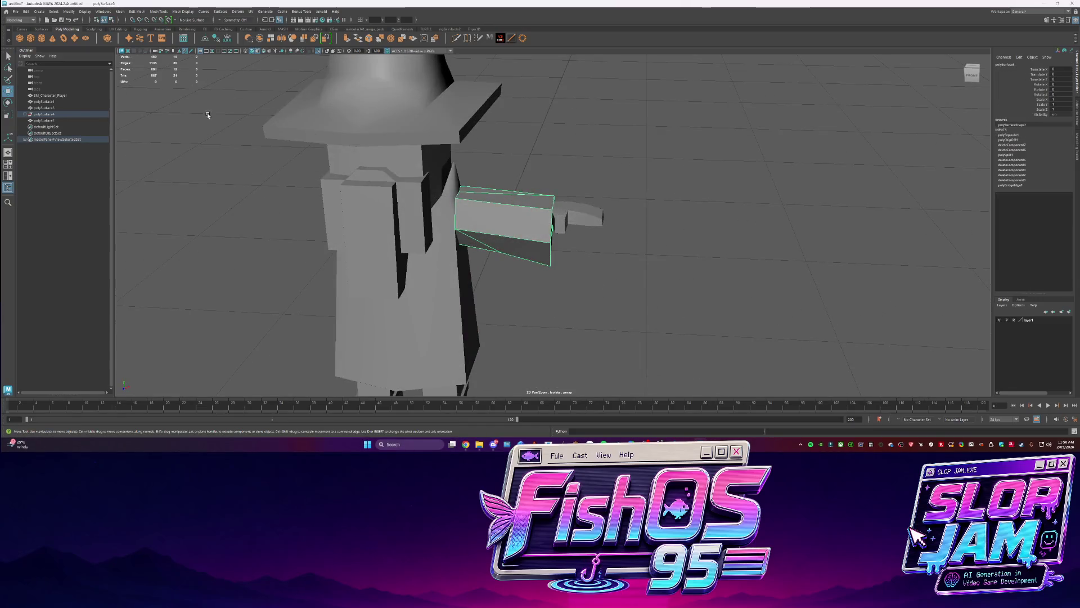
Clear the extracted piece's history and combine the arm pieces into one mesh
{"action": "left_click", "coordinate": [216, 37]}
{"action": "left_click_drag", "start_coordinate": [534, 169], "coordinate": [569, 219], "text": "alt"}
{"action": "left_click", "coordinate": [570, 218]}
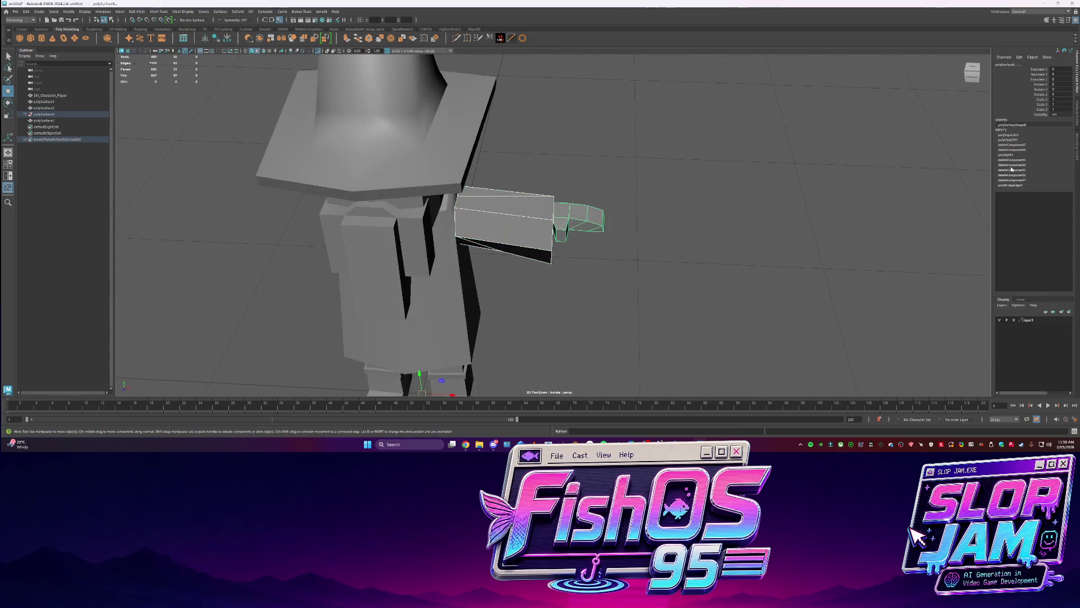
{"action": "left_click", "coordinate": [1076, 146]}
{"action": "left_click", "coordinate": [1012, 181]}
Delete the top edge of the combined arm
{"action": "mouse_move", "coordinate": [622, 214]}
{"action": "left_mouse_down", "text": "alt"}
{"action": "mouse_move", "coordinate": [589, 189]}
{"action": "mouse_move", "coordinate": [714, 284]}
{"action": "mouse_move", "coordinate": [621, 247]}
{"action": "left_mouse_up", "text": "alt"}
{"action": "key", "text": "q"}
{"action": "key", "text": "F10"}
{"action": "left_click", "coordinate": [501, 198]}
{"action": "key", "text": "Delete"}
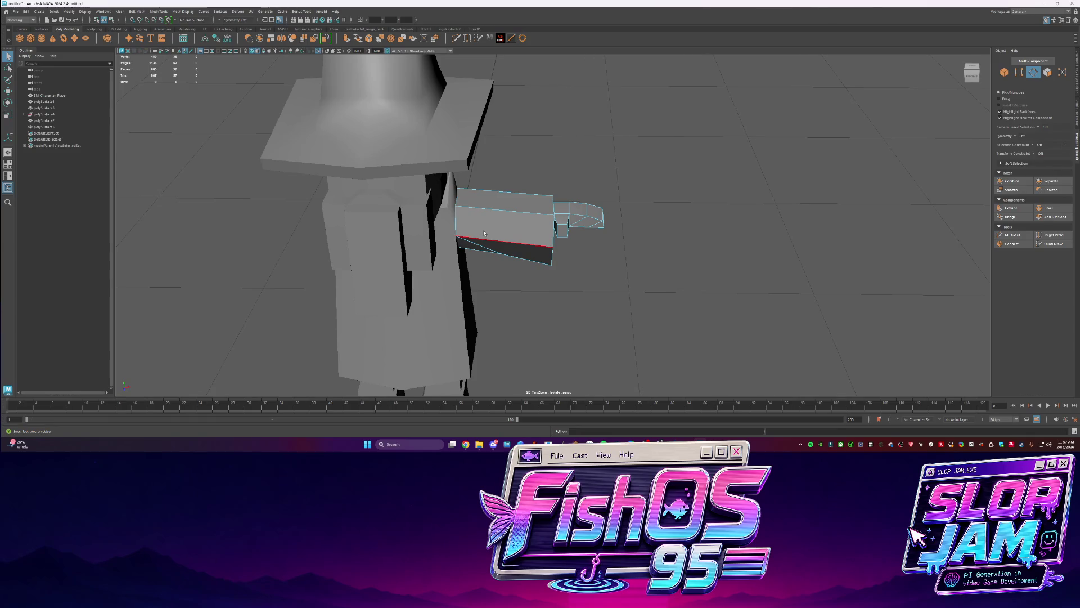
Cut a new edge loop across the arm with the multi-cut tool
{"action": "scroll", "coordinate": [489, 200], "scroll_direction": "up", "scroll_amount": 3}
{"action": "right_click_drag", "start_coordinate": [476, 194], "coordinate": [475, 217], "text": "shift"}
{"action": "mouse_move", "coordinate": [506, 216]}
{"action": "left_mouse_down", "text": "alt"}
{"action": "mouse_move", "coordinate": [479, 175]}
{"action": "mouse_move", "coordinate": [477, 214]}
{"action": "left_mouse_up", "text": "alt"}
{"action": "left_click", "coordinate": [489, 164]}
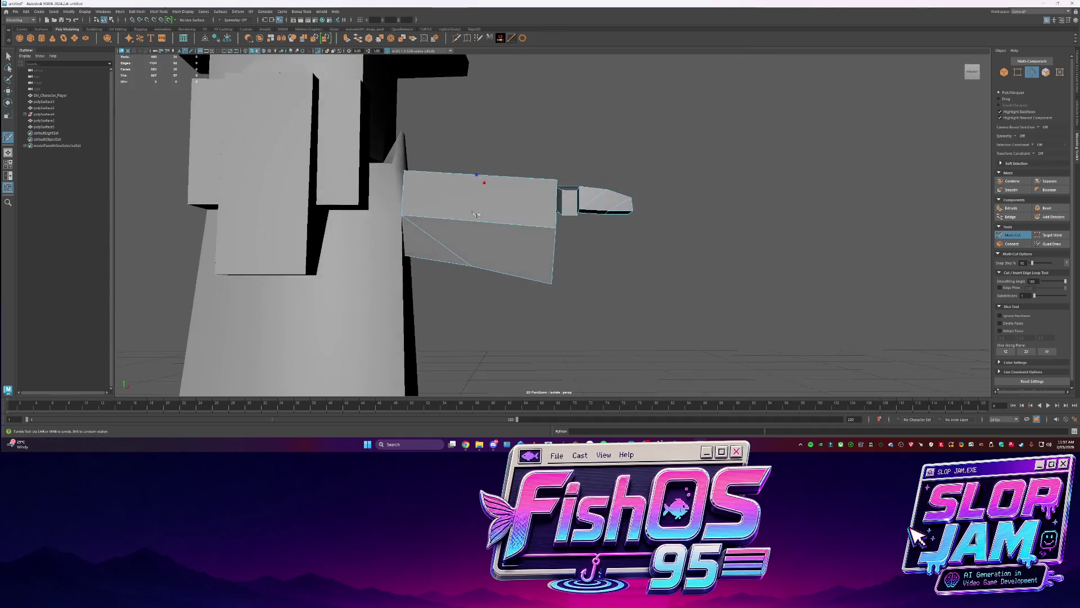
{"action": "left_click_drag", "start_coordinate": [598, 284], "coordinate": [619, 185], "text": "alt"}
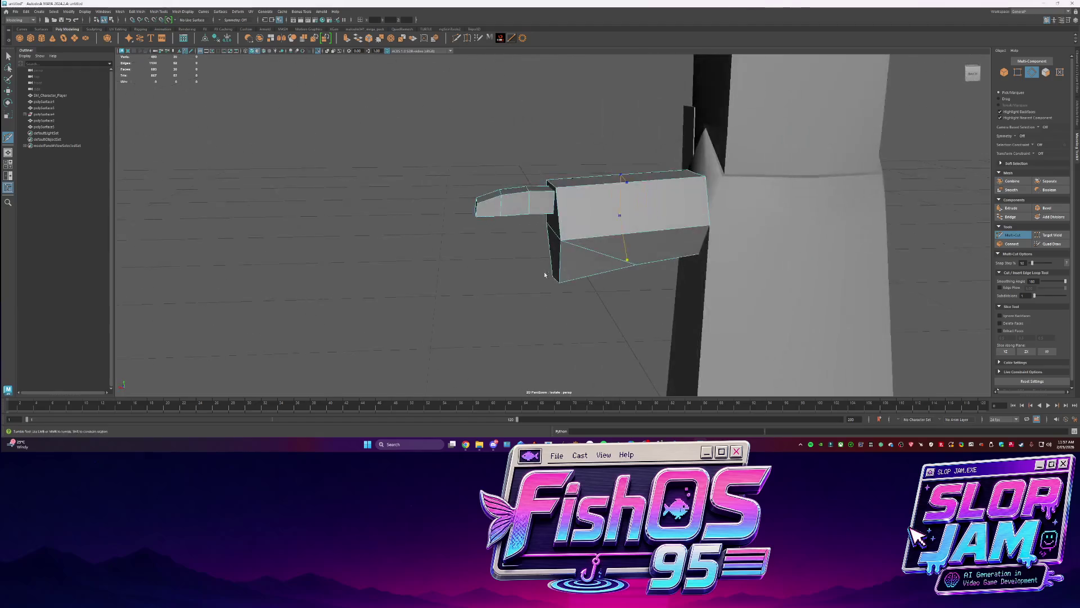
{"action": "key", "text": "q"}
{"action": "key", "text": "ctrl+shift+x"}
{"action": "key", "text": "q"}
Add an edge at the arm's tip
{"action": "mouse_move", "coordinate": [489, 257]}
{"action": "left_mouse_down", "text": "alt"}
{"action": "mouse_move", "coordinate": [514, 248]}
{"action": "mouse_move", "coordinate": [492, 253]}
{"action": "left_mouse_up", "text": "alt"}
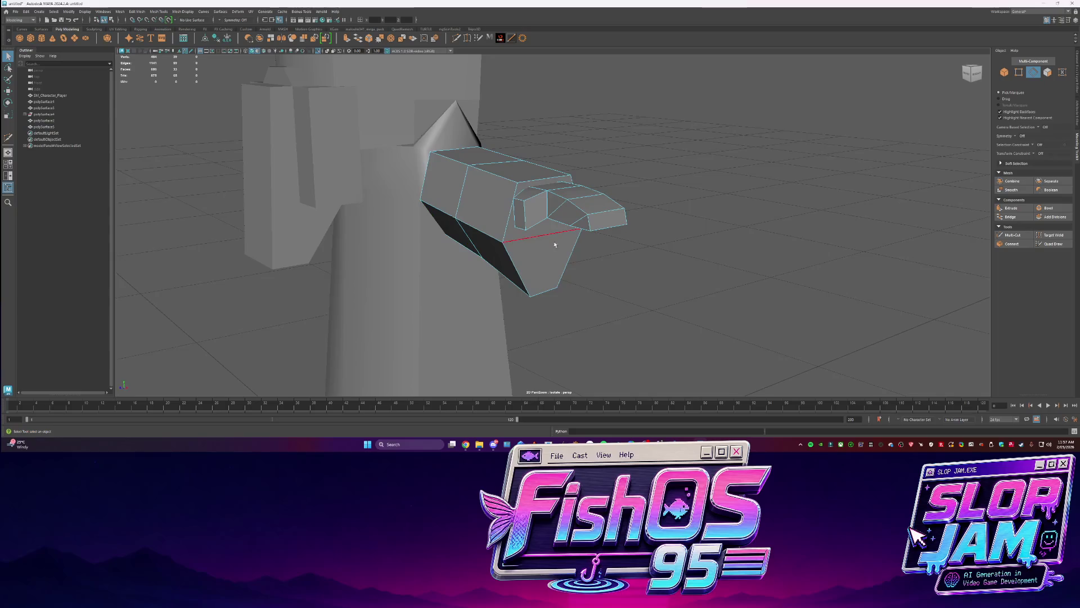
{"action": "left_click_drag", "start_coordinate": [578, 223], "coordinate": [621, 242], "text": "alt"}
{"action": "right_click_drag", "start_coordinate": [605, 179], "coordinate": [601, 235], "text": "shift"}
{"action": "mouse_move", "coordinate": [704, 200]}
{"action": "left_mouse_down", "text": "alt"}
{"action": "mouse_move", "coordinate": [512, 209]}
{"action": "mouse_move", "coordinate": [590, 189]}
{"action": "left_mouse_up", "text": "alt"}
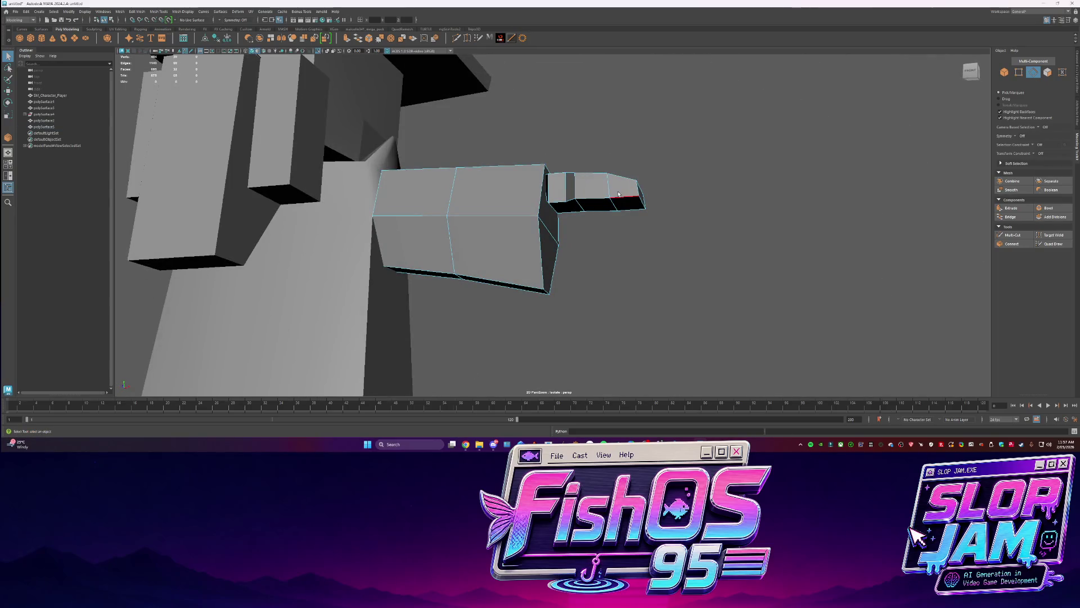
{"action": "mouse_move", "coordinate": [638, 237]}
{"action": "left_mouse_down", "text": "alt"}
{"action": "mouse_move", "coordinate": [604, 218]}
{"action": "mouse_move", "coordinate": [597, 185]}
{"action": "mouse_move", "coordinate": [624, 230]}
{"action": "left_mouse_up", "text": "alt"}
Try moving the arm, undo it, and isolate and frame the arm on its own
{"action": "key", "text": "F8"}
{"action": "key", "text": "ctrl+1"}
{"action": "key", "text": "ctrl+z"}
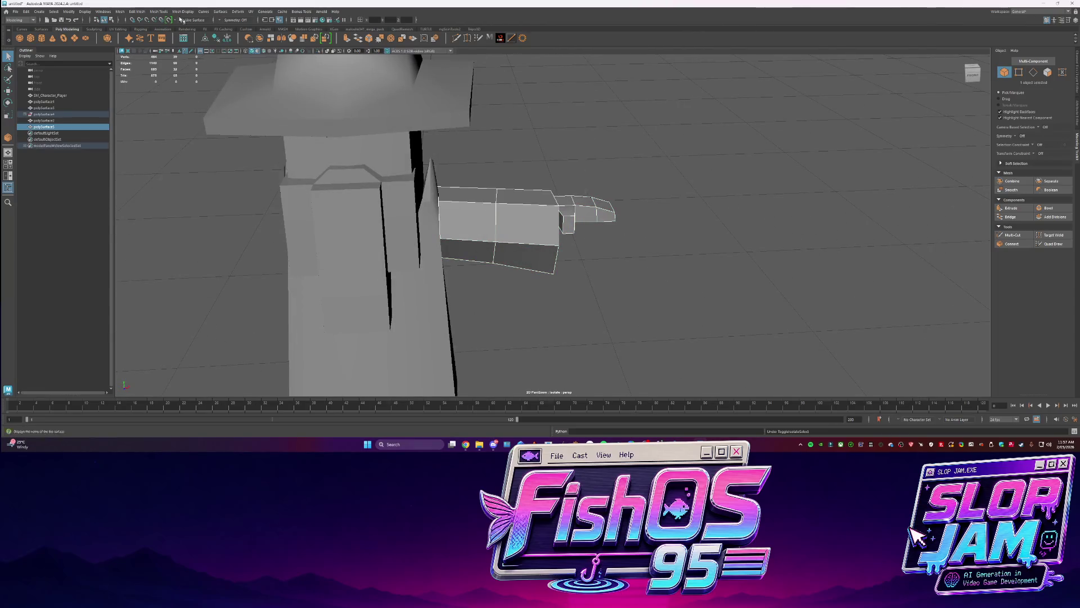
{"action": "key", "text": "w"}
{"action": "left_click_drag", "start_coordinate": [528, 242], "coordinate": [557, 242]}
{"action": "key", "text": "ctrl+z"}
{"action": "key", "text": "ctrl+n"}
{"action": "left_click", "coordinate": [557, 224]}
{"action": "key", "text": "f"}
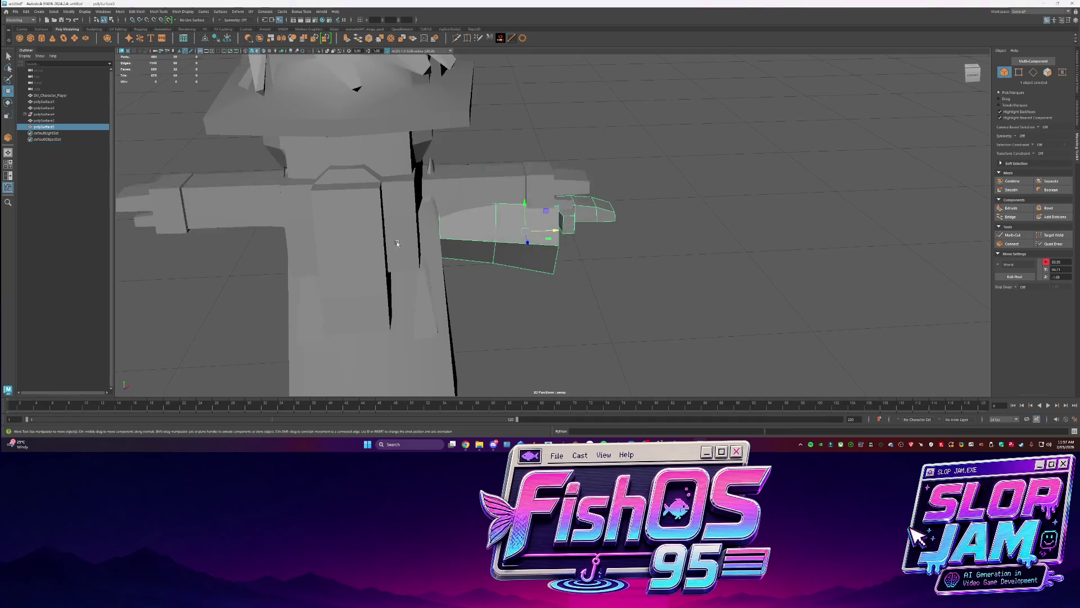
{"action": "key", "text": "ctrl+1"}
Bridge the two opposite edges to cap the arm's opening
{"action": "key", "text": "F10"}
{"action": "left_click", "coordinate": [488, 215]}
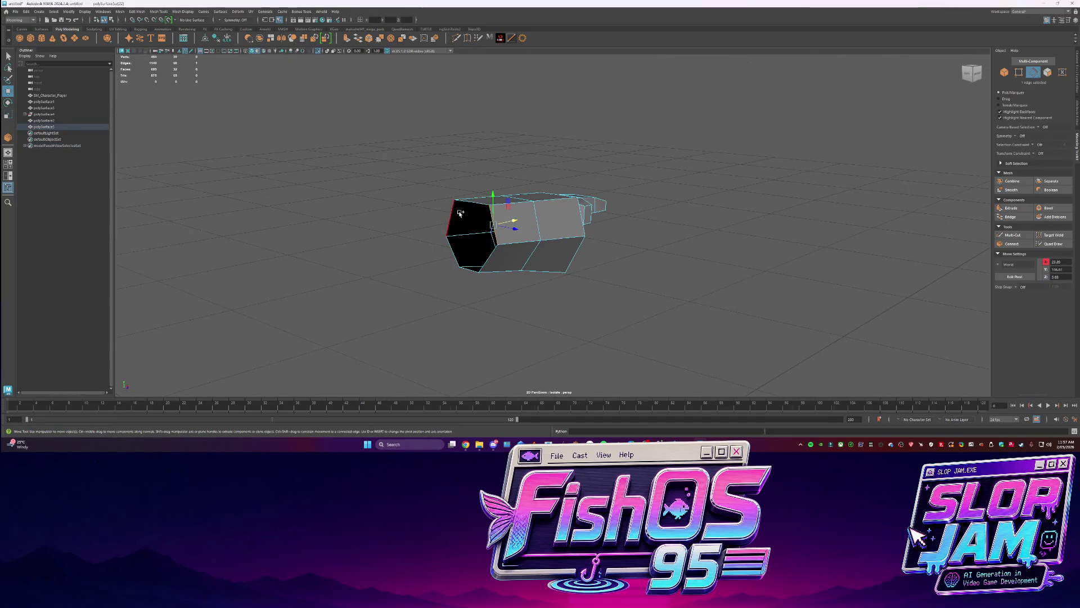
{"action": "left_click", "coordinate": [450, 248], "text": "shift"}
{"action": "right_click_drag", "start_coordinate": [451, 247], "coordinate": [453, 281], "text": "shift"}
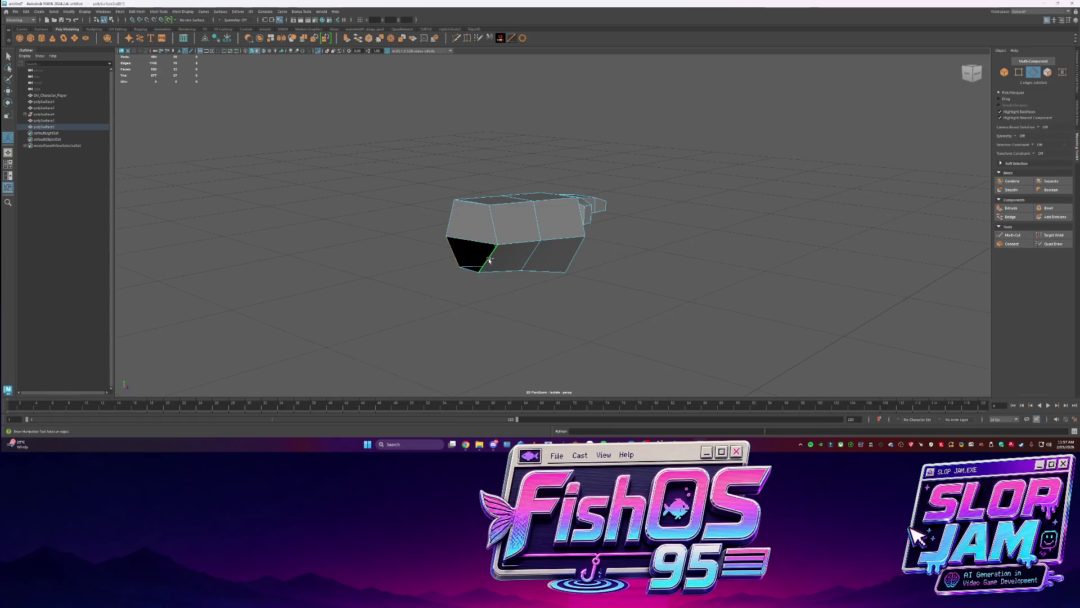
Briefly show the whole character, then re-isolate and frame the arm
{"action": "key", "text": "g"}
{"action": "key", "text": "F8"}
{"action": "key", "text": "q"}
{"action": "key", "text": "ctrl+1"}
{"action": "scroll", "coordinate": [539, 228], "scroll_direction": "down", "scroll_amount": 3}
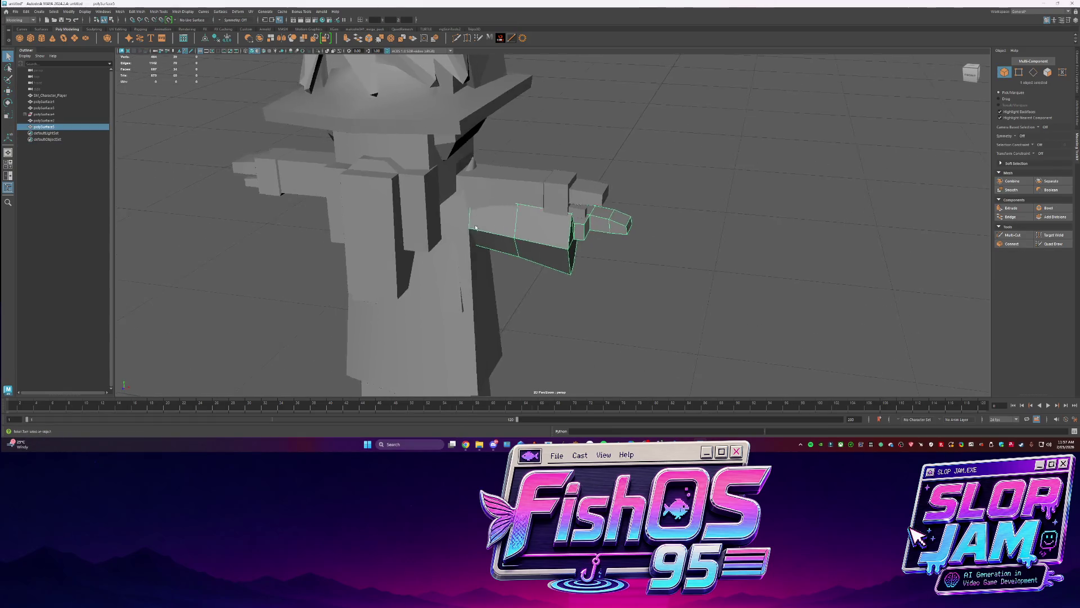
{"action": "key", "text": "ctrl+1"}
{"action": "key", "text": "f"}
Target Weld a vertex at the arm's end onto its neighbour
{"action": "left_click_drag", "start_coordinate": [436, 234], "coordinate": [467, 242], "text": "alt"}
{"action": "key", "text": "F11"}
{"action": "left_click", "coordinate": [478, 245]}
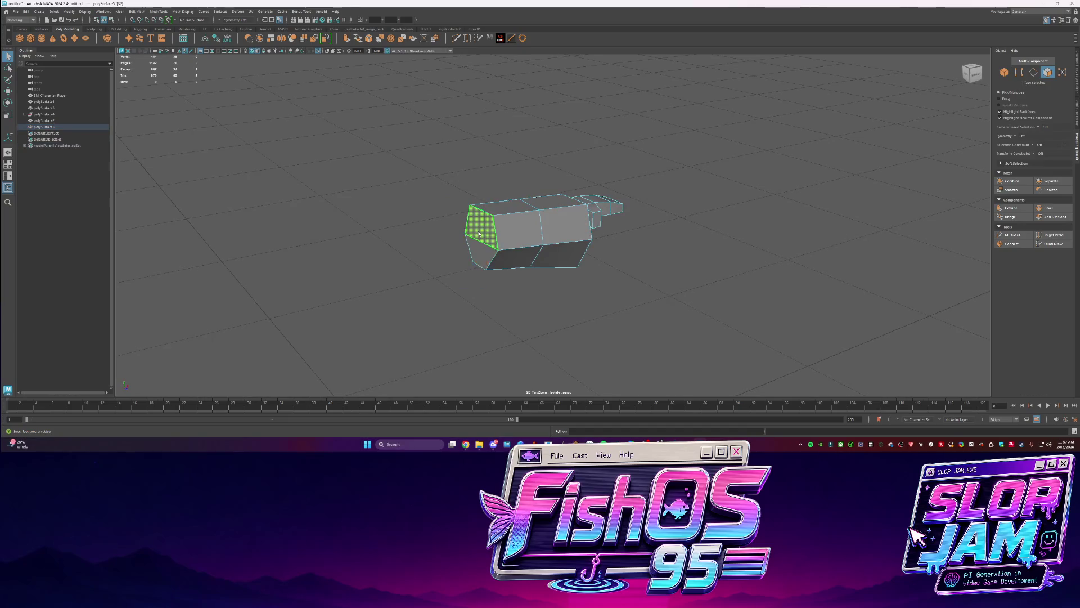
{"action": "key", "text": "f"}
{"action": "key", "text": "F9"}
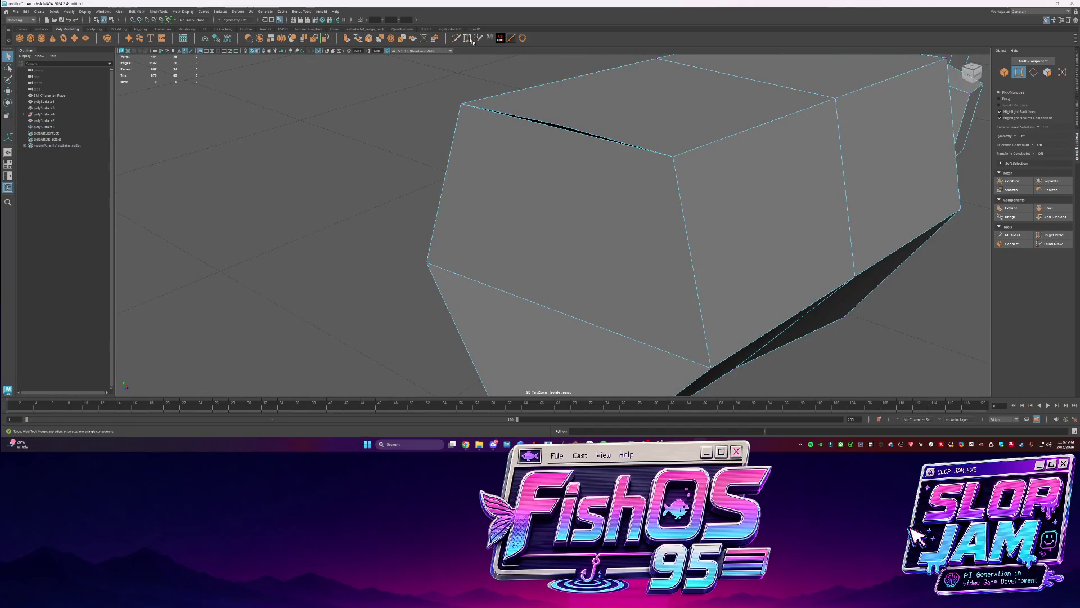
{"action": "left_click", "coordinate": [469, 39]}
{"action": "left_click_drag", "start_coordinate": [675, 144], "coordinate": [674, 148]}
{"action": "key", "text": "q"}
{"action": "scroll", "coordinate": [674, 169], "scroll_direction": "down", "scroll_amount": 5}
Slide the arm piece's end face inward along X
{"action": "right_click_drag", "start_coordinate": [605, 216], "coordinate": [583, 239]}
{"action": "key", "text": "F11"}
{"action": "left_click", "coordinate": [557, 247]}
{"action": "key", "text": "r"}
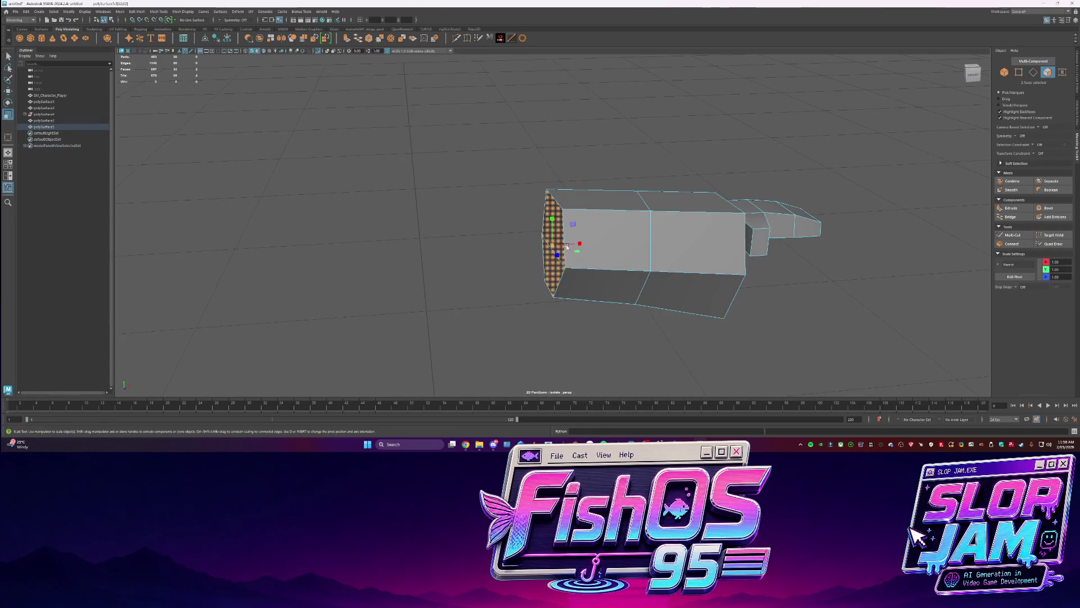
{"action": "key", "text": "w"}
{"action": "left_click_drag", "start_coordinate": [581, 246], "coordinate": [450, 253]}
Exit isolation and select the whole SM_Character_Player character
{"action": "key", "text": "F8"}
{"action": "key", "text": "ctrl+1"}
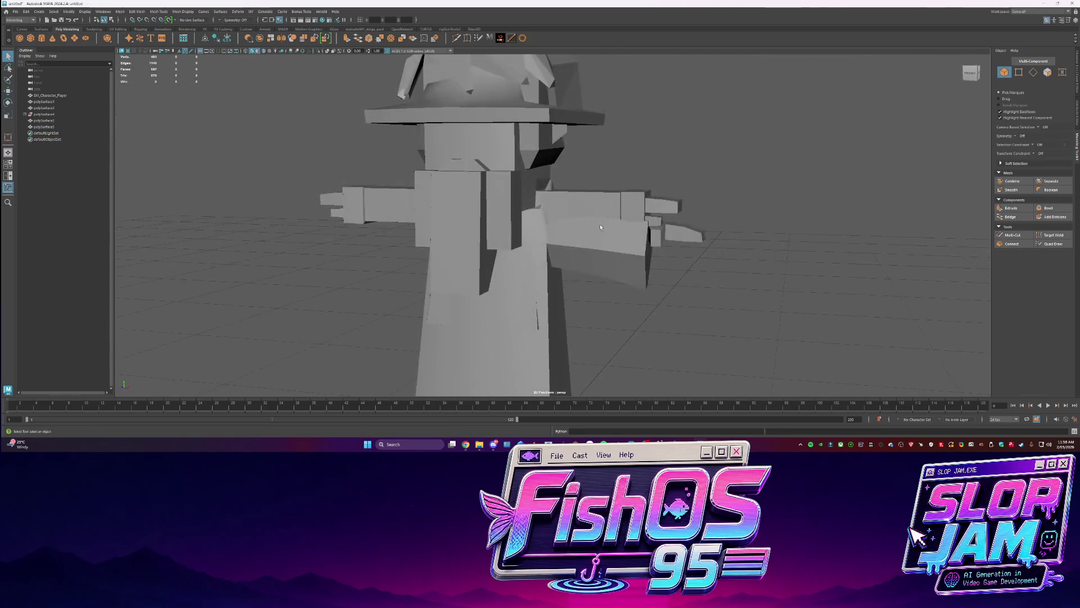
{"action": "left_click", "coordinate": [442, 253]}
Select the two torso pieces and isolate them
{"action": "left_click", "coordinate": [53, 114]}
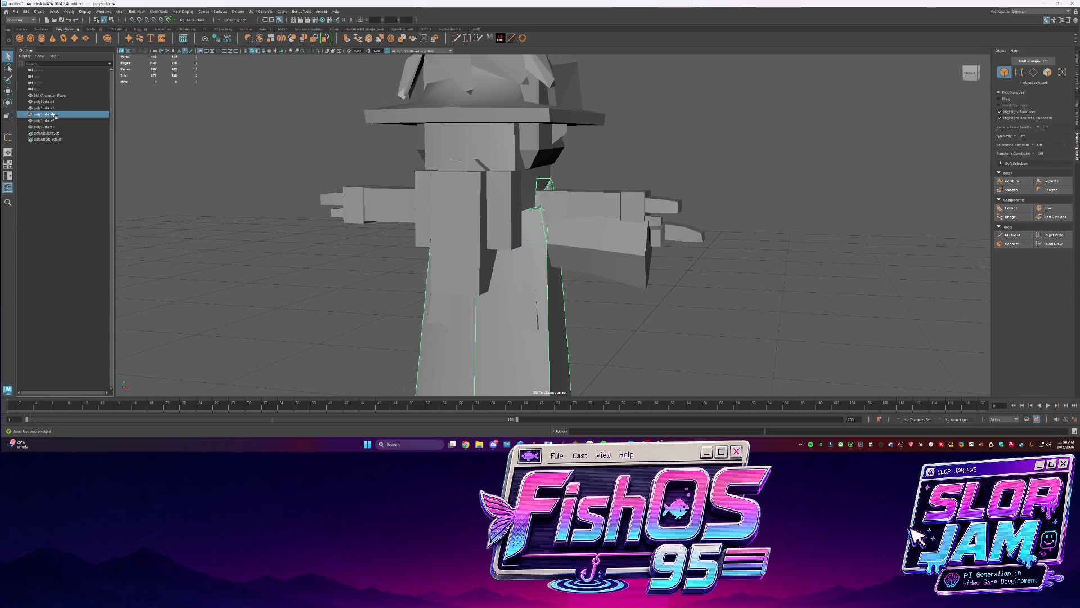
{"action": "left_click", "coordinate": [60, 95]}
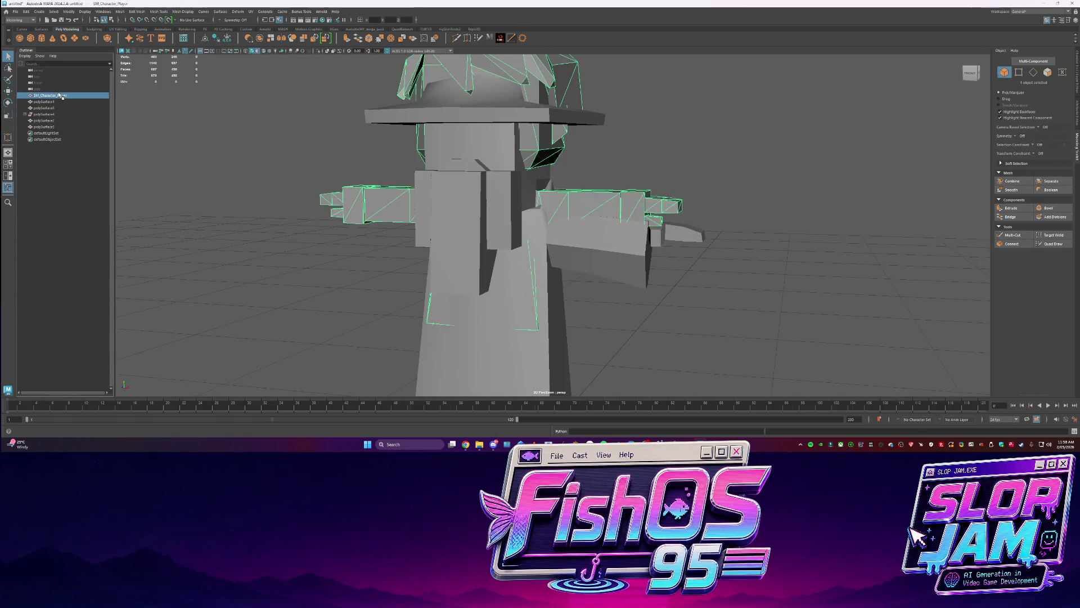
{"action": "scroll", "coordinate": [450, 225], "scroll_direction": "up", "scroll_amount": 5}
{"action": "left_click", "coordinate": [540, 225]}
{"action": "mouse_move", "coordinate": [540, 225]}
{"action": "left_mouse_down", "text": "alt"}
{"action": "mouse_move", "coordinate": [424, 215]}
{"action": "mouse_move", "coordinate": [672, 123]}
{"action": "left_mouse_up", "text": "alt"}
{"action": "scroll", "coordinate": [424, 215], "scroll_direction": "down", "scroll_amount": 2}
{"action": "key", "text": "ctrl+1"}
Delete the torso's right pyramid faces
{"action": "key", "text": "F11"}
{"action": "left_click", "coordinate": [613, 186]}
{"action": "key", "text": "Delete"}
{"action": "mouse_move", "coordinate": [540, 121]}
{"action": "left_mouse_down", "text": "alt"}
{"action": "mouse_move", "coordinate": [624, 126]}
{"action": "mouse_move", "coordinate": [517, 127]}
{"action": "left_mouse_up", "text": "alt"}
{"action": "key", "text": "ctrl+z"}
Bridge the two open edges on the torso
{"action": "key", "text": "F10"}
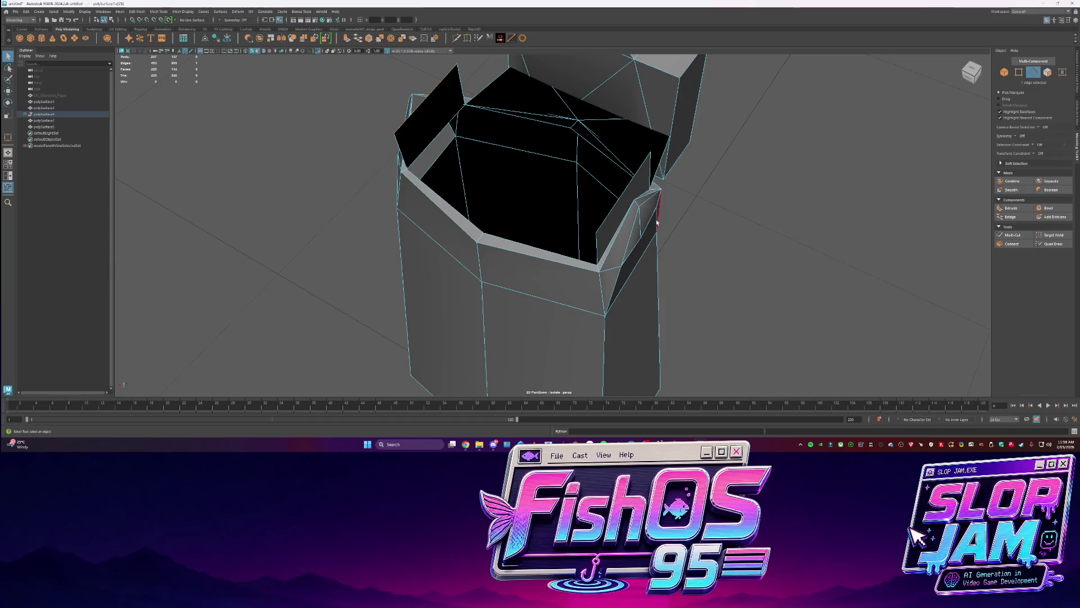
{"action": "right_click_drag", "start_coordinate": [617, 216], "coordinate": [616, 265], "text": "shift"}
{"action": "mouse_move", "coordinate": [616, 265]}
{"action": "left_mouse_down", "text": "alt"}
{"action": "mouse_move", "coordinate": [579, 209]}
{"action": "mouse_move", "coordinate": [579, 242]}
{"action": "mouse_move", "coordinate": [610, 234]}
{"action": "mouse_move", "coordinate": [572, 228]}
{"action": "mouse_move", "coordinate": [679, 239]}
{"action": "mouse_move", "coordinate": [597, 233]}
{"action": "left_mouse_up", "text": "alt"}
{"action": "key", "text": "q"}
{"action": "key", "text": "F11"}
{"action": "key", "text": "ctrl+1"}
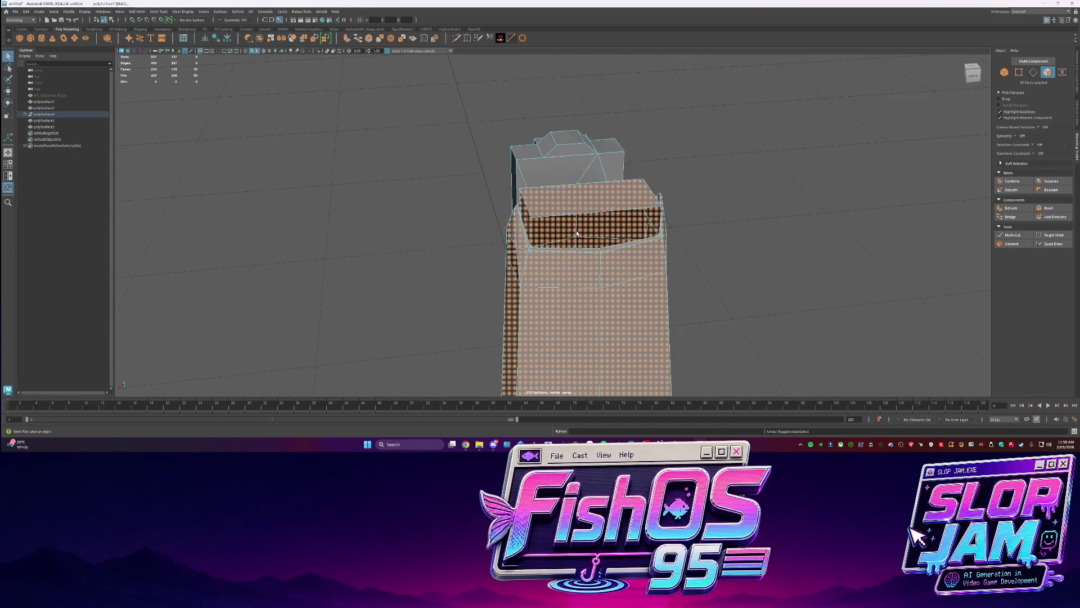
Delete the top face and scale the surrounding edge flaps outward
{"action": "left_click", "coordinate": [572, 202]}
{"action": "key", "text": "Delete"}
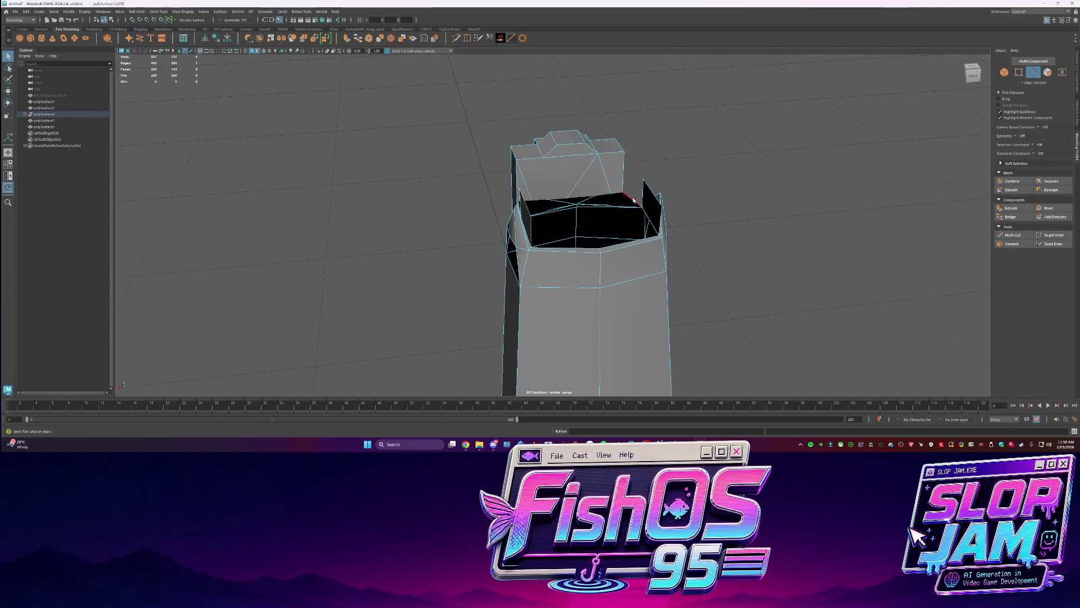
{"action": "key", "text": "r"}
{"action": "mouse_move", "coordinate": [572, 203]}
{"action": "left_mouse_down"}
{"action": "mouse_move", "coordinate": [534, 198]}
{"action": "mouse_move", "coordinate": [603, 238]}
{"action": "left_mouse_up"}
Toggle isolation and return the torso mesh to object selection
{"action": "key", "text": "ctrl+1"}
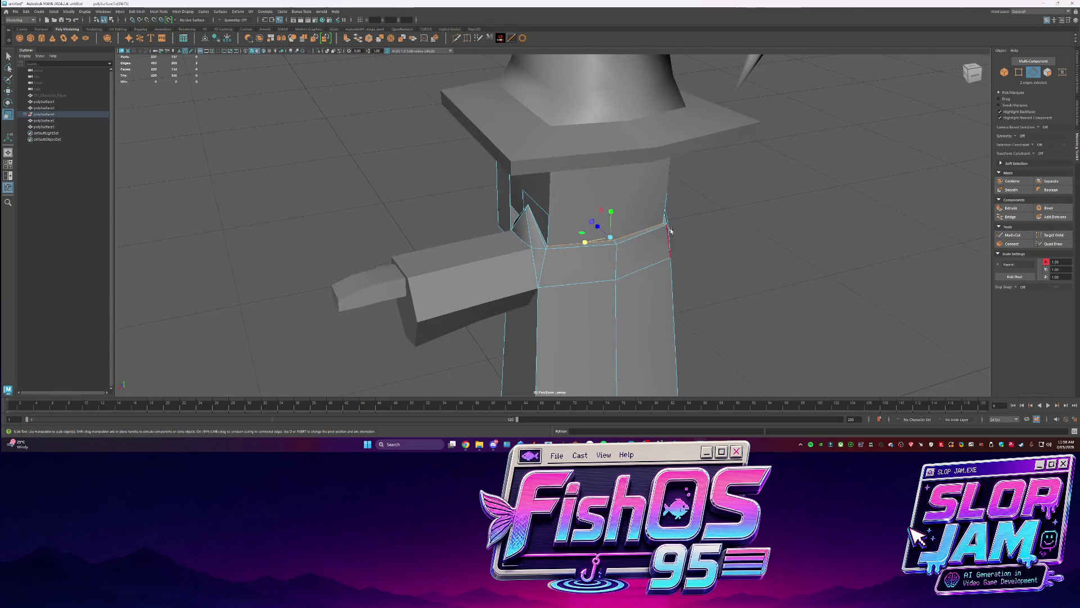
{"action": "key", "text": "w"}
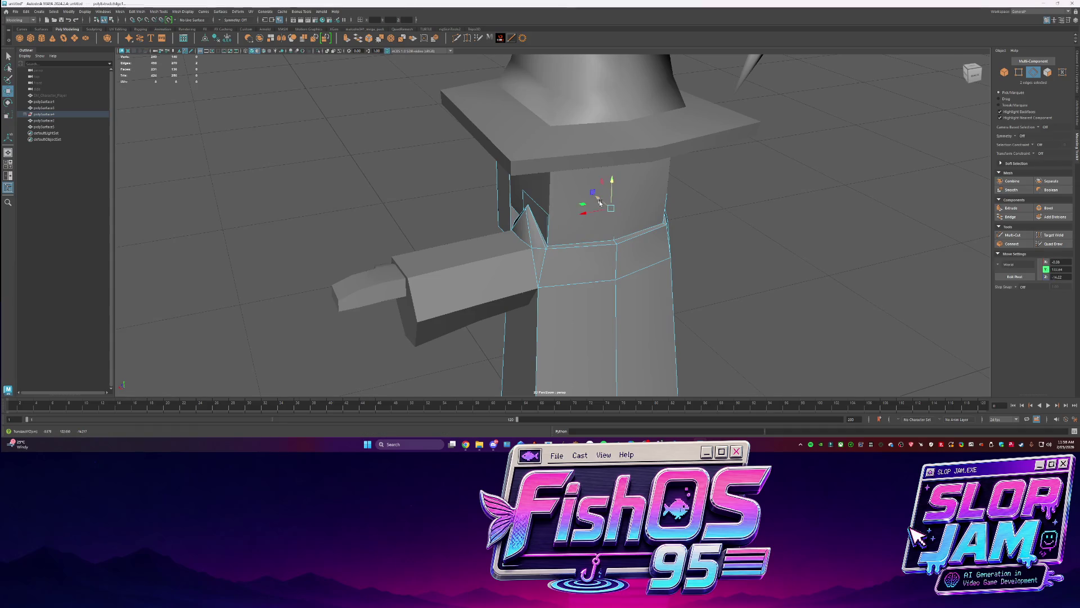
{"action": "right_click", "coordinate": [602, 223]}
{"action": "key", "text": "ctrl+1"}
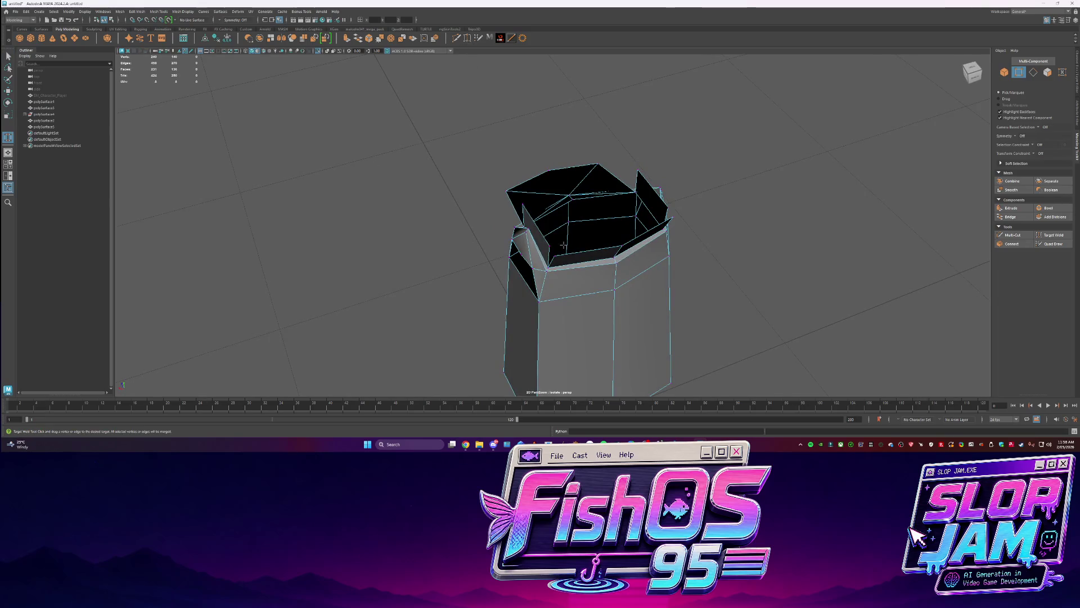
{"action": "mouse_move", "coordinate": [572, 253]}
{"action": "left_mouse_down", "text": "alt"}
{"action": "mouse_move", "coordinate": [585, 217]}
{"action": "mouse_move", "coordinate": [572, 248]}
{"action": "mouse_move", "coordinate": [604, 227]}
{"action": "mouse_move", "coordinate": [606, 190]}
{"action": "left_mouse_up", "text": "alt"}
{"action": "key", "text": "ctrl+1"}
{"action": "right_click", "coordinate": [573, 248]}
{"action": "left_click", "coordinate": [602, 238]}
Clear the selection and frame a low front view of the hat and torso
{"action": "left_click", "coordinate": [630, 247]}
{"action": "right_click_drag", "start_coordinate": [630, 248], "coordinate": [606, 302], "text": "alt"}
{"action": "mouse_move", "coordinate": [606, 301]}
{"action": "left_mouse_down", "text": "alt"}
{"action": "mouse_move", "coordinate": [544, 257]}
{"action": "mouse_move", "coordinate": [592, 242]}
{"action": "mouse_move", "coordinate": [714, 248]}
{"action": "mouse_move", "coordinate": [562, 277]}
{"action": "mouse_move", "coordinate": [588, 242]}
{"action": "left_mouse_up", "text": "alt"}
{"action": "key", "text": "q"}
{"action": "scroll", "coordinate": [523, 242], "scroll_direction": "up", "scroll_amount": 3}
{"action": "right_click_drag", "start_coordinate": [588, 242], "coordinate": [591, 222]}
{"action": "mouse_move", "coordinate": [619, 253]}
{"action": "left_mouse_down", "text": "alt"}
{"action": "mouse_move", "coordinate": [744, 319]}
{"action": "mouse_move", "coordinate": [651, 306]}
{"action": "left_mouse_up", "text": "alt"}
{"action": "key", "text": "F8"}
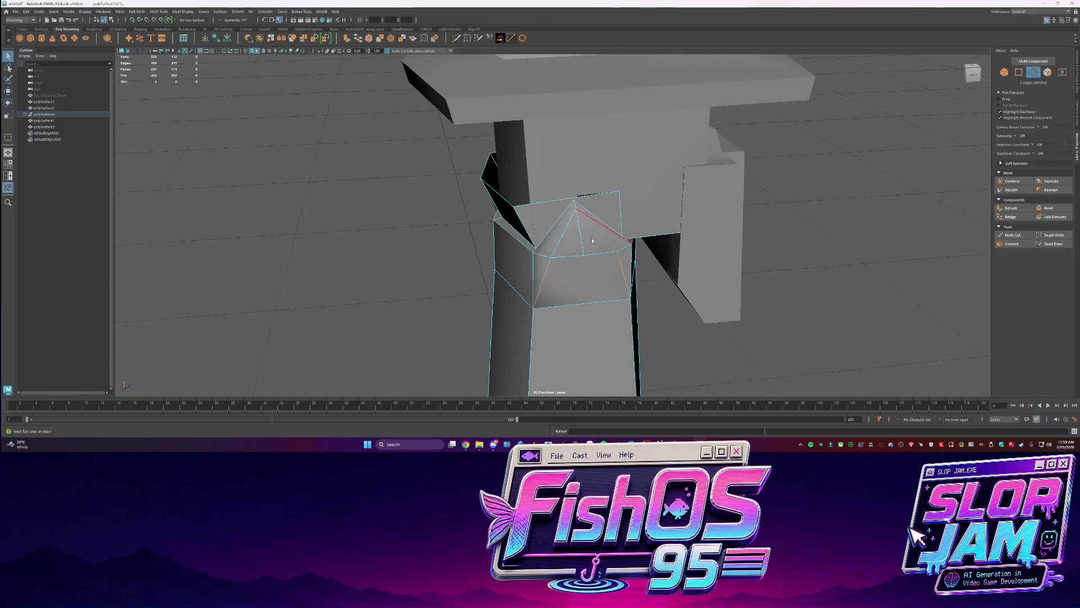
Target Weld the torso's stray vertex onto its neighbour
{"action": "left_click", "coordinate": [467, 40]}
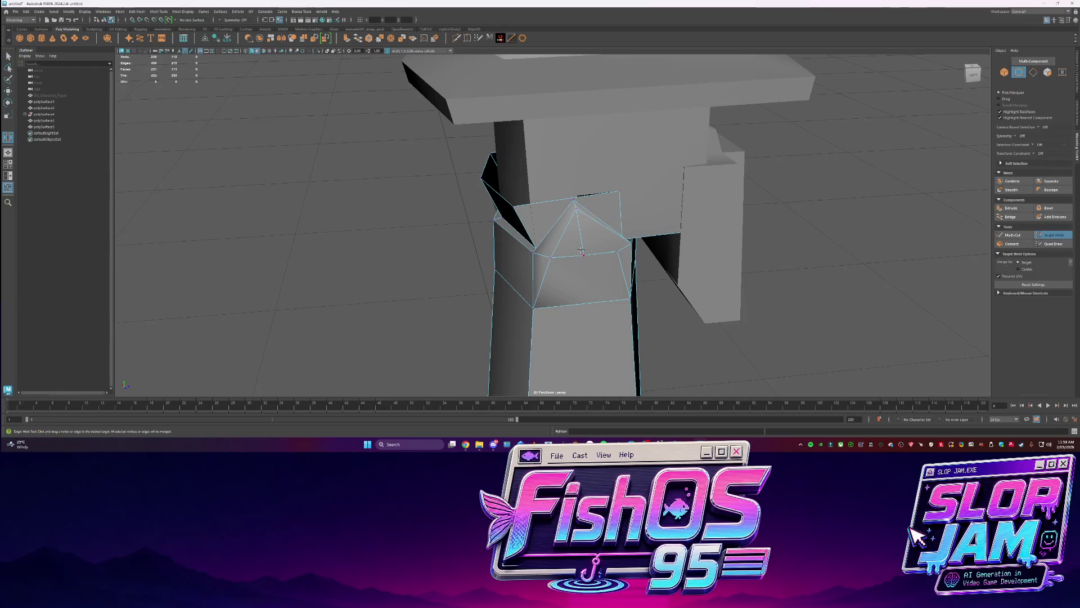
{"action": "left_click_drag", "start_coordinate": [617, 250], "coordinate": [578, 219], "text": "alt"}
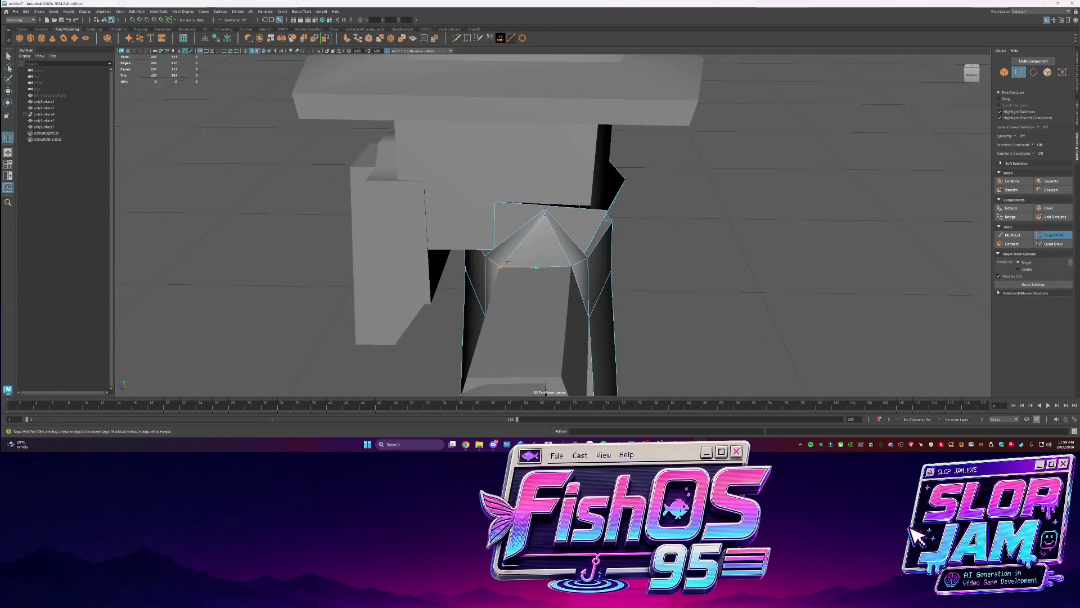
{"action": "left_click_drag", "start_coordinate": [506, 261], "coordinate": [537, 267]}
{"action": "key", "text": "q"}
{"action": "mouse_move", "coordinate": [697, 202]}
{"action": "left_mouse_down", "text": "alt"}
{"action": "mouse_move", "coordinate": [630, 263]}
{"action": "mouse_move", "coordinate": [564, 210]}
{"action": "mouse_move", "coordinate": [591, 245]}
{"action": "mouse_move", "coordinate": [558, 289]}
{"action": "left_mouse_up", "text": "alt"}
{"action": "key", "text": "F8"}
{"action": "scroll", "coordinate": [630, 263], "scroll_direction": "up", "scroll_amount": 5}
Harden a torso edge from the edge operations menu
{"action": "key", "text": "F10"}
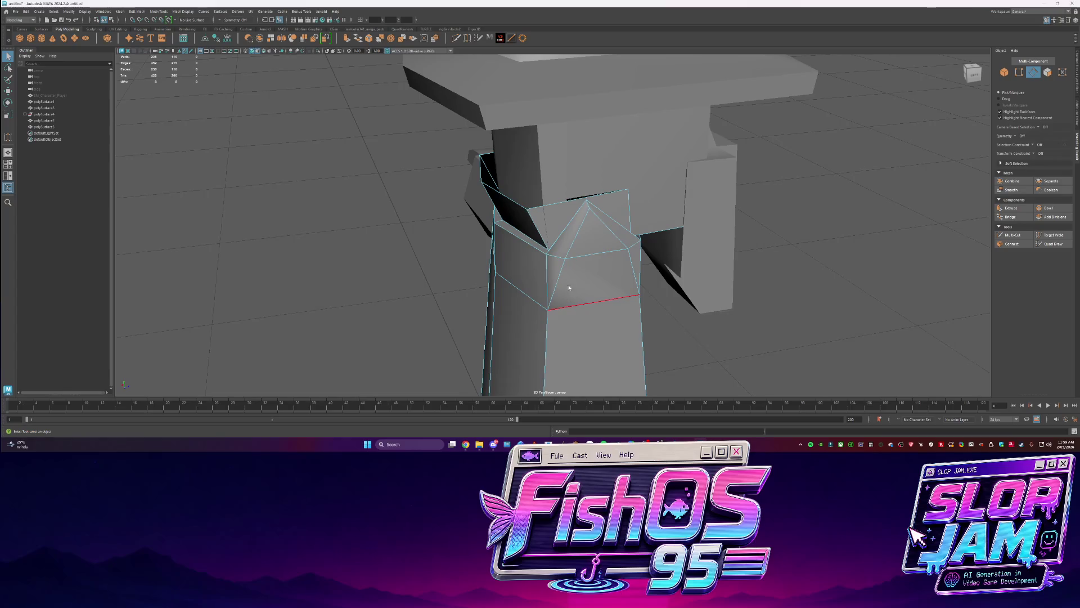
{"action": "right_click_drag", "start_coordinate": [636, 257], "coordinate": [707, 291], "text": "shift"}
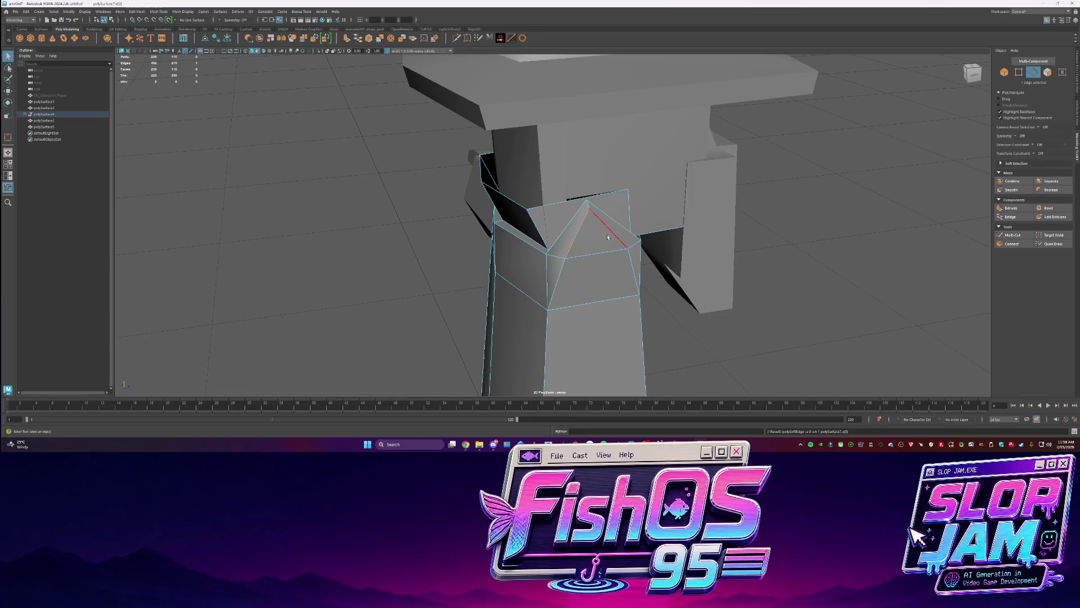
{"action": "left_click_drag", "start_coordinate": [433, 266], "coordinate": [525, 265], "text": "alt"}
{"action": "mouse_move", "coordinate": [472, 224]}
{"action": "left_mouse_down", "text": "alt"}
{"action": "mouse_move", "coordinate": [551, 247]}
{"action": "mouse_move", "coordinate": [591, 279]}
{"action": "mouse_move", "coordinate": [568, 231]}
{"action": "left_mouse_up", "text": "alt"}
Isolate polySurface1 and frame it from the front
{"action": "left_click", "coordinate": [568, 230]}
{"action": "key", "text": "ctrl+1"}
{"action": "left_click_drag", "start_coordinate": [606, 289], "coordinate": [542, 224], "text": "alt"}
{"action": "key", "text": "F11"}
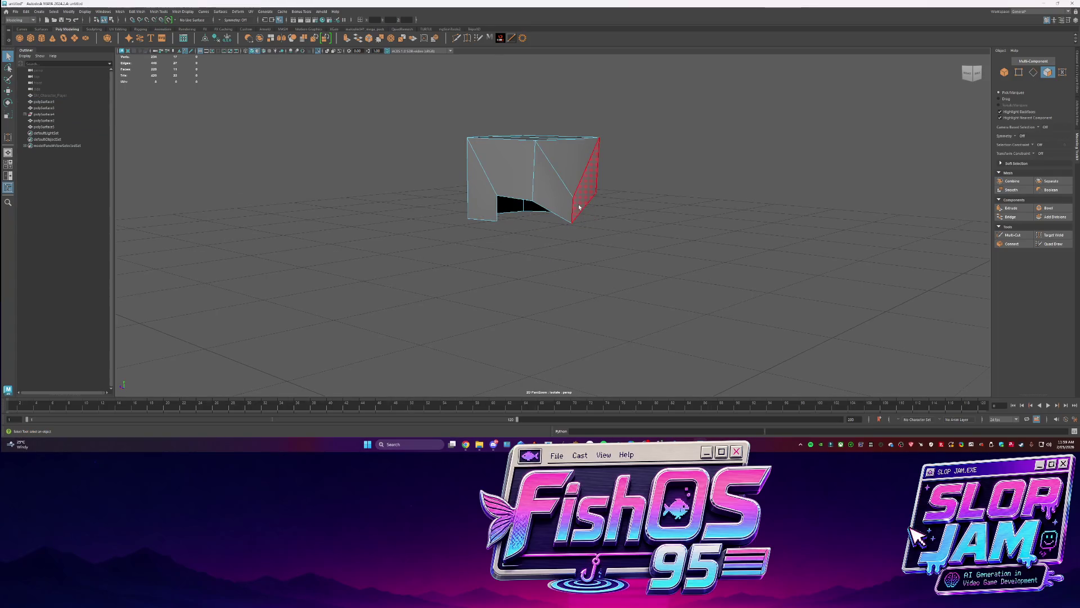
{"action": "key", "text": "F10"}
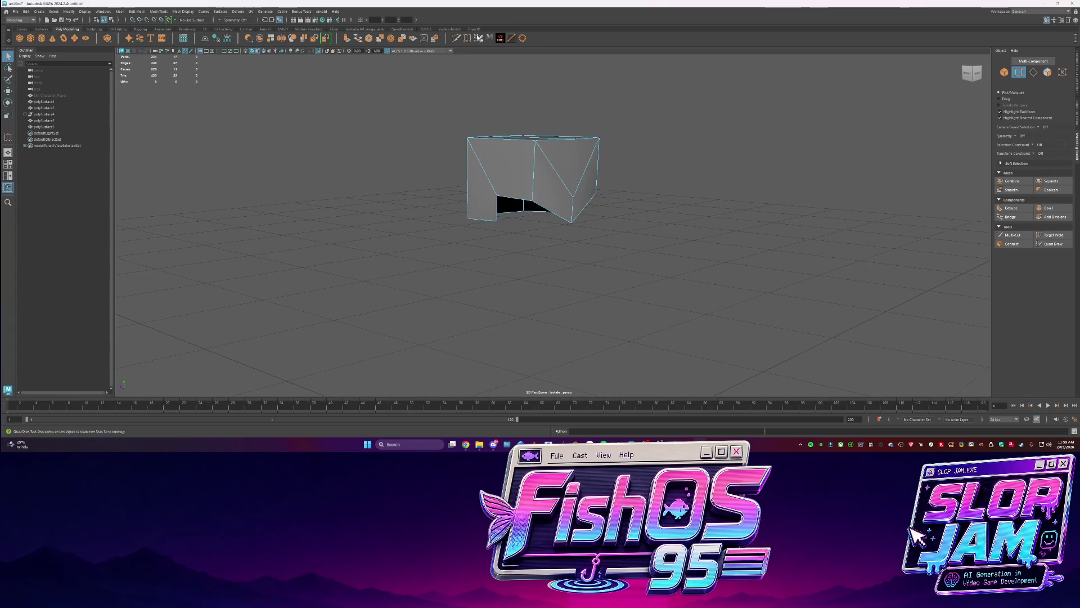
Target Weld the stray bottom and notch vertices onto the cube's corners
{"action": "key", "text": "g"}
{"action": "mouse_move", "coordinate": [585, 205]}
{"action": "left_mouse_down"}
{"action": "mouse_move", "coordinate": [598, 191]}
{"action": "mouse_move", "coordinate": [552, 146]}
{"action": "left_mouse_up"}
{"action": "key", "text": "q"}
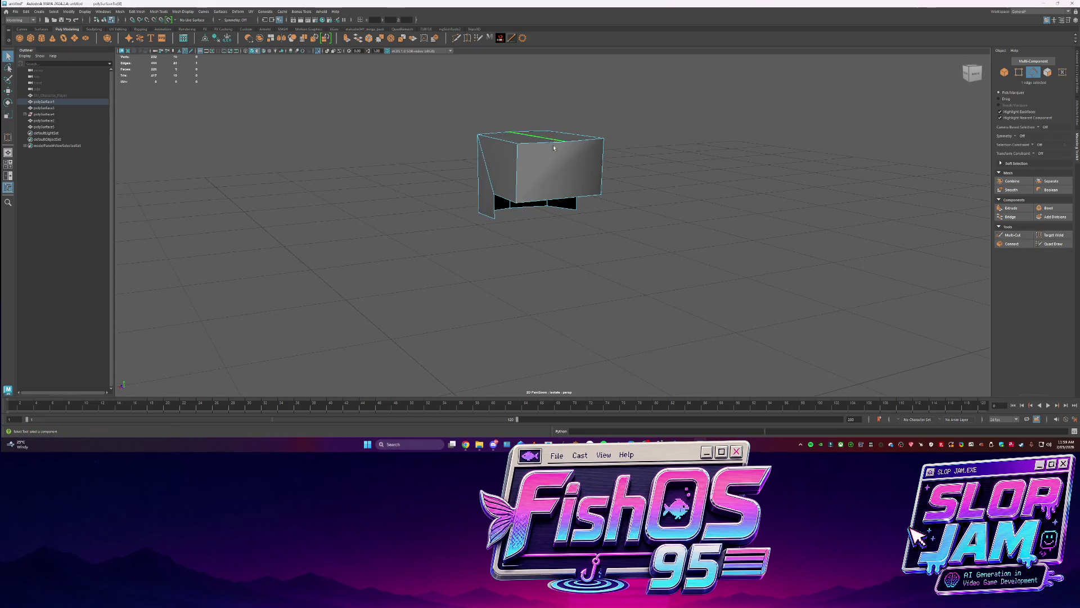
{"action": "left_click", "coordinate": [580, 192]}
{"action": "mouse_move", "coordinate": [558, 232]}
{"action": "left_mouse_down", "text": "alt"}
{"action": "mouse_move", "coordinate": [564, 176]}
{"action": "mouse_move", "coordinate": [514, 212]}
{"action": "mouse_move", "coordinate": [422, 241]}
{"action": "left_mouse_up", "text": "alt"}
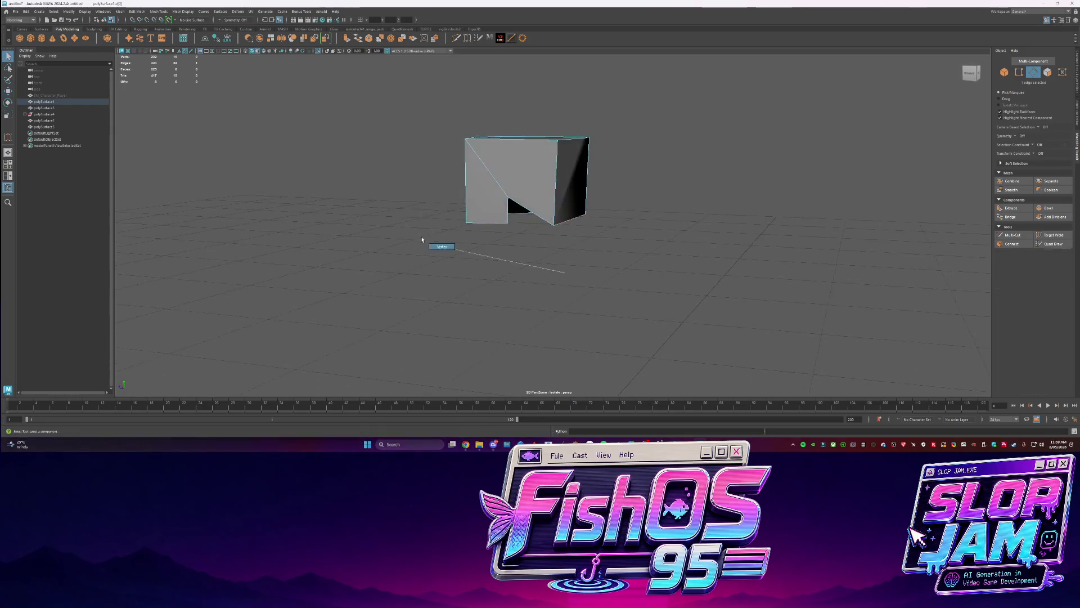
{"action": "mouse_move", "coordinate": [509, 195]}
{"action": "left_mouse_down"}
{"action": "mouse_move", "coordinate": [554, 224]}
{"action": "mouse_move", "coordinate": [536, 212]}
{"action": "mouse_move", "coordinate": [656, 234]}
{"action": "mouse_move", "coordinate": [575, 209]}
{"action": "mouse_move", "coordinate": [524, 213]}
{"action": "left_mouse_up"}
{"action": "left_click_drag", "start_coordinate": [524, 213], "coordinate": [607, 194], "text": "alt"}
{"action": "key", "text": "q"}
Delete the diagonal front-face edge and connect two corner vertices with a new edge
{"action": "key", "text": "Delete"}
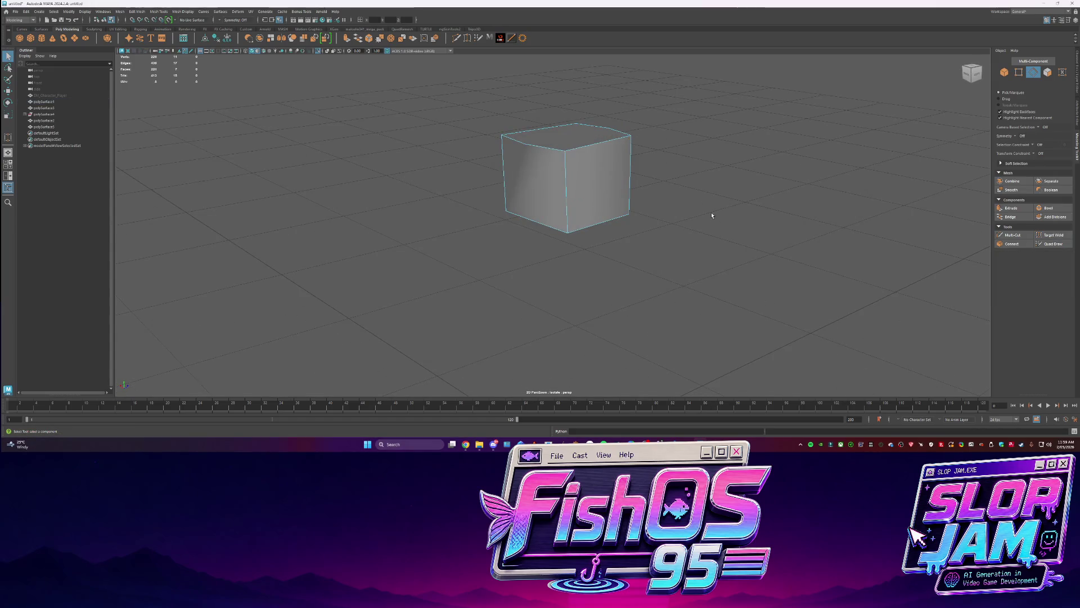
{"action": "left_click", "coordinate": [468, 39]}
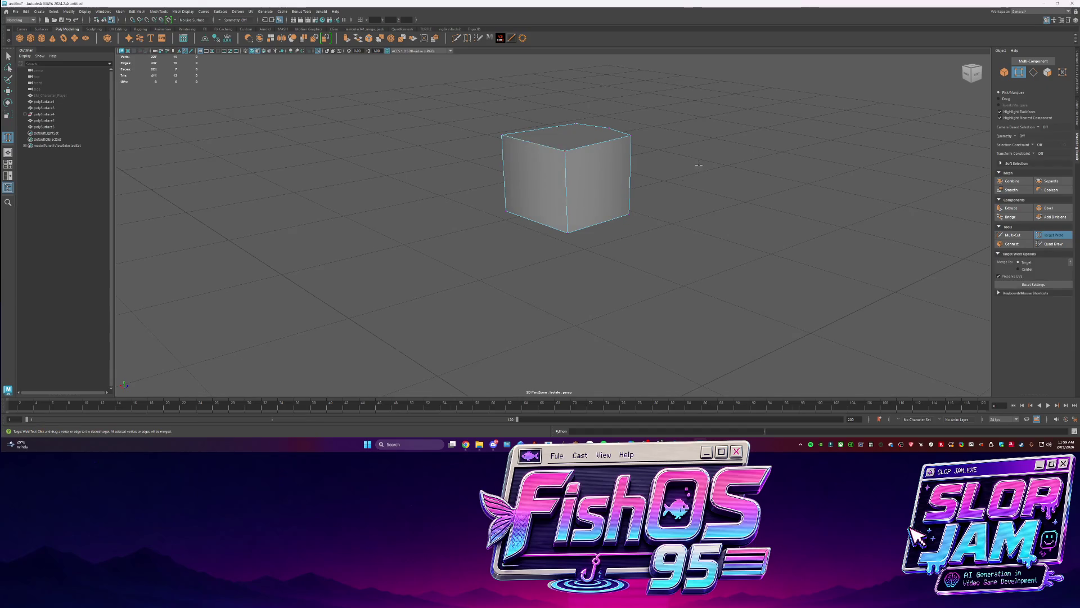
{"action": "left_click_drag", "start_coordinate": [701, 165], "coordinate": [554, 221], "text": "alt"}
{"action": "key", "text": "q"}
{"action": "left_click", "coordinate": [504, 140]}
{"action": "right_click_drag", "start_coordinate": [515, 148], "coordinate": [506, 185], "text": "shift"}
Connect the remaining selected cube components with another new edge
{"action": "left_click_drag", "start_coordinate": [540, 214], "coordinate": [579, 218], "text": "alt"}
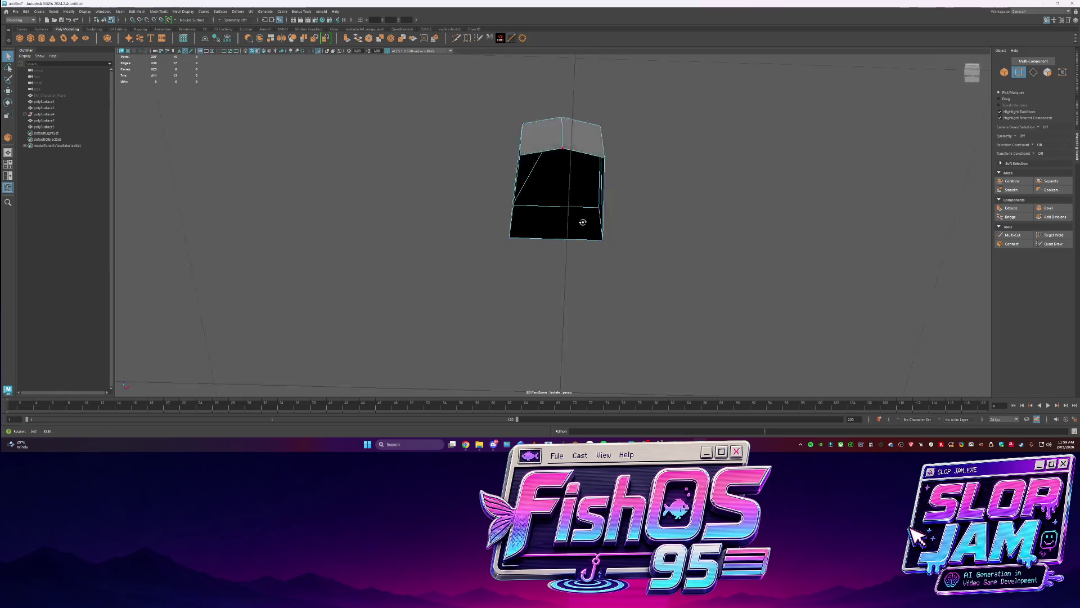
{"action": "right_click_drag", "start_coordinate": [578, 218], "coordinate": [591, 237]}
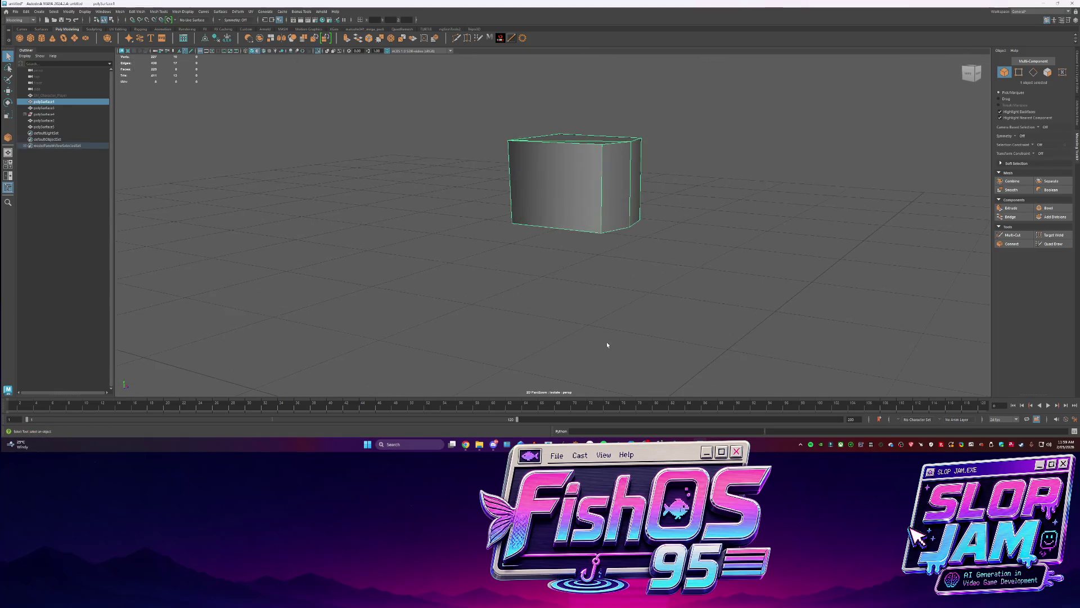
{"action": "left_click_drag", "start_coordinate": [609, 343], "coordinate": [576, 294], "text": "alt"}
{"action": "left_click", "coordinate": [564, 150]}
{"action": "mouse_move", "coordinate": [565, 148]}
{"action": "right_mouse_down", "text": "shift"}
{"action": "mouse_move", "coordinate": [564, 239]}
{"action": "mouse_move", "coordinate": [507, 234]}
{"action": "mouse_move", "coordinate": [581, 256]}
{"action": "right_mouse_up", "text": "shift"}
{"action": "key", "text": "F9"}
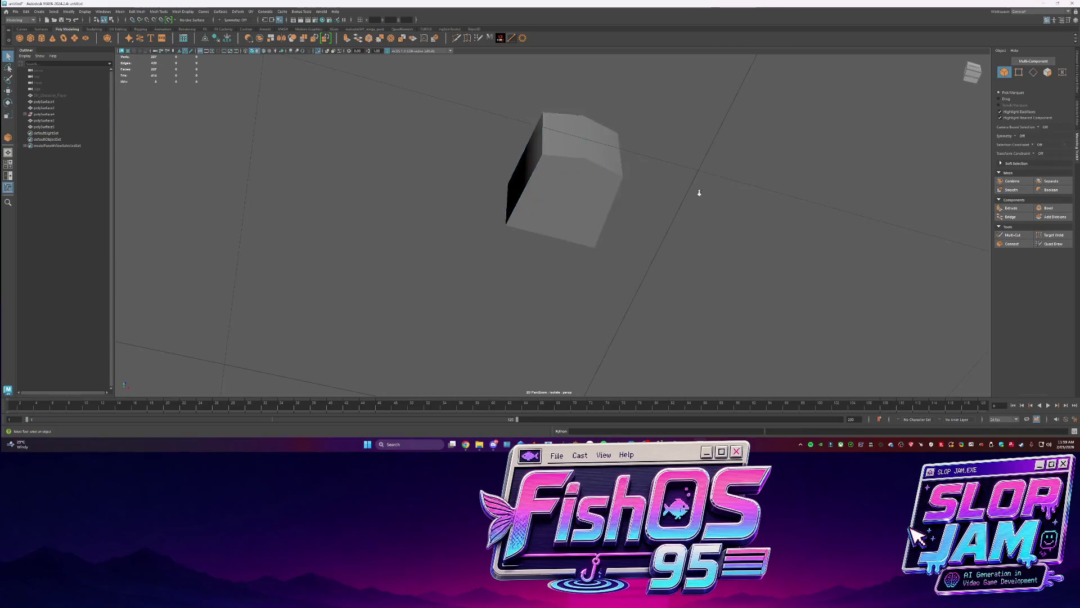
{"action": "key", "text": "F8"}
Exit Isolate Select and frame the wizard's hat
{"action": "key", "text": "ctrl+1"}
{"action": "left_click_drag", "start_coordinate": [615, 283], "coordinate": [590, 242], "text": "alt"}
{"action": "left_click", "coordinate": [563, 96]}
{"action": "key", "text": "f"}
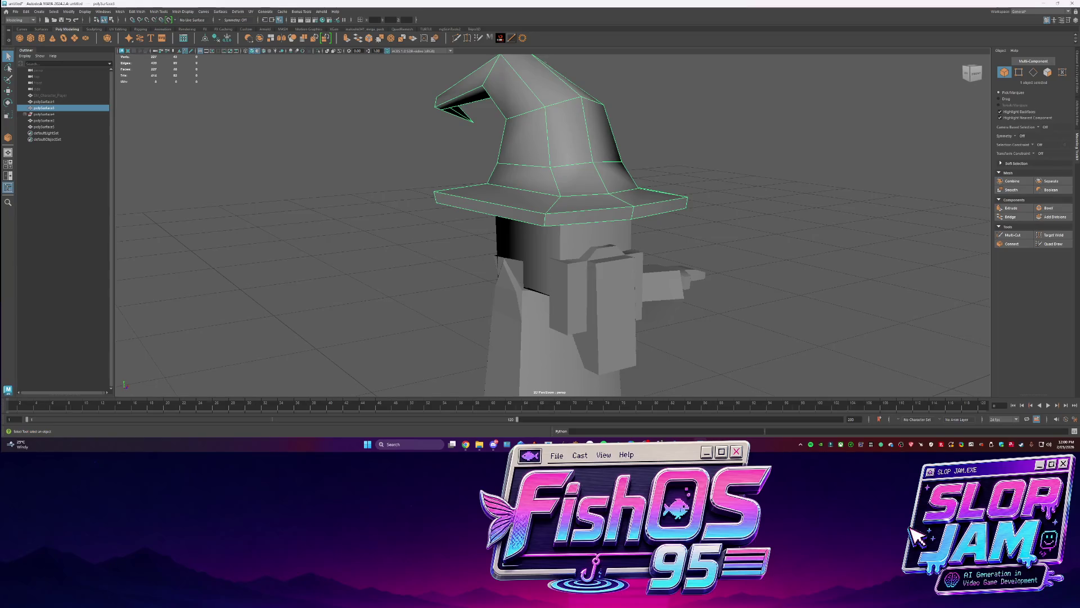
Separate both legs' faces from the robe into their own objects and isolate them
{"action": "mouse_move", "coordinate": [703, 225]}
{"action": "left_mouse_down", "text": "alt"}
{"action": "mouse_move", "coordinate": [735, 242]}
{"action": "mouse_move", "coordinate": [632, 306]}
{"action": "mouse_move", "coordinate": [649, 140]}
{"action": "mouse_move", "coordinate": [511, 285]}
{"action": "mouse_move", "coordinate": [556, 234]}
{"action": "mouse_move", "coordinate": [571, 192]}
{"action": "left_mouse_up", "text": "alt"}
{"action": "scroll", "coordinate": [556, 234], "scroll_direction": "down", "scroll_amount": 3}
{"action": "left_click", "coordinate": [548, 242]}
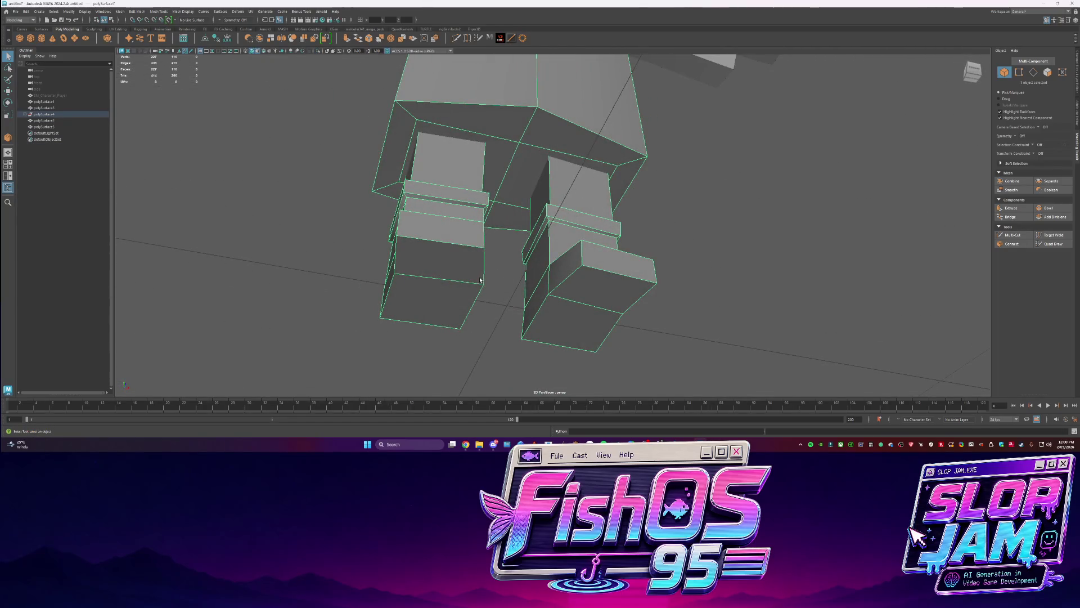
{"action": "left_click_drag", "start_coordinate": [487, 282], "coordinate": [458, 281], "text": "alt"}
{"action": "double_click", "coordinate": [449, 250]}
{"action": "double_click", "coordinate": [591, 216], "text": "shift"}
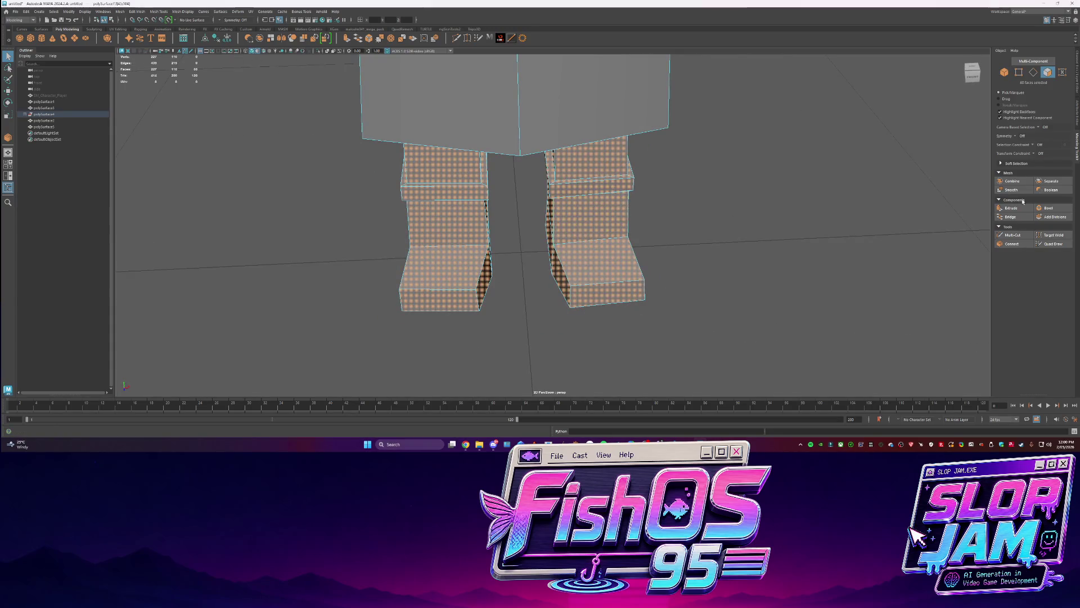
{"action": "left_click", "coordinate": [1050, 182]}
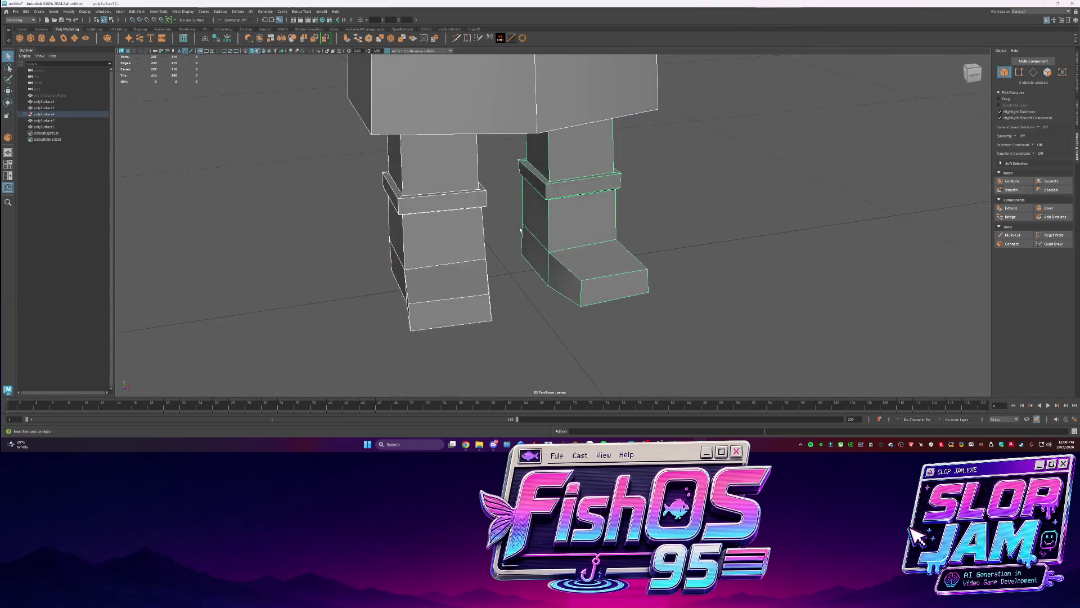
{"action": "mouse_move", "coordinate": [511, 217]}
{"action": "left_mouse_down", "text": "alt"}
{"action": "mouse_move", "coordinate": [582, 211]}
{"action": "mouse_move", "coordinate": [611, 236]}
{"action": "mouse_move", "coordinate": [596, 242]}
{"action": "mouse_move", "coordinate": [607, 261]}
{"action": "left_mouse_up", "text": "alt"}
{"action": "key", "text": "ctrl+1"}
{"action": "key", "text": "ctrl+1"}
Exit isolation and select the coat mesh, checking it from several angles
{"action": "key", "text": "w"}
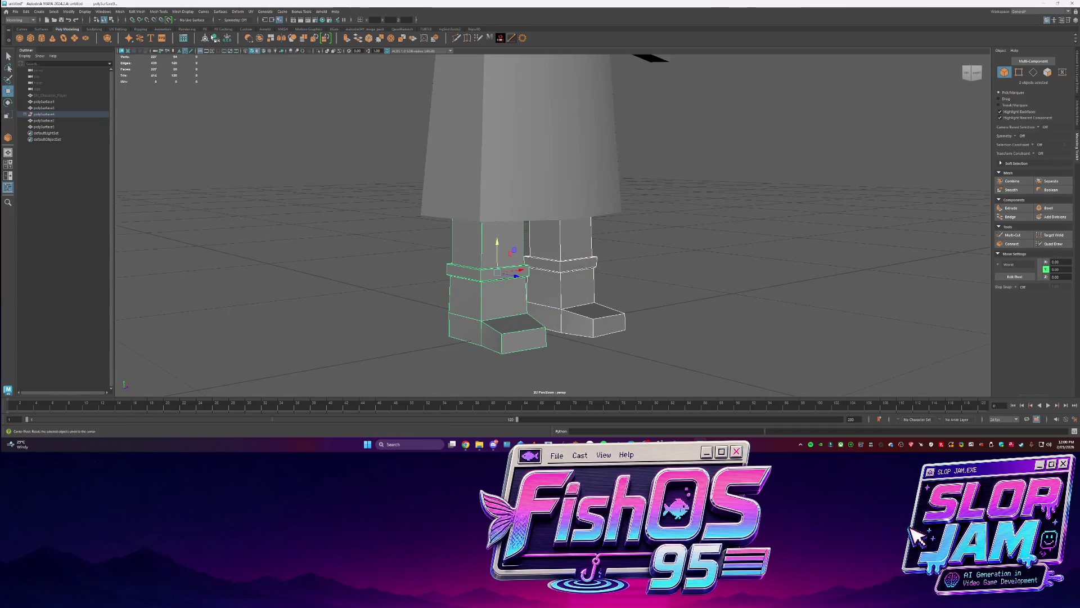
{"action": "left_click", "coordinate": [562, 168]}
{"action": "mouse_move", "coordinate": [563, 169]}
{"action": "left_mouse_down", "text": "alt"}
{"action": "mouse_move", "coordinate": [641, 201]}
{"action": "mouse_move", "coordinate": [717, 198]}
{"action": "mouse_move", "coordinate": [705, 193]}
{"action": "mouse_move", "coordinate": [657, 224]}
{"action": "mouse_move", "coordinate": [387, 86]}
{"action": "left_mouse_up", "text": "alt"}
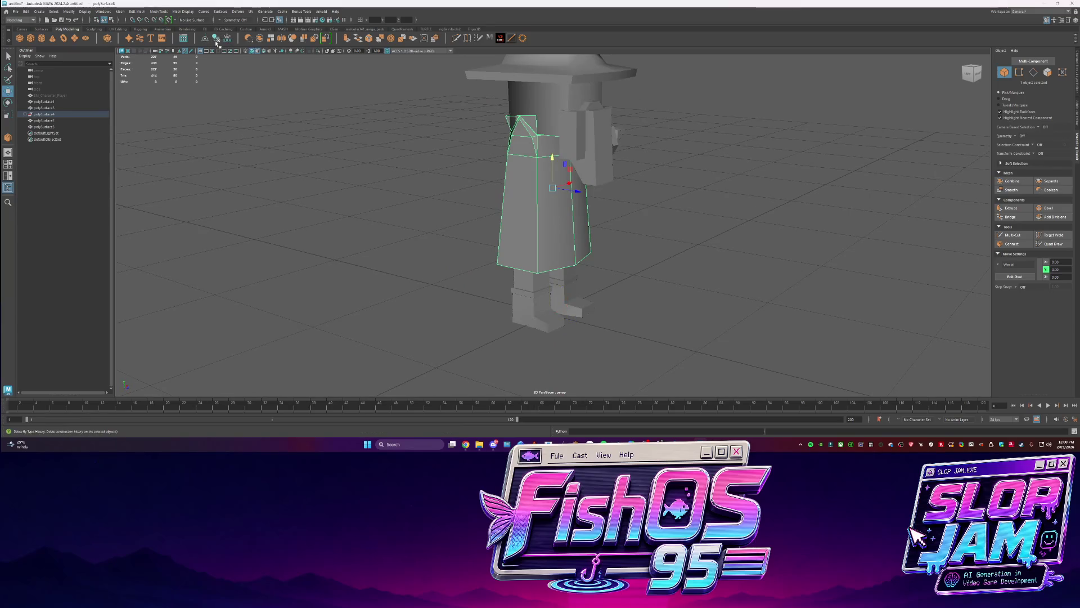
{"action": "mouse_move", "coordinate": [462, 178]}
{"action": "left_mouse_down", "text": "alt"}
{"action": "mouse_move", "coordinate": [506, 181]}
{"action": "mouse_move", "coordinate": [465, 183]}
{"action": "left_mouse_up", "text": "alt"}
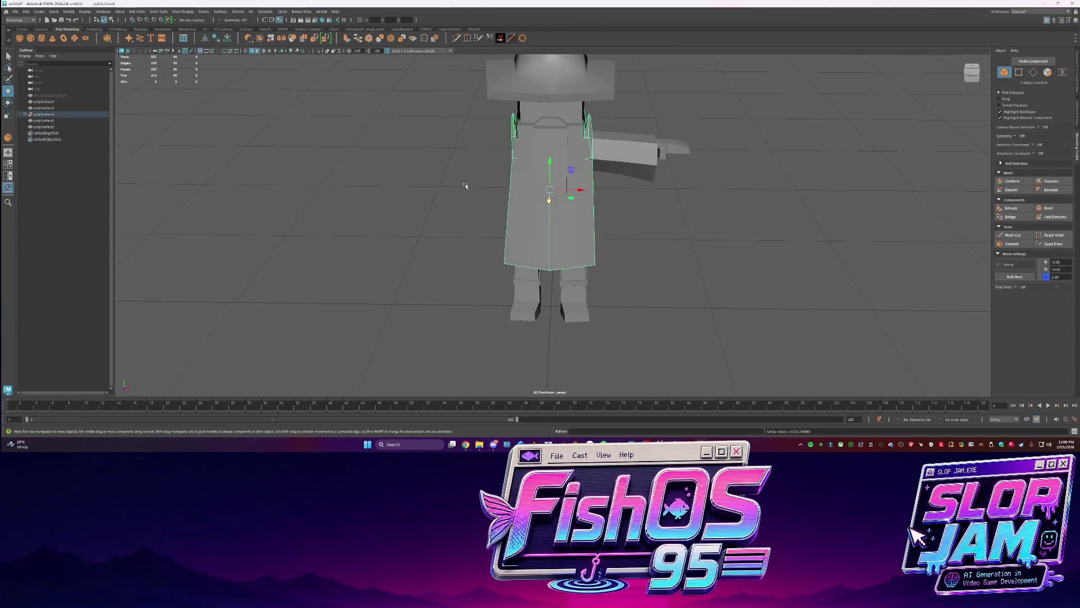
{"action": "left_click", "coordinate": [448, 111]}
{"action": "left_click", "coordinate": [548, 135]}
{"action": "mouse_move", "coordinate": [549, 135]}
{"action": "left_mouse_down", "text": "alt"}
{"action": "mouse_move", "coordinate": [624, 146]}
{"action": "mouse_move", "coordinate": [602, 116]}
{"action": "mouse_move", "coordinate": [548, 248]}
{"action": "left_mouse_up", "text": "alt"}
{"action": "left_click", "coordinate": [586, 116]}
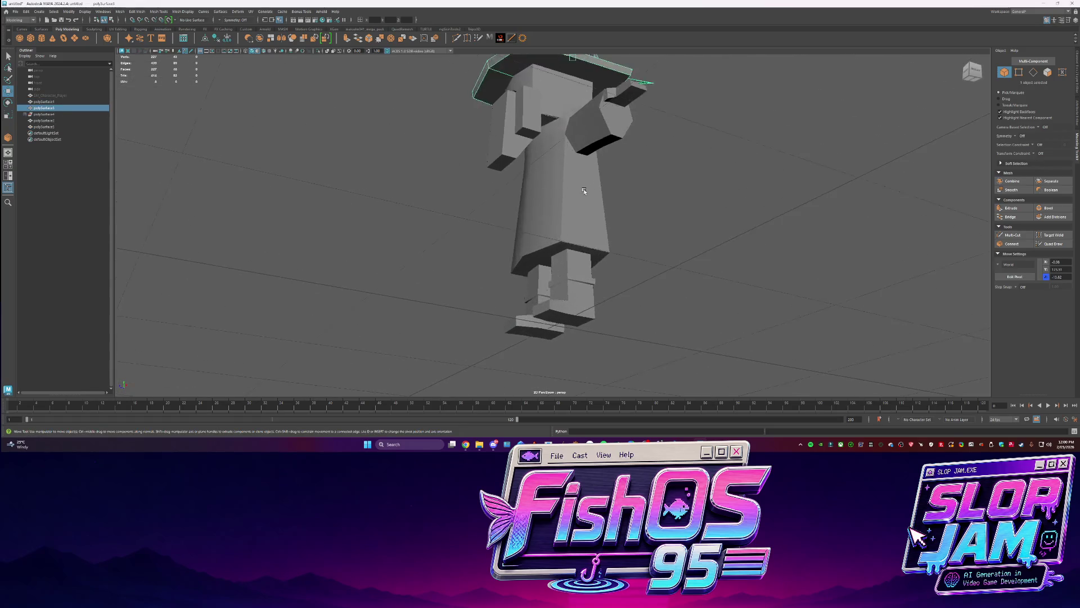
{"action": "left_click", "coordinate": [544, 253]}
Approve implementing the FishOS fishing plan in Codex, then isolate the coat mesh in Maya
{"action": "key", "text": "alt+Tab"}
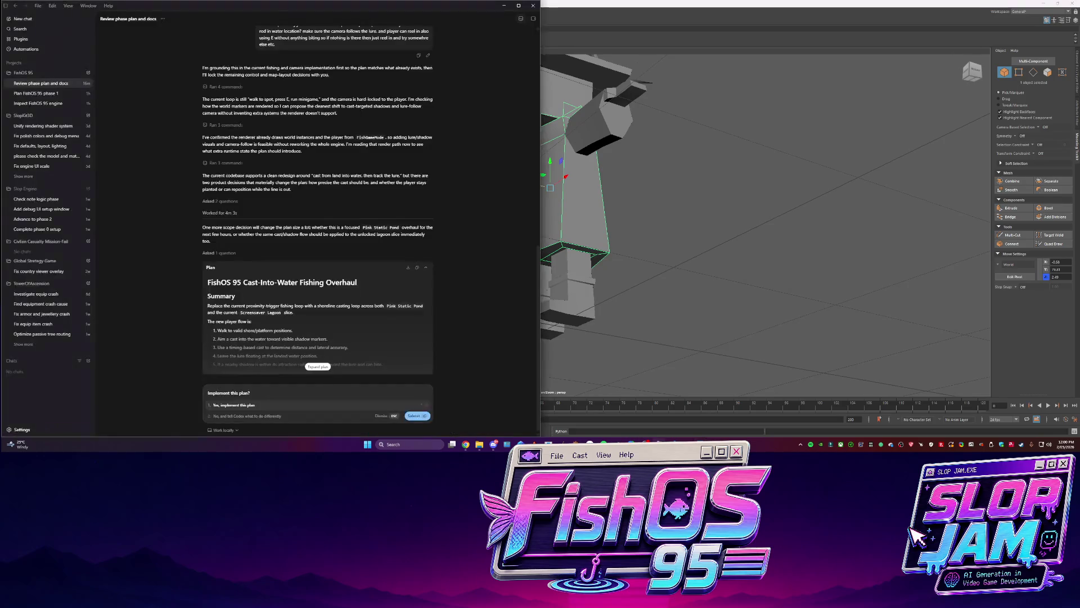
{"action": "left_click", "coordinate": [231, 406]}
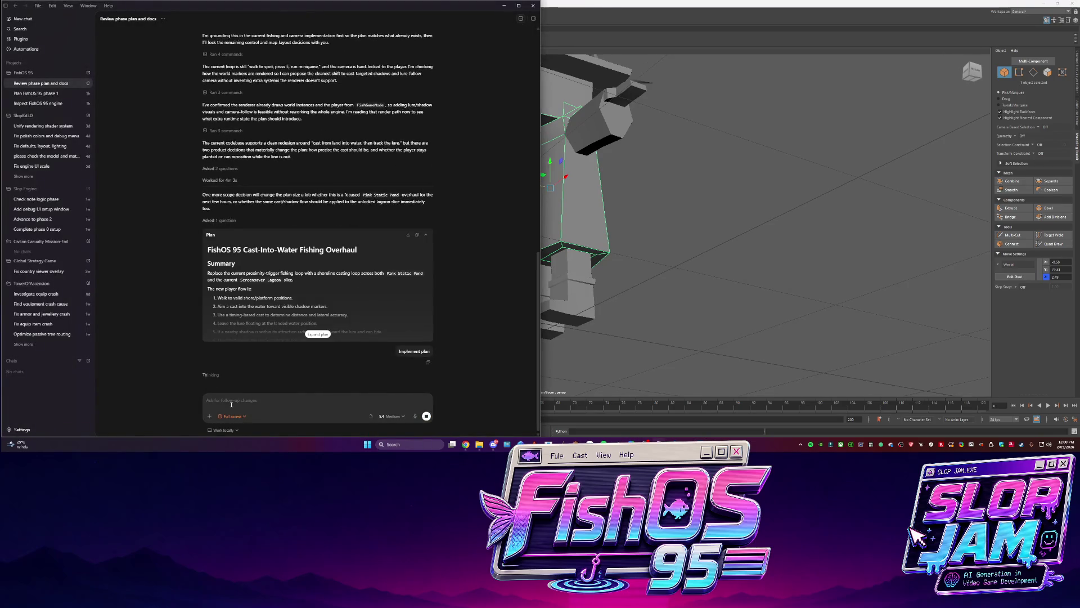
{"action": "key", "text": "alt+Tab"}
{"action": "key", "text": "ctrl+1"}
Target Weld the coat's stray vertex onto its corner and soften the mesh shading
{"action": "key", "text": "f"}
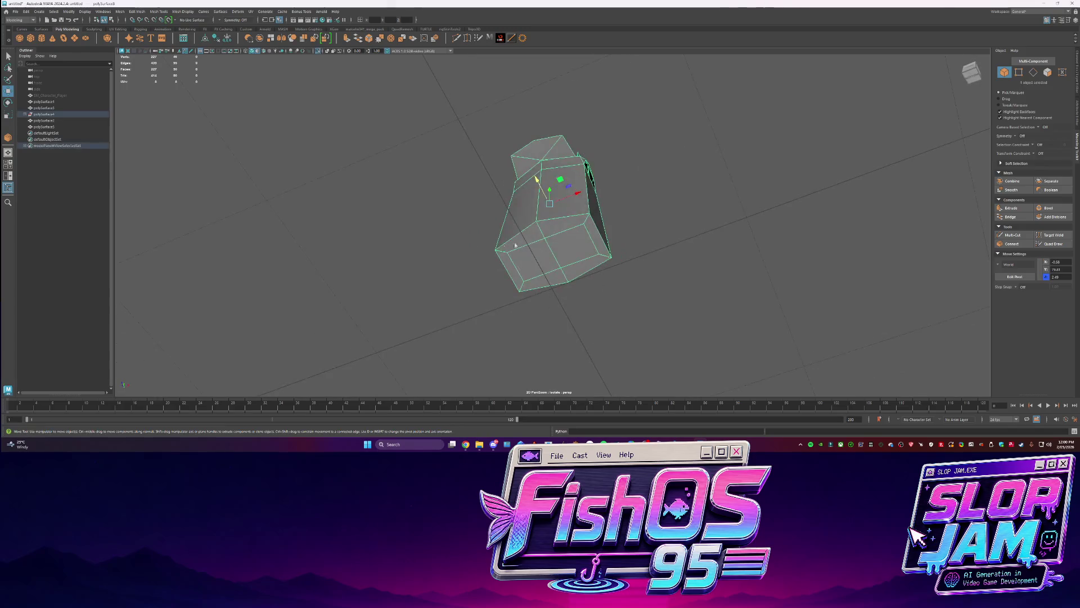
{"action": "left_click", "coordinate": [469, 37]}
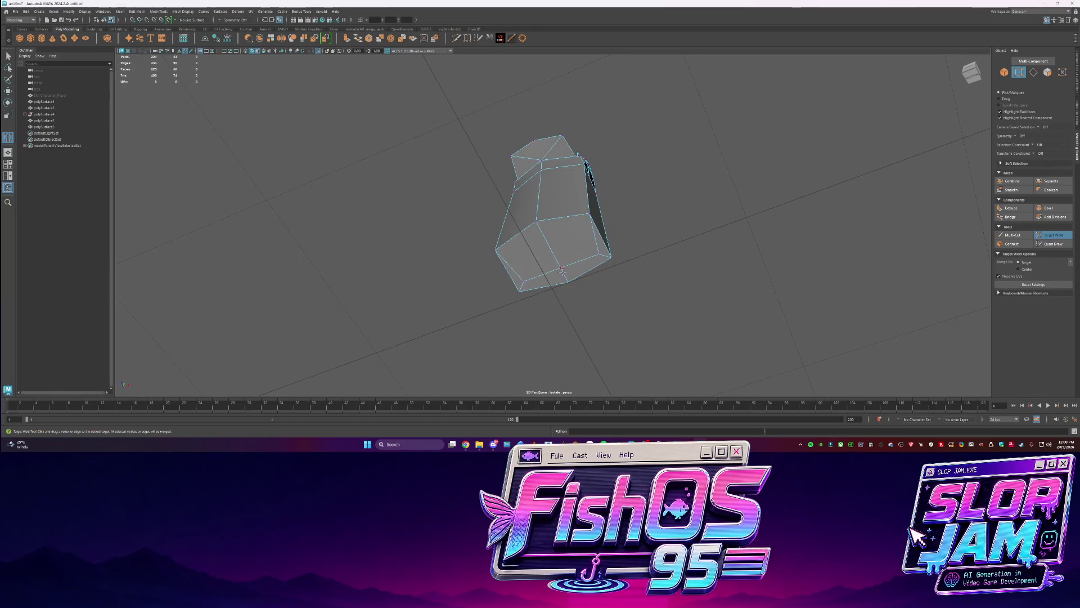
{"action": "left_click_drag", "start_coordinate": [597, 257], "coordinate": [610, 257]}
{"action": "key", "text": "q"}
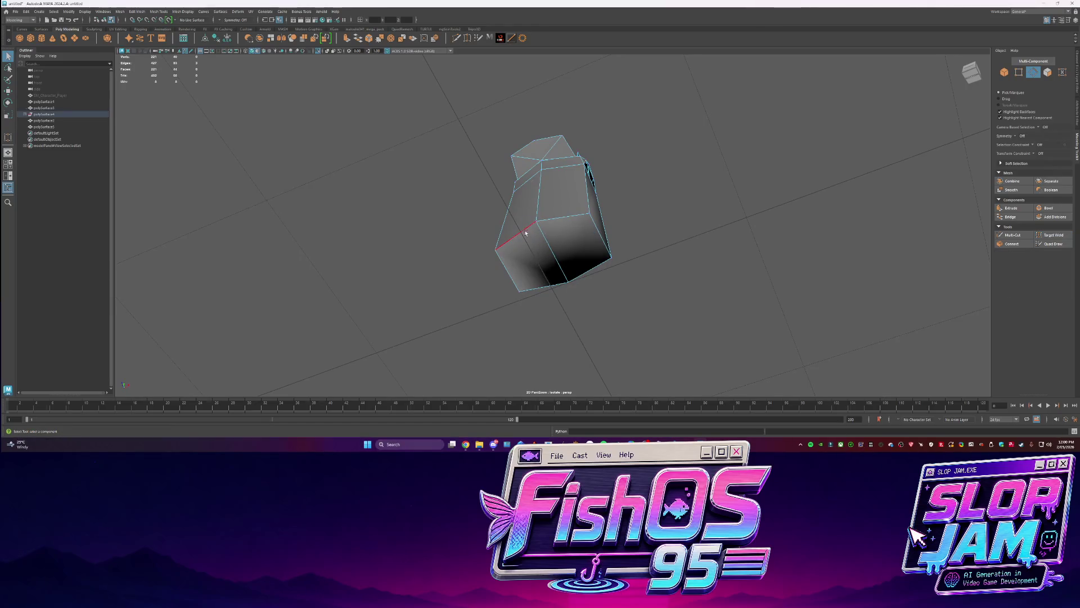
{"action": "right_click_drag", "start_coordinate": [554, 242], "coordinate": [658, 239], "text": "shift"}
{"action": "key", "text": "F8"}
Bridge the open edges across the top of the coat
{"action": "left_click_drag", "start_coordinate": [531, 212], "coordinate": [518, 235], "text": "alt"}
{"action": "key", "text": "F10"}
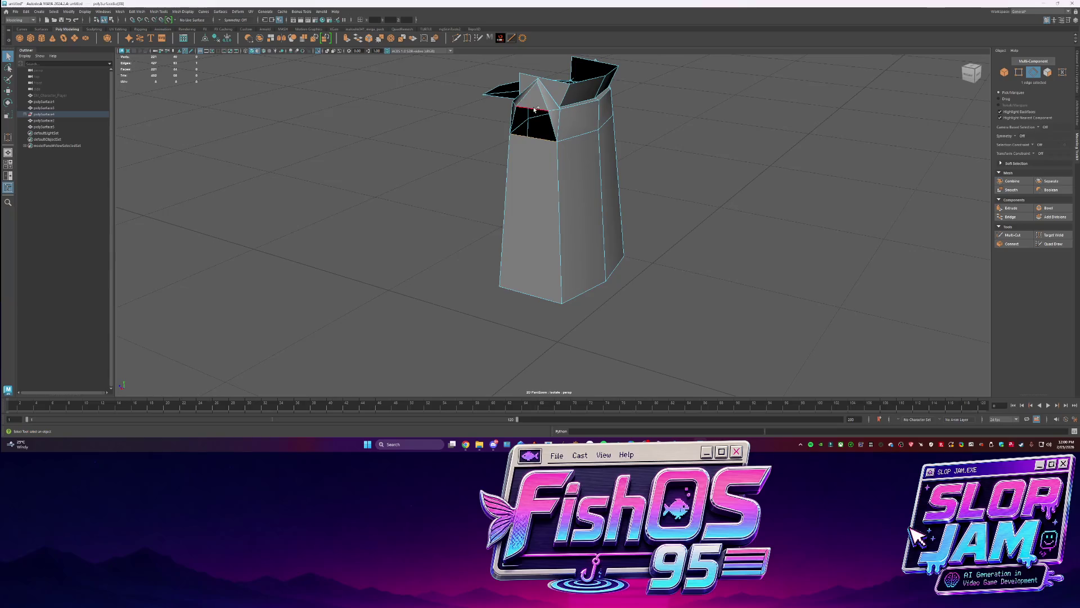
{"action": "left_click", "coordinate": [535, 106]}
{"action": "right_click", "coordinate": [535, 105], "text": "shift"}
{"action": "left_click", "coordinate": [526, 180]}
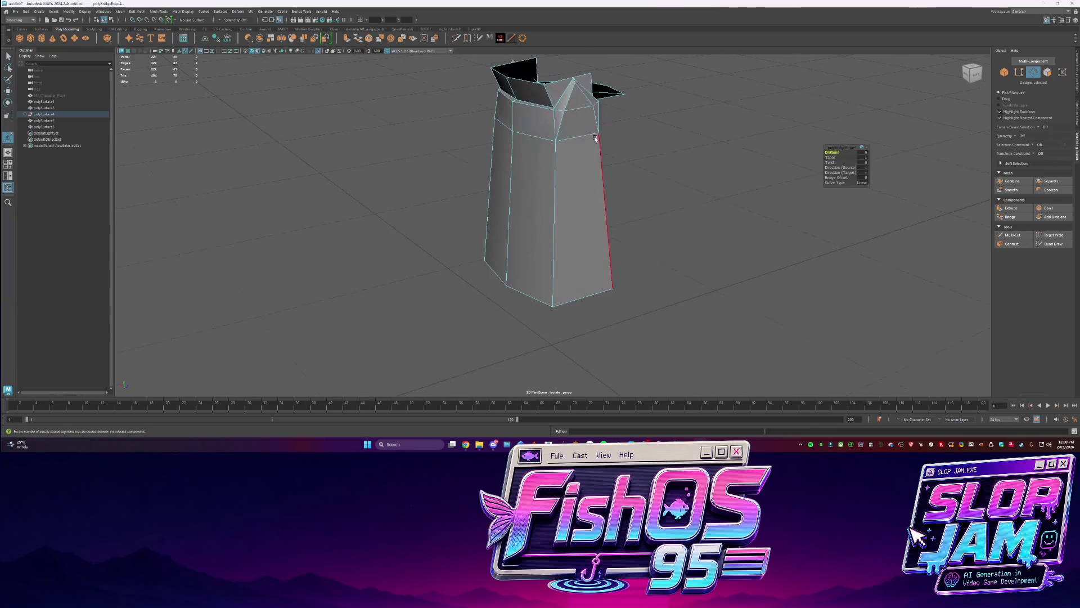
{"action": "left_click_drag", "start_coordinate": [490, 161], "coordinate": [580, 157], "text": "alt"}
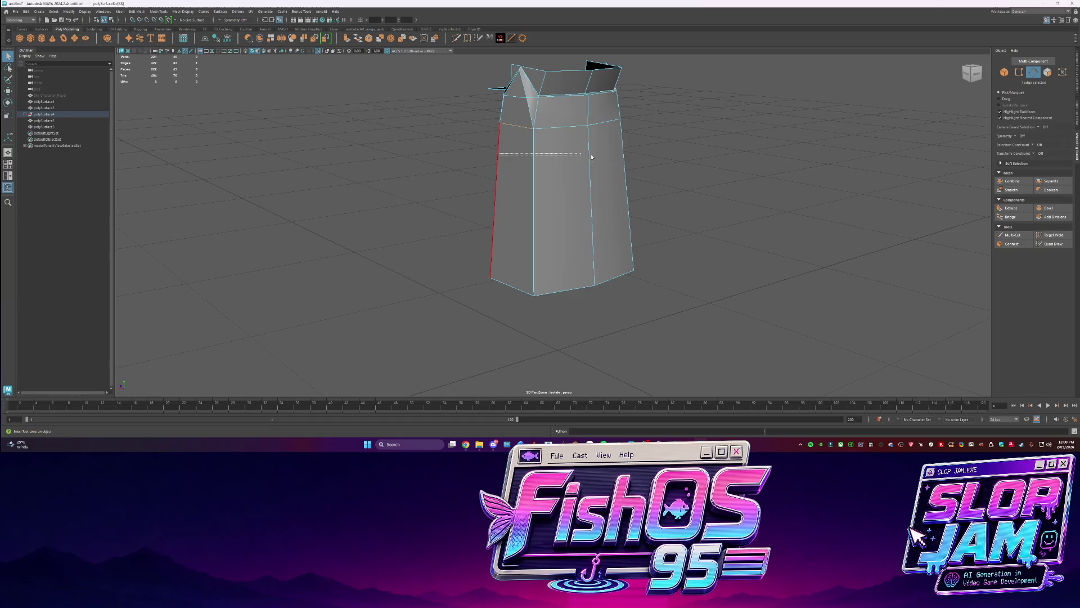
{"action": "left_click", "coordinate": [431, 168]}
{"action": "key", "text": "F8"}
{"action": "left_click", "coordinate": [424, 128]}
{"action": "mouse_move", "coordinate": [424, 127]}
{"action": "left_mouse_down", "text": "alt"}
{"action": "mouse_move", "coordinate": [513, 142]}
{"action": "mouse_move", "coordinate": [525, 168]}
{"action": "left_mouse_up", "text": "alt"}
Select the coat's collar edge loop, lower it and scale it
{"action": "mouse_move", "coordinate": [634, 140]}
{"action": "left_mouse_down", "text": "alt"}
{"action": "mouse_move", "coordinate": [571, 137]}
{"action": "mouse_move", "coordinate": [620, 189]}
{"action": "mouse_move", "coordinate": [675, 212]}
{"action": "mouse_move", "coordinate": [622, 287]}
{"action": "mouse_move", "coordinate": [599, 292]}
{"action": "mouse_move", "coordinate": [540, 241]}
{"action": "mouse_move", "coordinate": [622, 241]}
{"action": "mouse_move", "coordinate": [514, 130]}
{"action": "left_mouse_up", "text": "alt"}
{"action": "left_click", "coordinate": [584, 130]}
{"action": "right_click", "coordinate": [584, 134], "text": "shift"}
{"action": "key", "text": "F8"}
{"action": "left_click", "coordinate": [540, 241]}
{"action": "key", "text": "F10"}
{"action": "double_click", "coordinate": [575, 110]}
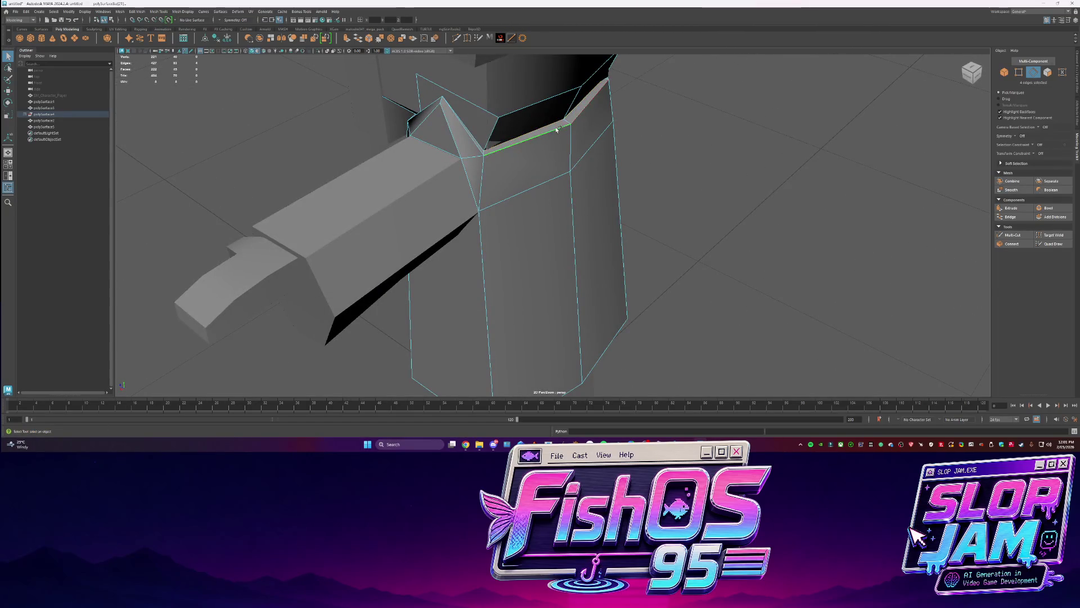
{"action": "key", "text": "w"}
{"action": "mouse_move", "coordinate": [542, 110]}
{"action": "left_mouse_down"}
{"action": "mouse_move", "coordinate": [547, 134]}
{"action": "mouse_move", "coordinate": [493, 126]}
{"action": "left_mouse_up"}
{"action": "key", "text": "r"}
Isolate the coat again and add divisions to an edge on its top
{"action": "left_click", "coordinate": [544, 103]}
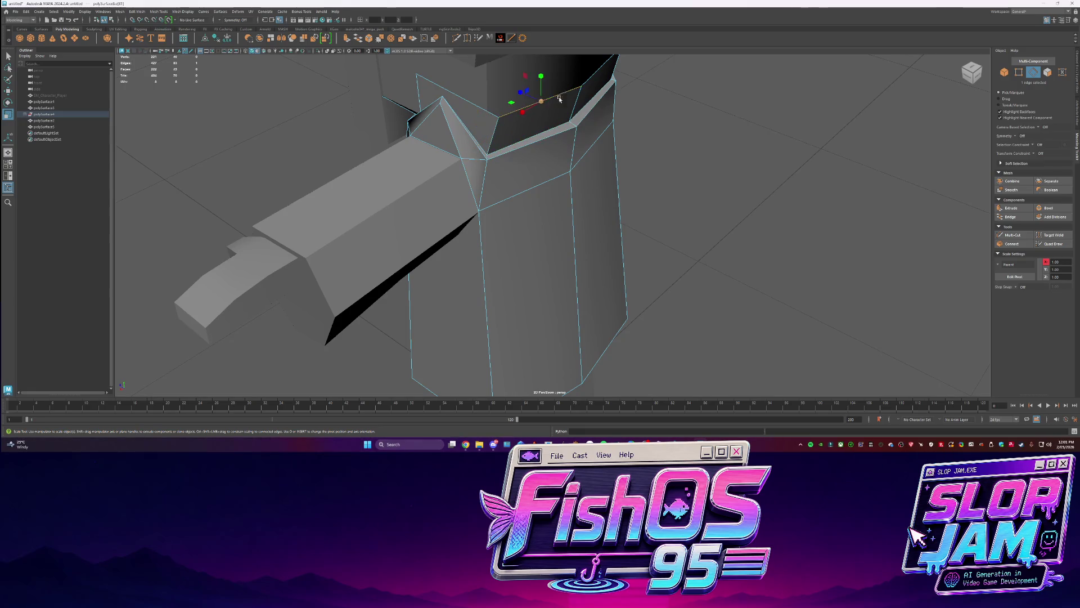
{"action": "mouse_move", "coordinate": [599, 112]}
{"action": "left_mouse_down", "text": "alt"}
{"action": "mouse_move", "coordinate": [463, 175]}
{"action": "mouse_move", "coordinate": [489, 225]}
{"action": "mouse_move", "coordinate": [520, 164]}
{"action": "mouse_move", "coordinate": [437, 144]}
{"action": "left_mouse_up", "text": "alt"}
{"action": "key", "text": "q"}
{"action": "key", "text": "ctrl+1"}
{"action": "left_click_drag", "start_coordinate": [610, 128], "coordinate": [492, 125], "text": "alt"}
{"action": "left_click", "coordinate": [492, 125]}
{"action": "right_click_drag", "start_coordinate": [492, 127], "coordinate": [494, 200], "text": "shift"}
{"action": "key", "text": "w"}
{"action": "mouse_move", "coordinate": [506, 169]}
{"action": "left_mouse_down", "text": "alt"}
{"action": "mouse_move", "coordinate": [557, 180]}
{"action": "mouse_move", "coordinate": [621, 157]}
{"action": "mouse_move", "coordinate": [579, 168]}
{"action": "mouse_move", "coordinate": [508, 220]}
{"action": "mouse_move", "coordinate": [531, 230]}
{"action": "left_mouse_up", "text": "alt"}
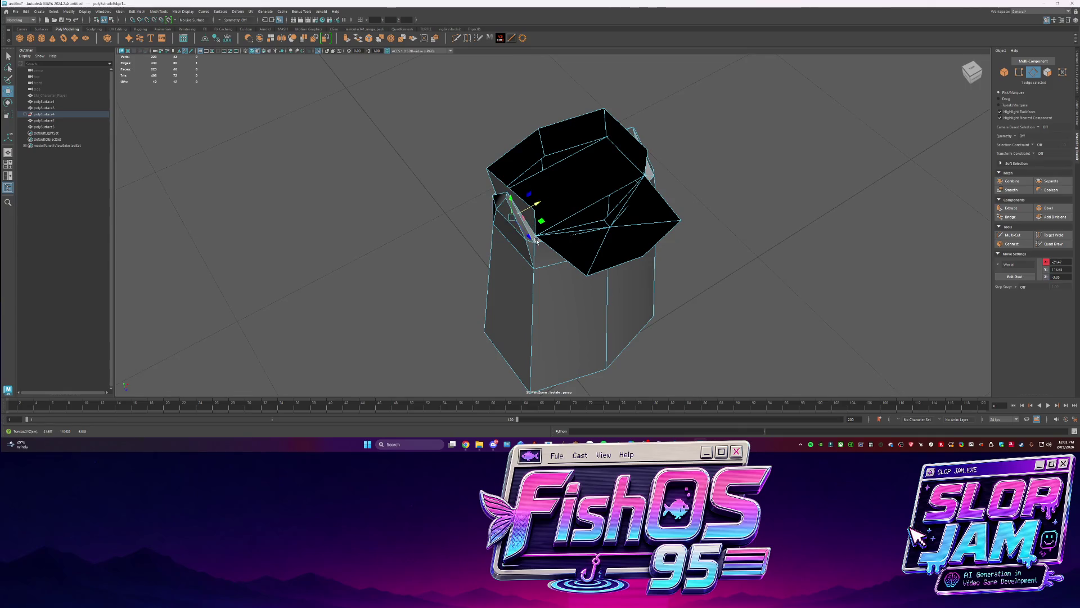
Reverse the normal of the coat's top face
{"action": "key", "text": "F11"}
{"action": "left_click", "coordinate": [570, 193]}
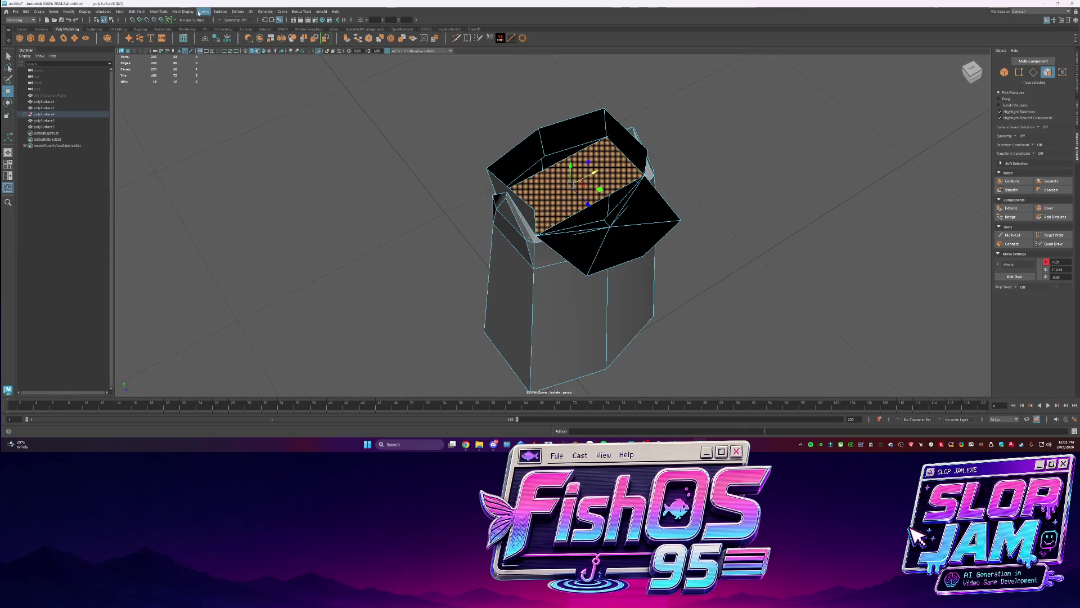
{"action": "left_click", "coordinate": [183, 11]}
{"action": "left_click", "coordinate": [187, 41]}
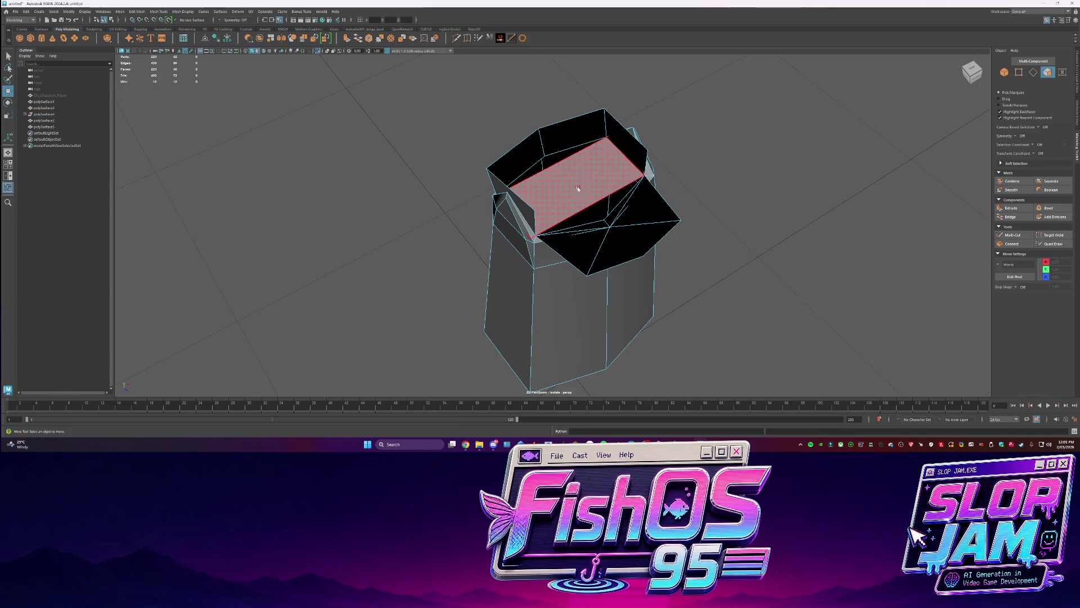
Multi-Cut a new edge diagonally across the coat's top face
{"action": "left_click", "coordinate": [456, 41]}
{"action": "left_click", "coordinate": [543, 155]}
{"action": "left_click", "coordinate": [588, 203]}
{"action": "key", "text": "Return"}
{"action": "left_click", "coordinate": [544, 155]}
{"action": "key", "text": "q"}
{"action": "key", "text": "F8"}
Exit Isolate Select and separate the selected arm, coat and body parts into individual meshes
{"action": "mouse_move", "coordinate": [776, 150]}
{"action": "left_mouse_down", "text": "alt"}
{"action": "mouse_move", "coordinate": [670, 209]}
{"action": "mouse_move", "coordinate": [622, 210]}
{"action": "left_mouse_up", "text": "alt"}
{"action": "key", "text": "ctrl+1"}
{"action": "scroll", "coordinate": [656, 217], "scroll_direction": "down", "scroll_amount": 3}
{"action": "left_click", "coordinate": [630, 205]}
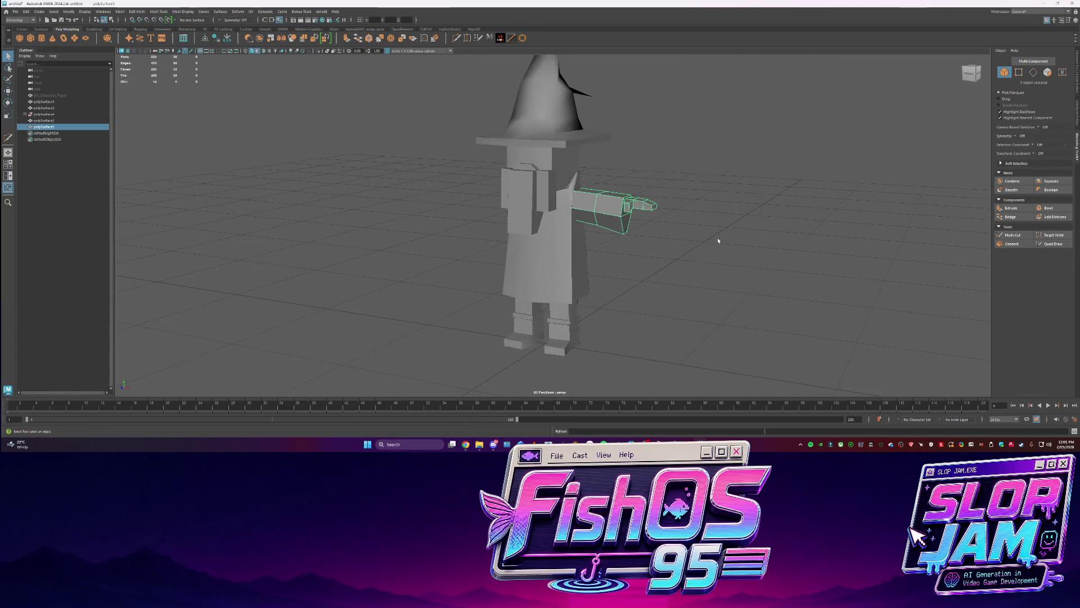
{"action": "mouse_move", "coordinate": [718, 241]}
{"action": "left_mouse_down", "text": "alt"}
{"action": "mouse_move", "coordinate": [620, 297]}
{"action": "mouse_move", "coordinate": [506, 231]}
{"action": "mouse_move", "coordinate": [72, 123]}
{"action": "left_mouse_up", "text": "alt"}
{"action": "left_click", "coordinate": [45, 114]}
{"action": "left_click_drag", "start_coordinate": [423, 88], "coordinate": [672, 278]}
{"action": "key", "text": "ctrl+d"}
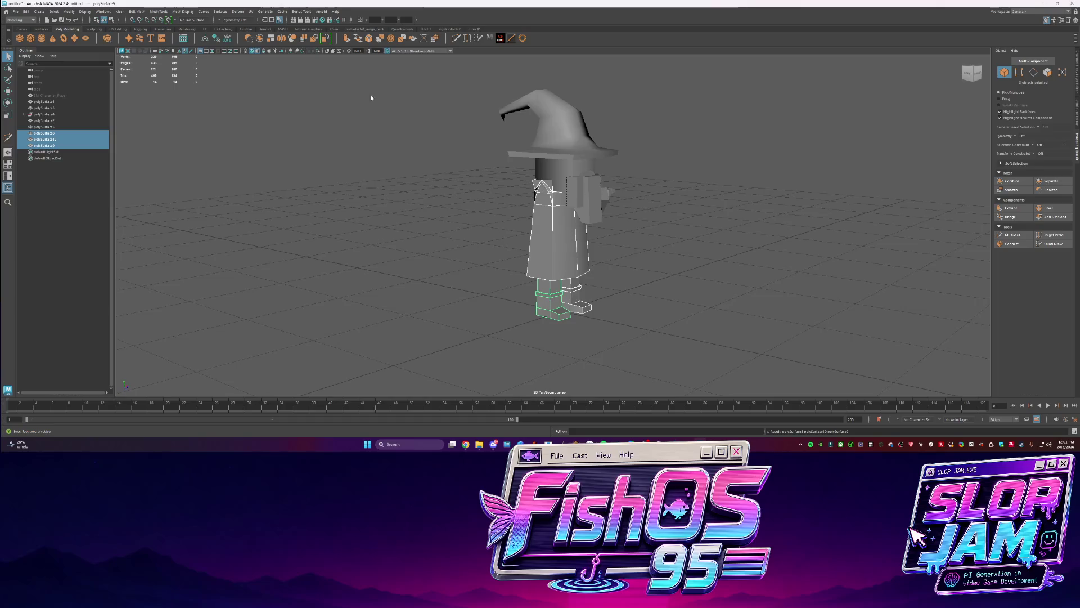
Freeze transformations on the wizard's body parts and inspect the coat and body meshes
{"action": "left_click_drag", "start_coordinate": [636, 326], "coordinate": [412, 97]}
{"action": "left_click", "coordinate": [217, 38]}
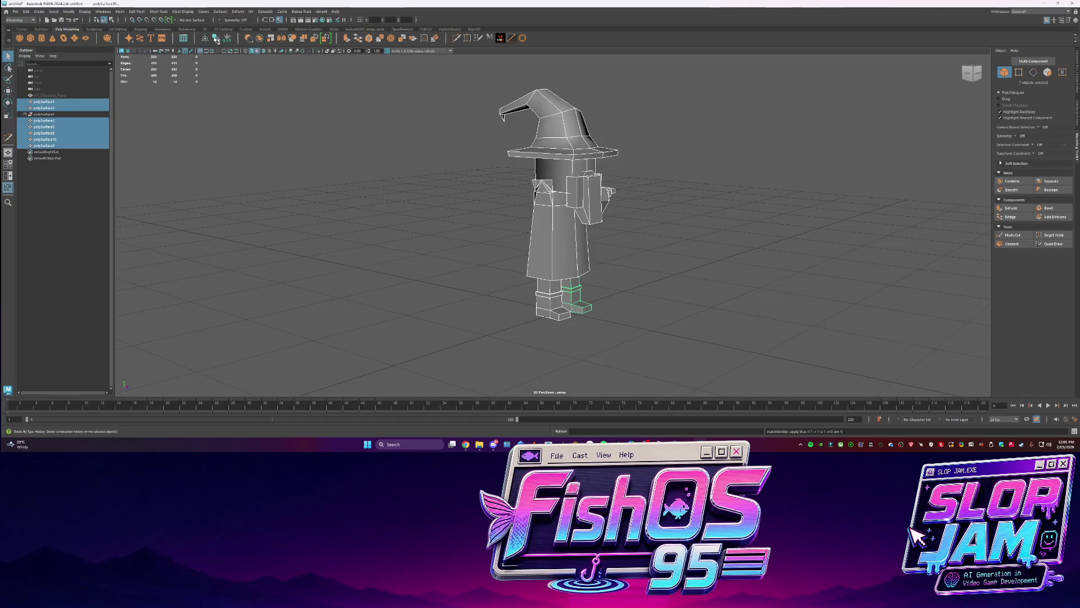
{"action": "left_click", "coordinate": [44, 114]}
{"action": "left_click", "coordinate": [25, 114]}
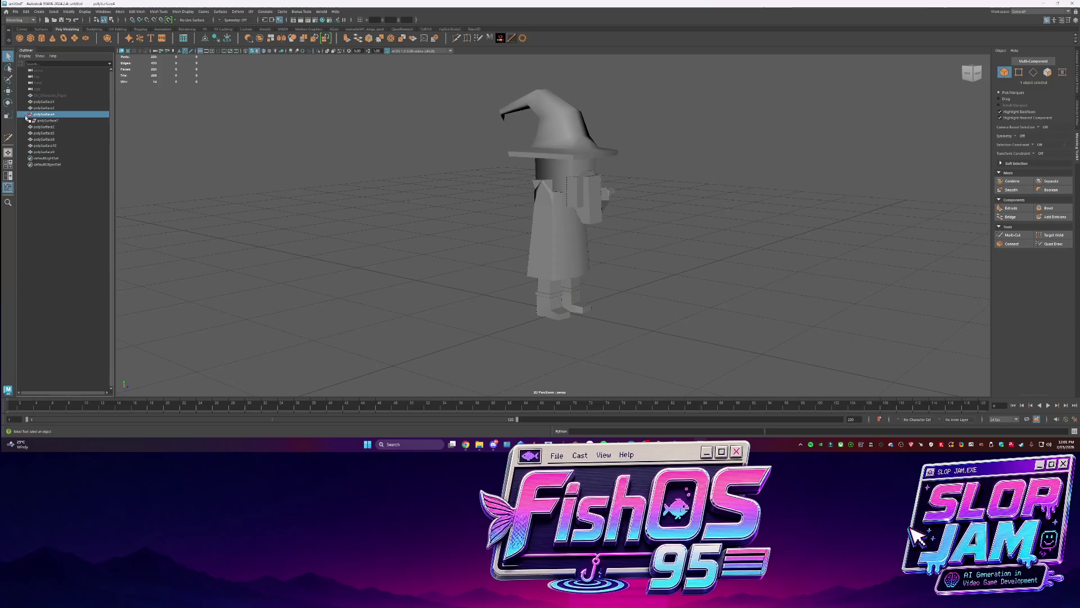
{"action": "left_click_drag", "start_coordinate": [393, 225], "coordinate": [563, 225], "text": "alt"}
{"action": "left_click", "coordinate": [608, 156]}
{"action": "scroll", "coordinate": [608, 157], "scroll_direction": "up", "scroll_amount": 3}
{"action": "right_click", "coordinate": [608, 157]}
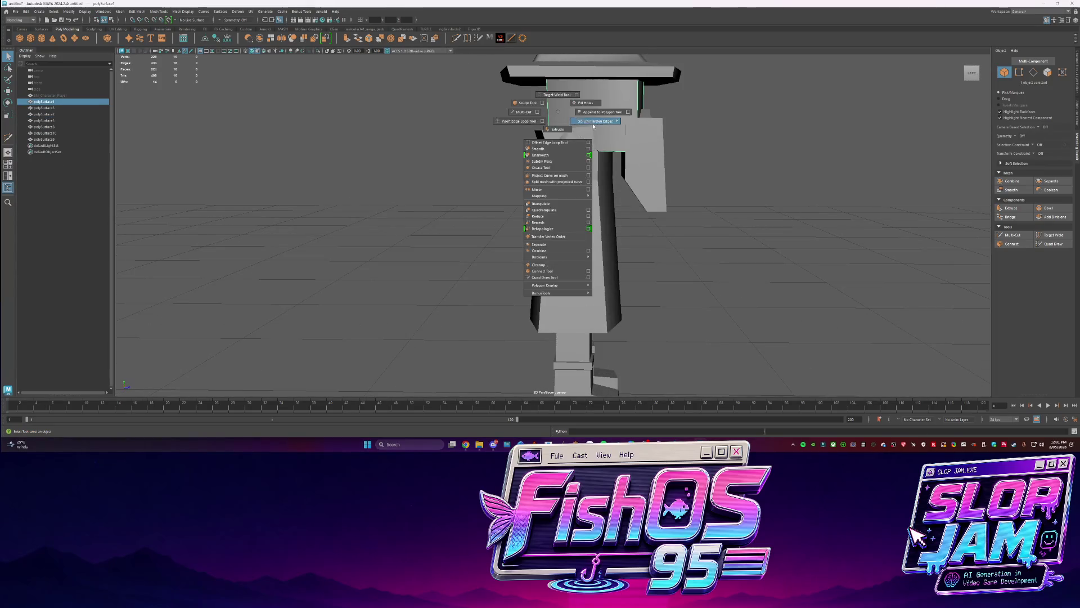
{"action": "scroll", "coordinate": [562, 168], "scroll_direction": "down", "scroll_amount": 5}
{"action": "mouse_move", "coordinate": [563, 169]}
{"action": "left_mouse_down", "text": "alt"}
{"action": "mouse_move", "coordinate": [426, 139]}
{"action": "mouse_move", "coordinate": [574, 158]}
{"action": "mouse_move", "coordinate": [471, 140]}
{"action": "mouse_move", "coordinate": [478, 123]}
{"action": "mouse_move", "coordinate": [487, 195]}
{"action": "mouse_move", "coordinate": [490, 176]}
{"action": "left_mouse_up", "text": "alt"}
Isolate the body mesh to inspect it, then show the whole character again
{"action": "left_click", "coordinate": [574, 157]}
{"action": "key", "text": "ctrl+1"}
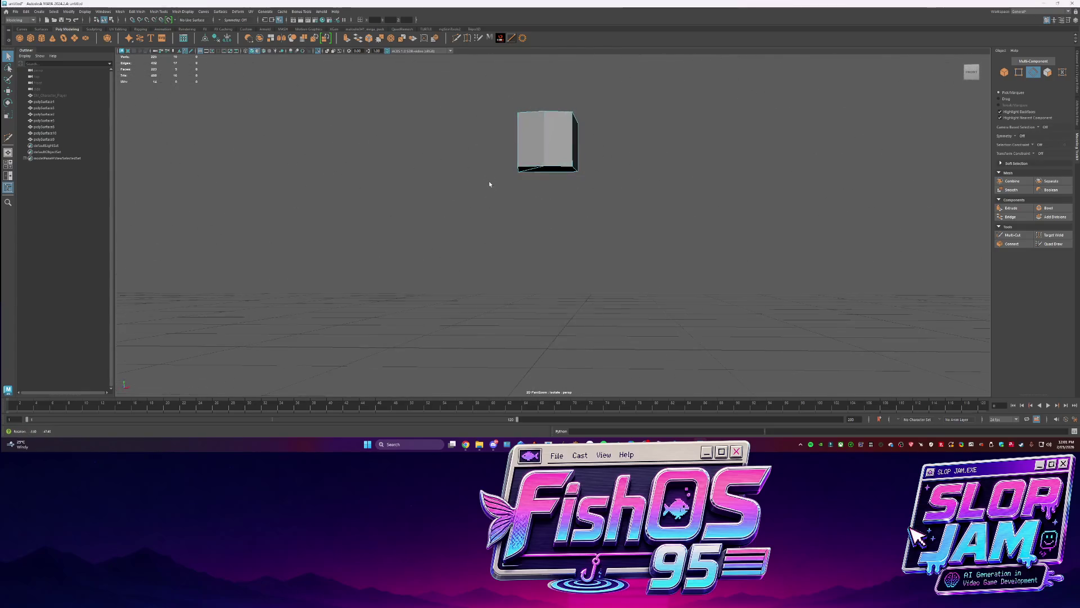
{"action": "key", "text": "ctrl+1"}
{"action": "scroll", "coordinate": [624, 162], "scroll_direction": "up", "scroll_amount": 5}
{"action": "mouse_move", "coordinate": [624, 162]}
{"action": "left_mouse_down", "text": "alt"}
{"action": "mouse_move", "coordinate": [634, 176]}
{"action": "mouse_move", "coordinate": [639, 159]}
{"action": "mouse_move", "coordinate": [643, 279]}
{"action": "mouse_move", "coordinate": [631, 202]}
{"action": "mouse_move", "coordinate": [520, 265]}
{"action": "mouse_move", "coordinate": [523, 215]}
{"action": "left_mouse_up", "text": "alt"}
Select and adjust the top faces of the wizard's legs
{"action": "left_click", "coordinate": [520, 264]}
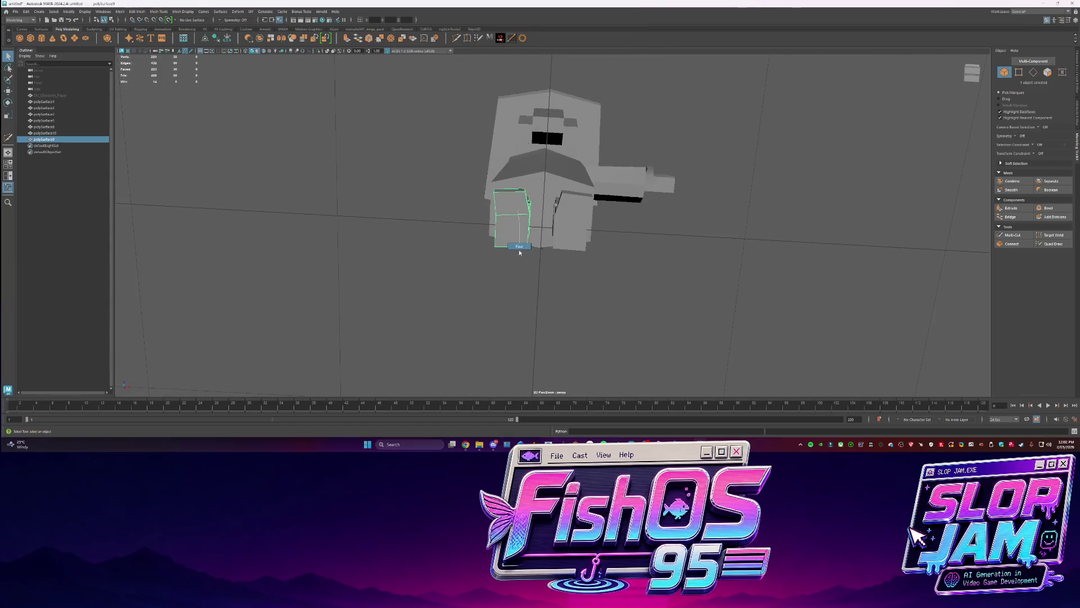
{"action": "key", "text": "ctrl+F11"}
{"action": "key", "text": "w"}
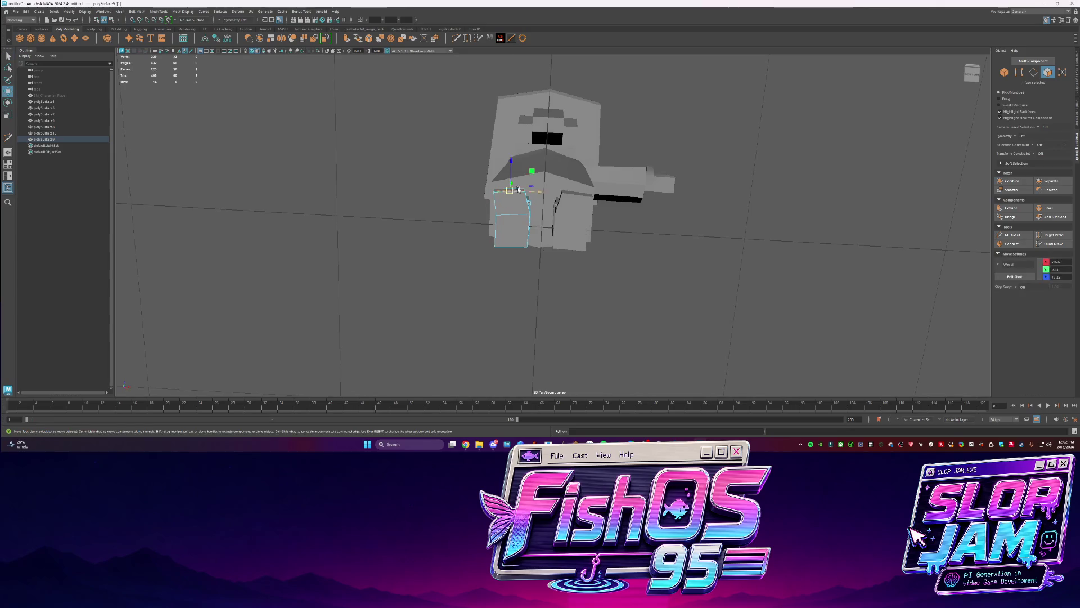
{"action": "left_click", "coordinate": [568, 231]}
{"action": "left_click", "coordinate": [580, 193]}
{"action": "key", "text": "q"}
{"action": "left_click", "coordinate": [644, 211]}
{"action": "mouse_move", "coordinate": [644, 211]}
{"action": "left_mouse_down", "text": "alt"}
{"action": "mouse_move", "coordinate": [602, 236]}
{"action": "mouse_move", "coordinate": [637, 252]}
{"action": "mouse_move", "coordinate": [452, 200]}
{"action": "left_mouse_up", "text": "alt"}
Group polySurface1 through polySurface9 and name the group Character_Wizard
{"action": "left_click", "coordinate": [61, 105]}
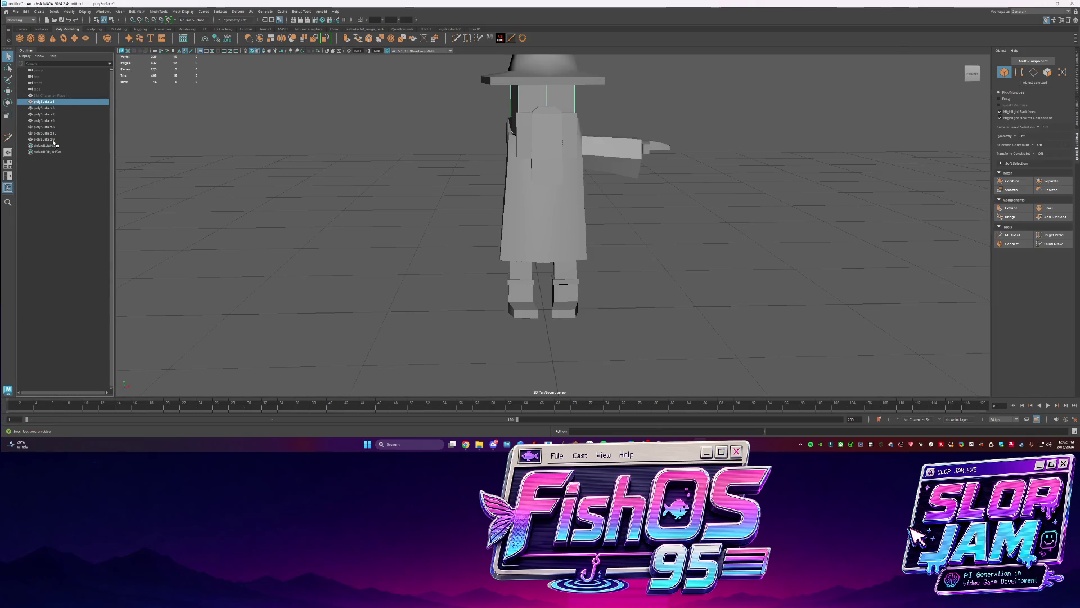
{"action": "left_click", "coordinate": [54, 140], "text": "shift"}
{"action": "key", "text": "ctrl+g"}
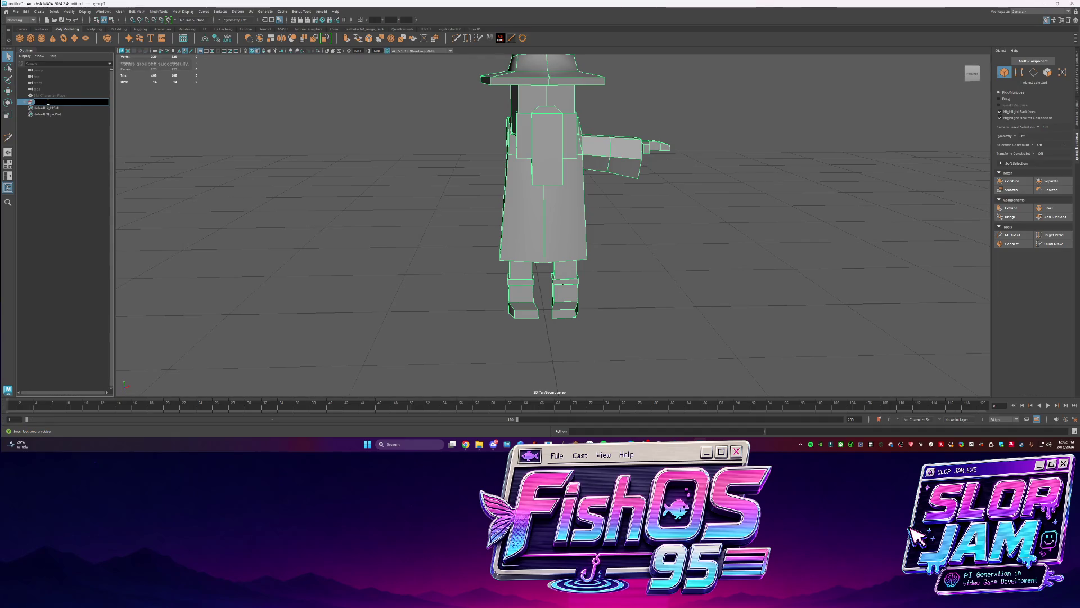
{"action": "type", "text": "cter_Wizard"}
{"action": "key", "text": "Return"}
{"action": "key", "text": "alt+Tab"}
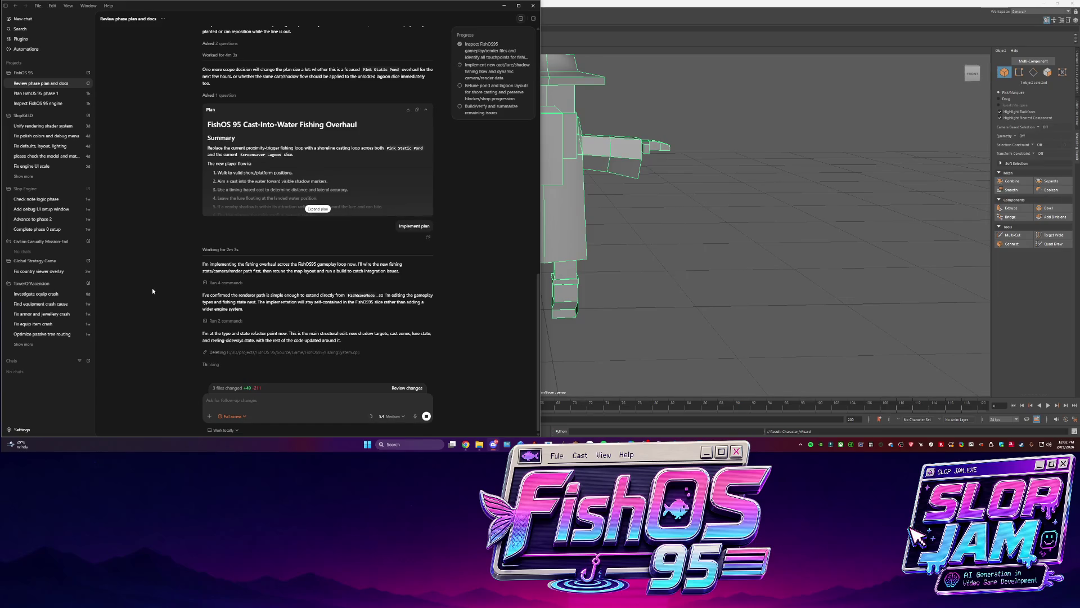
Check Codex's Work locally rate limits, then return to Maya and orbit the wizard
{"action": "left_click", "coordinate": [224, 430]}
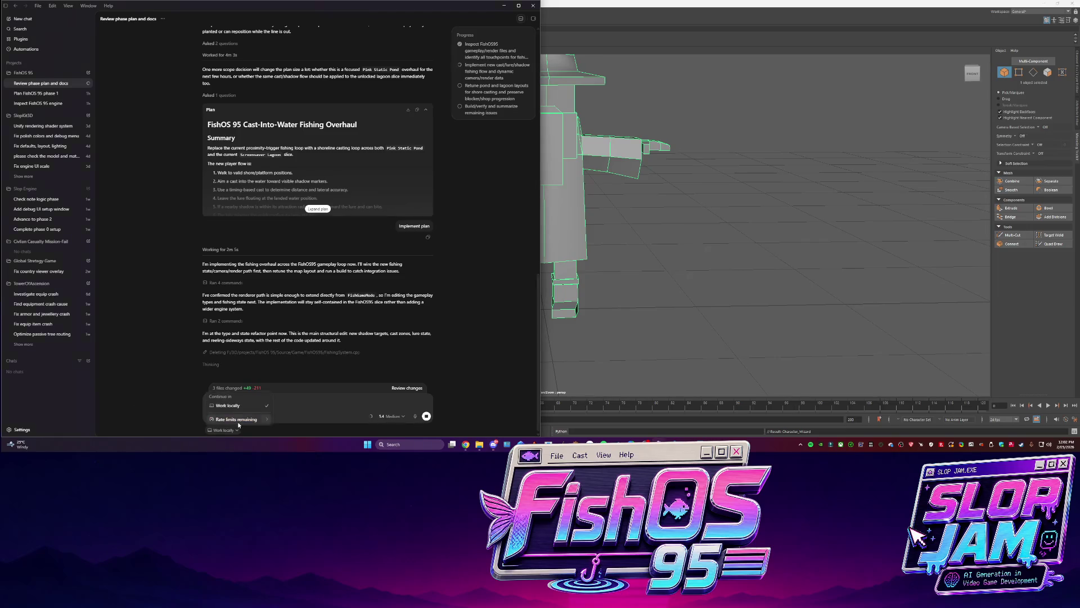
{"action": "left_click", "coordinate": [686, 300]}
{"action": "left_click_drag", "start_coordinate": [687, 300], "coordinate": [541, 202], "text": "alt"}
{"action": "scroll", "coordinate": [612, 235], "scroll_direction": "up", "scroll_amount": 3}
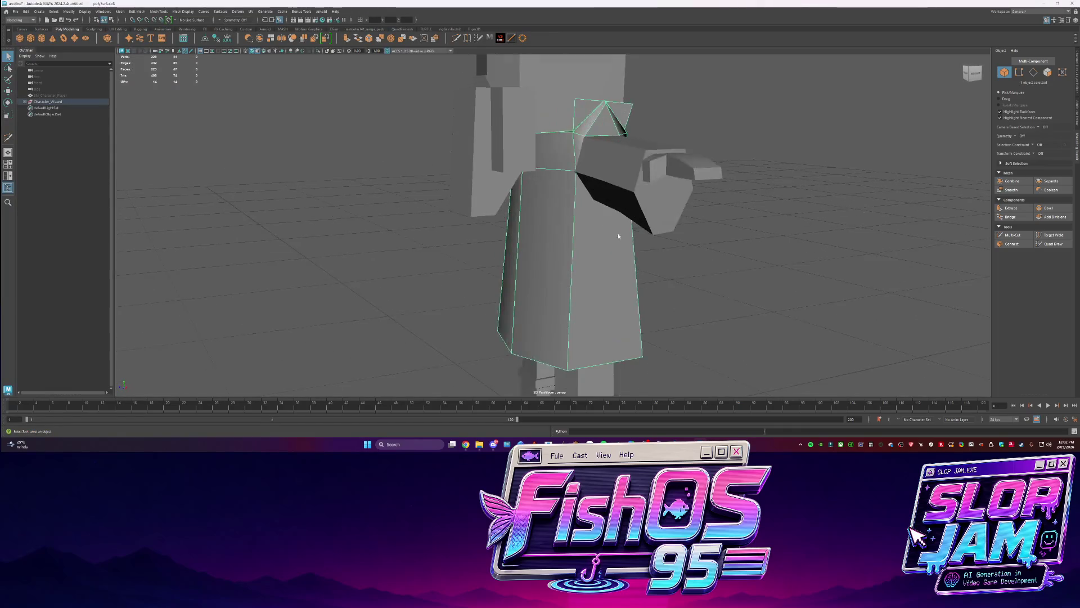
Hide the Character_Wizard group and show the SM_Character_Player model
{"action": "scroll", "coordinate": [611, 235], "scroll_direction": "down", "scroll_amount": 5}
{"action": "left_click", "coordinate": [609, 253]}
{"action": "left_click", "coordinate": [51, 96]}
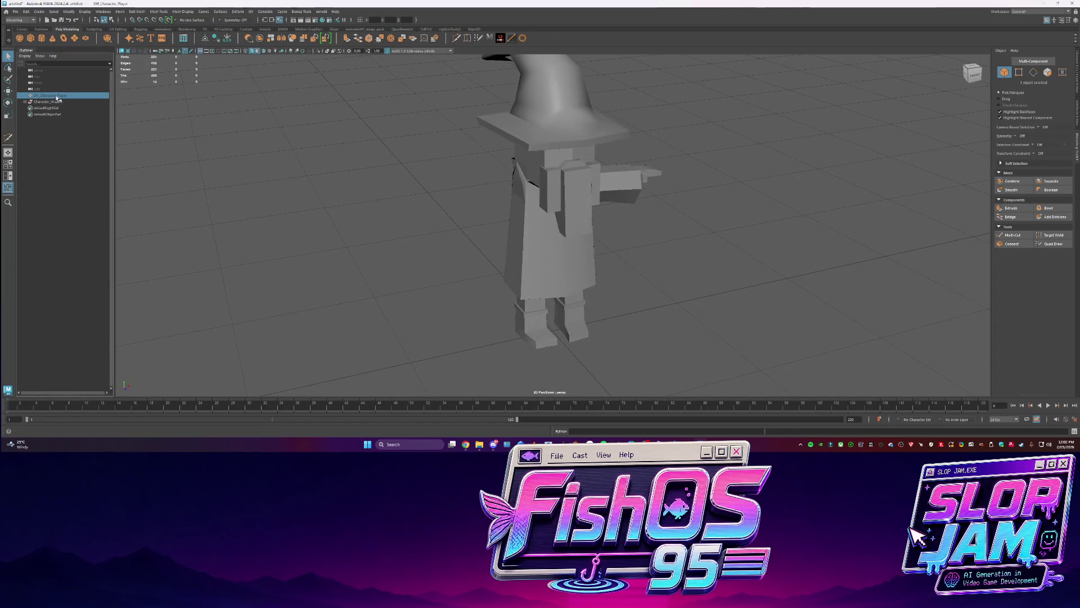
{"action": "key", "text": "h"}
{"action": "left_click", "coordinate": [49, 101]}
{"action": "key", "text": "h"}
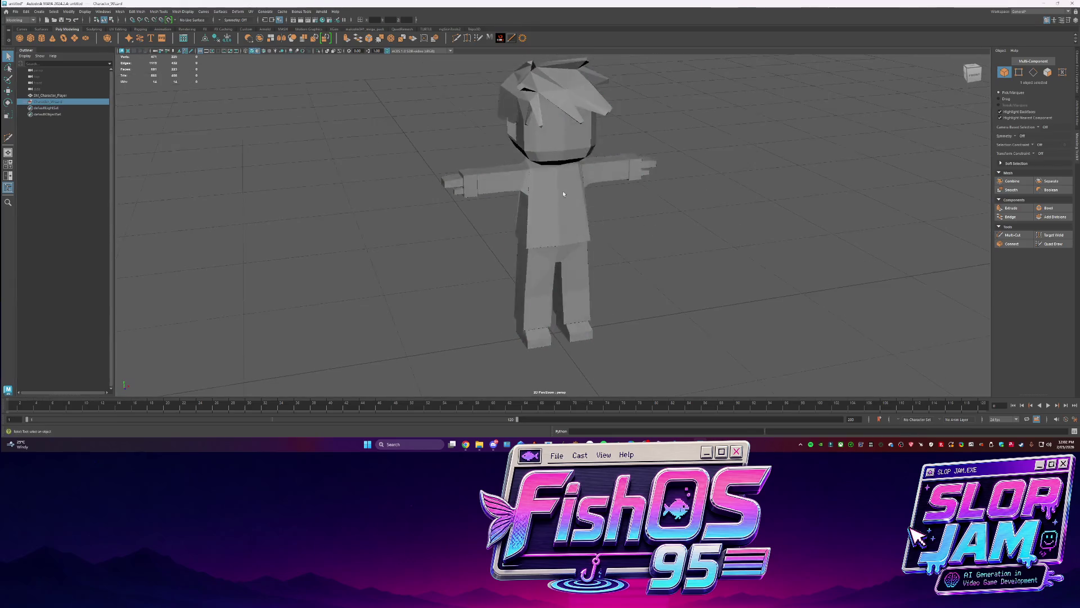
Triangulate the SM_Character_Player mesh from the Shift+right-click menu
{"action": "left_click", "coordinate": [528, 149]}
{"action": "right_click", "coordinate": [528, 149], "text": "shift"}
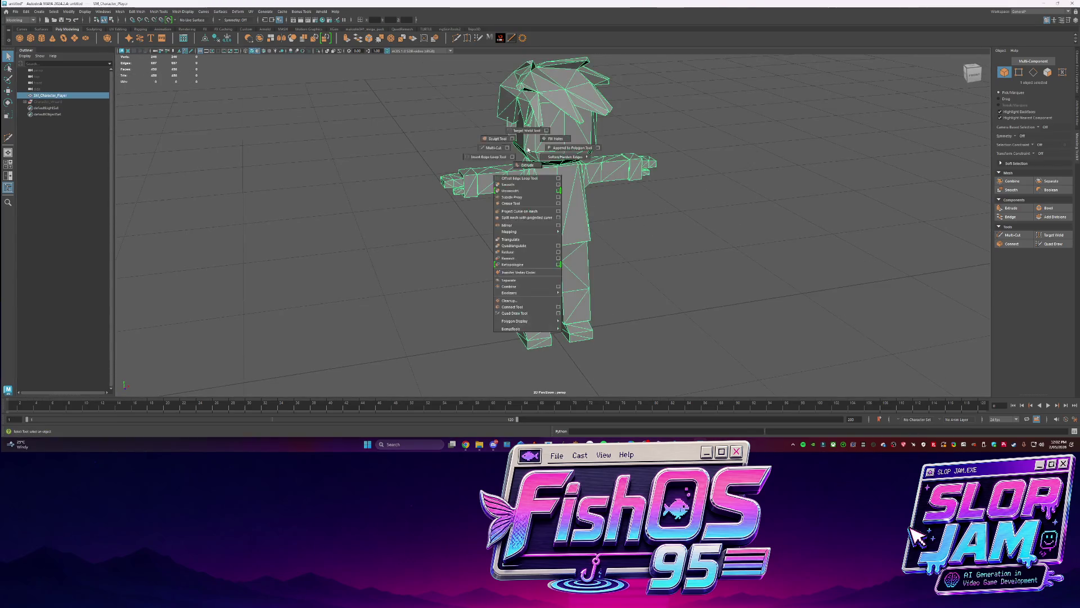
{"action": "left_click", "coordinate": [526, 239]}
{"action": "left_click", "coordinate": [682, 255]}
In edge mode, delete the diagonal edge on the torso front and pick a diagonal leg edge
{"action": "left_click", "coordinate": [577, 224]}
{"action": "scroll", "coordinate": [576, 224], "scroll_direction": "up", "scroll_amount": 3}
{"action": "key", "text": "F10"}
{"action": "key", "text": "Delete"}
{"action": "left_click", "coordinate": [525, 305]}
Delete the diagonal leg edge and triangulate the whole player mesh again
{"action": "key", "text": "Delete"}
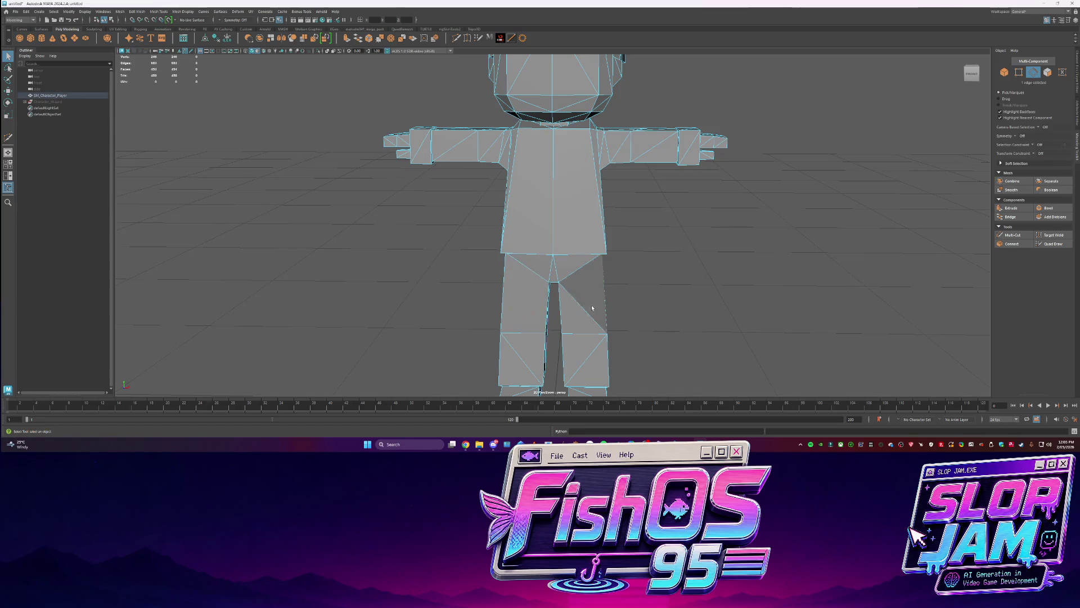
{"action": "mouse_move", "coordinate": [525, 305]}
{"action": "left_mouse_down", "text": "alt"}
{"action": "mouse_move", "coordinate": [633, 346]}
{"action": "mouse_move", "coordinate": [523, 236]}
{"action": "left_mouse_up", "text": "alt"}
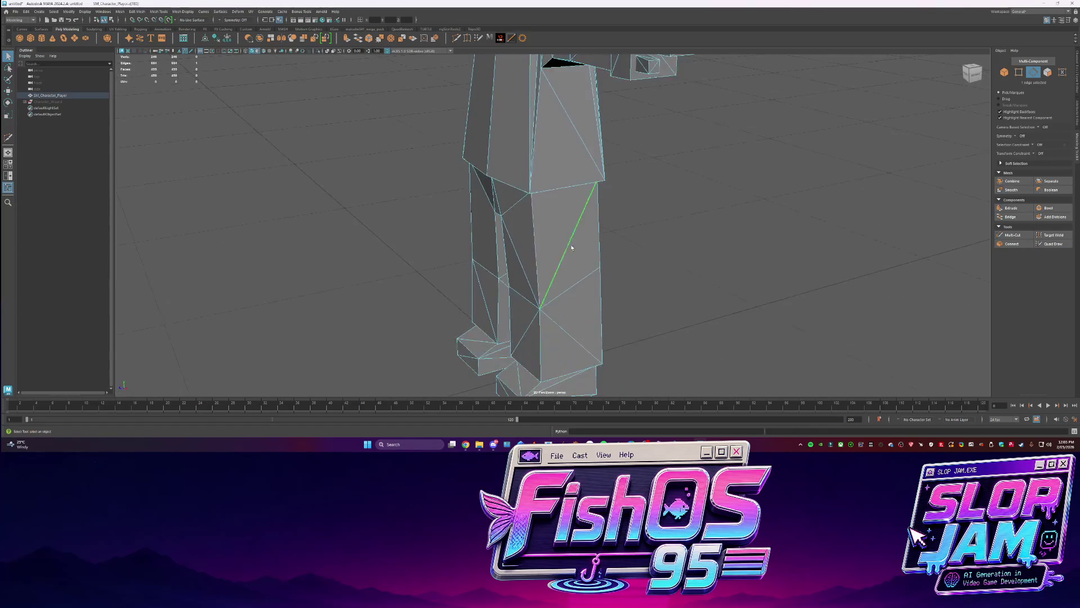
{"action": "key", "text": "F8"}
{"action": "right_click", "coordinate": [522, 193], "text": "shift"}
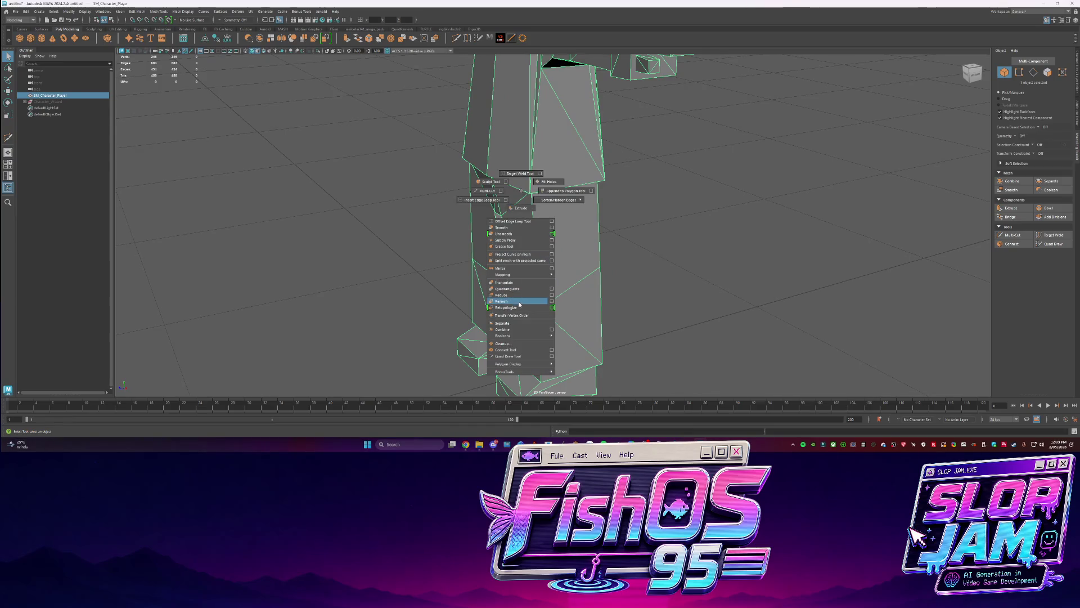
{"action": "left_click", "coordinate": [515, 283]}
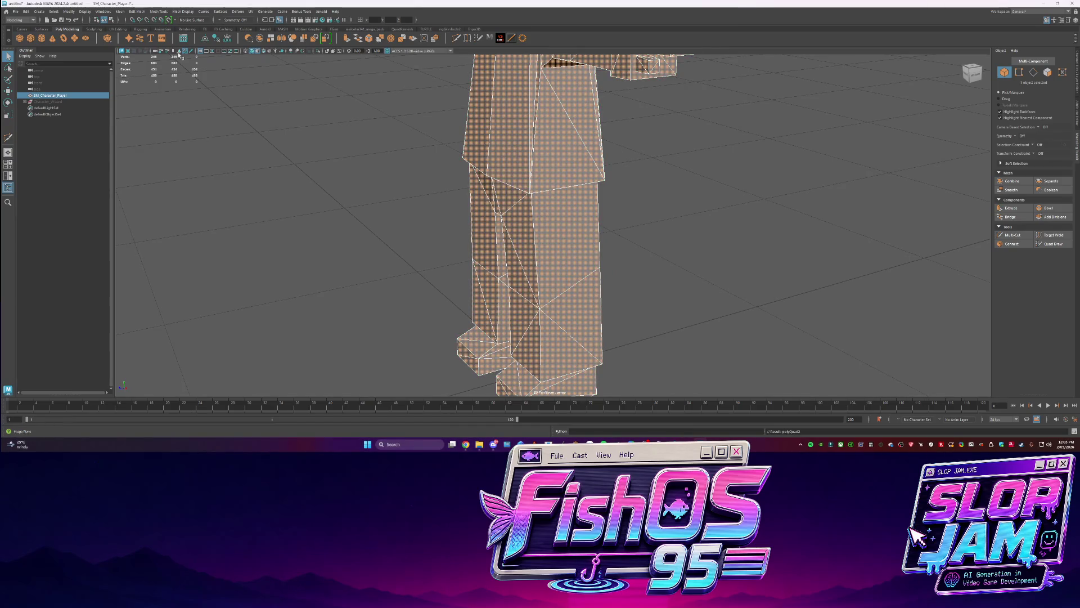
Quadrangulate the faces, applying from the Quadrangulate option box, then hide the mesh with Ctrl+H
{"action": "right_click", "coordinate": [458, 152], "text": "shift"}
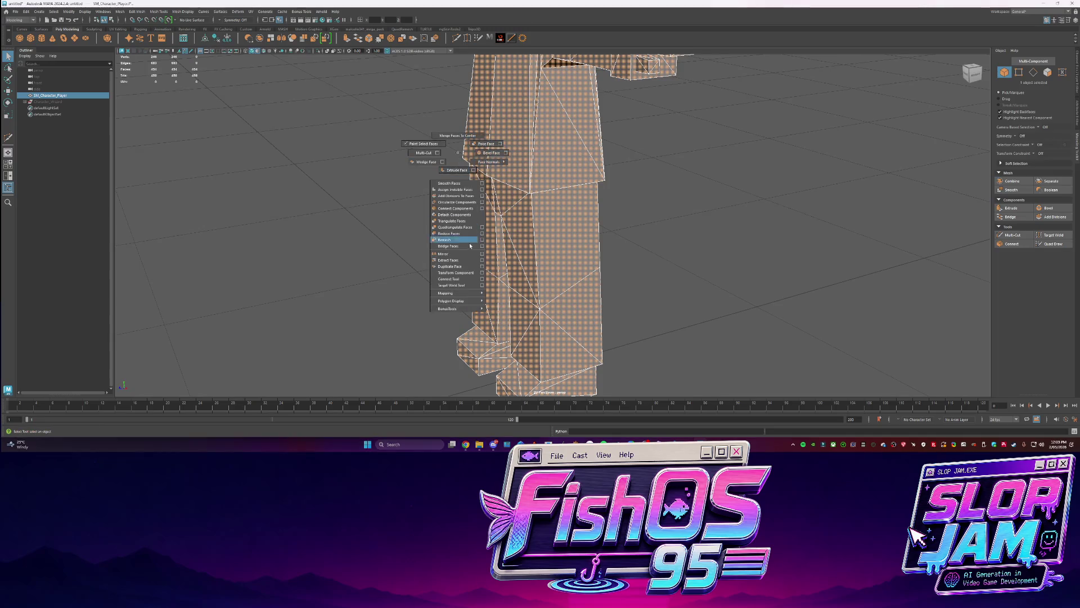
{"action": "left_click", "coordinate": [461, 227]}
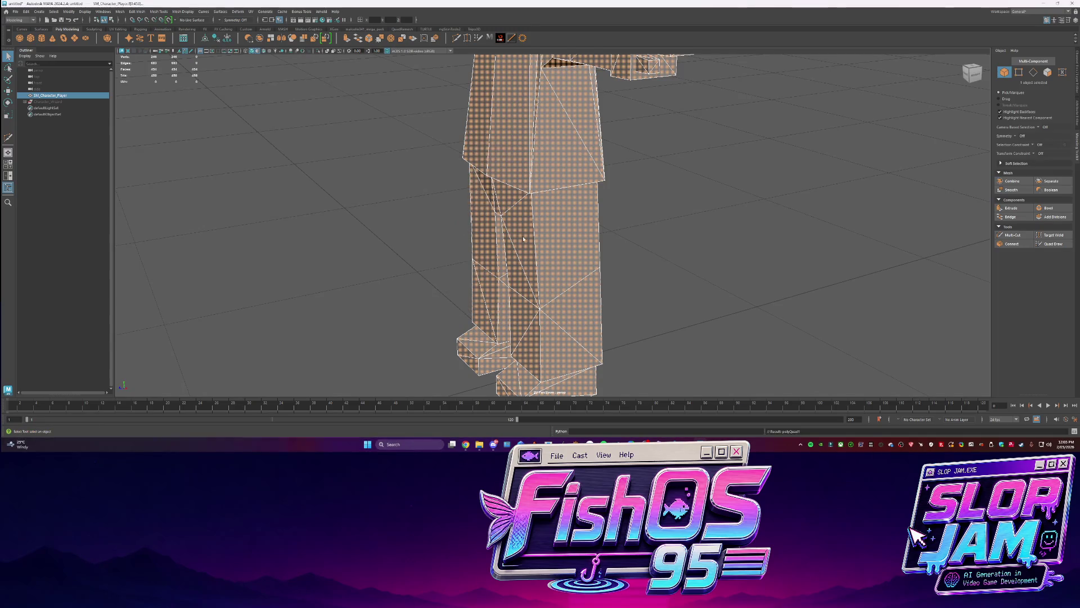
{"action": "right_click", "coordinate": [531, 237], "text": "shift"}
{"action": "left_click", "coordinate": [555, 311]}
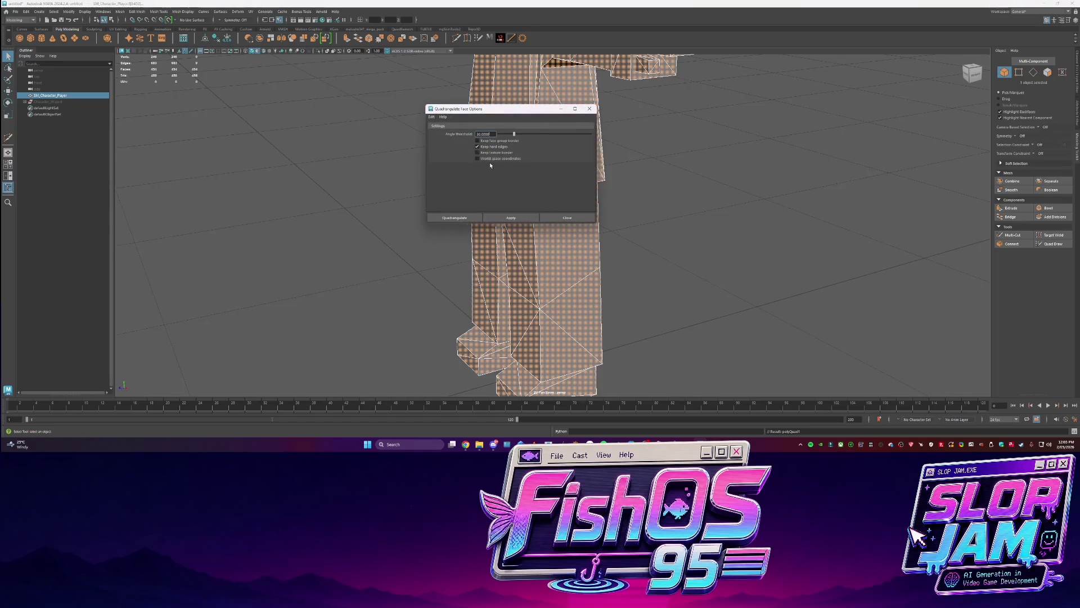
{"action": "left_click", "coordinate": [464, 220]}
{"action": "key", "text": "ctrl+h"}
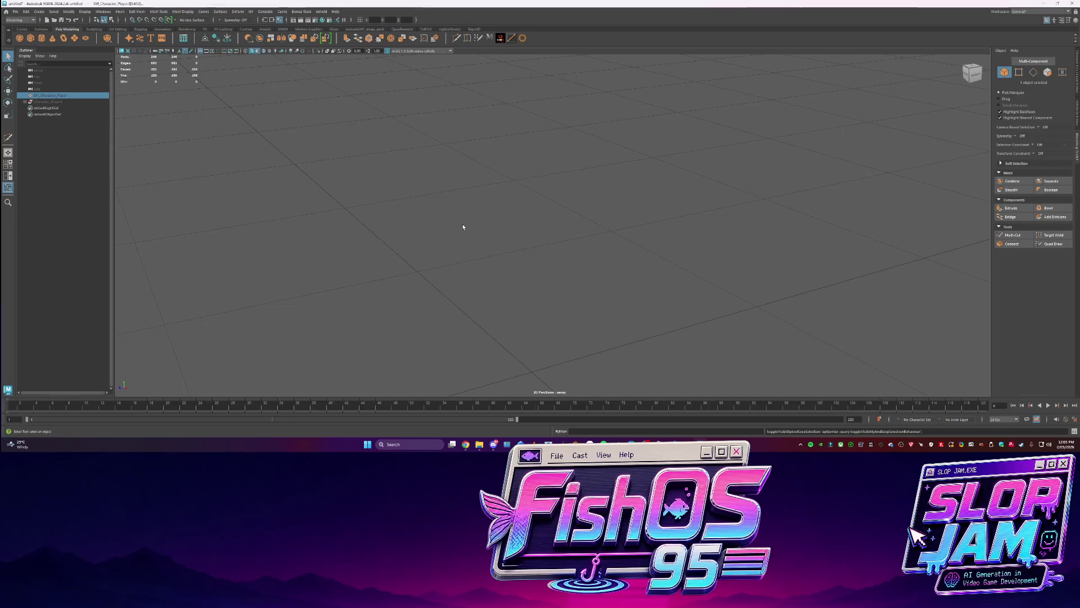
Unhide the mesh and delete a set of four diagonal leg edges selected together
{"action": "key", "text": "ctrl+h"}
{"action": "key", "text": "F10"}
{"action": "left_click", "coordinate": [530, 308]}
{"action": "mouse_move", "coordinate": [530, 308]}
{"action": "left_mouse_down", "text": "alt"}
{"action": "mouse_move", "coordinate": [557, 304]}
{"action": "mouse_move", "coordinate": [540, 307]}
{"action": "mouse_move", "coordinate": [546, 290]}
{"action": "left_mouse_up", "text": "alt"}
{"action": "left_click", "coordinate": [557, 304]}
{"action": "left_click", "coordinate": [546, 289], "text": "shift"}
{"action": "left_click_drag", "start_coordinate": [615, 285], "coordinate": [526, 388], "text": "alt"}
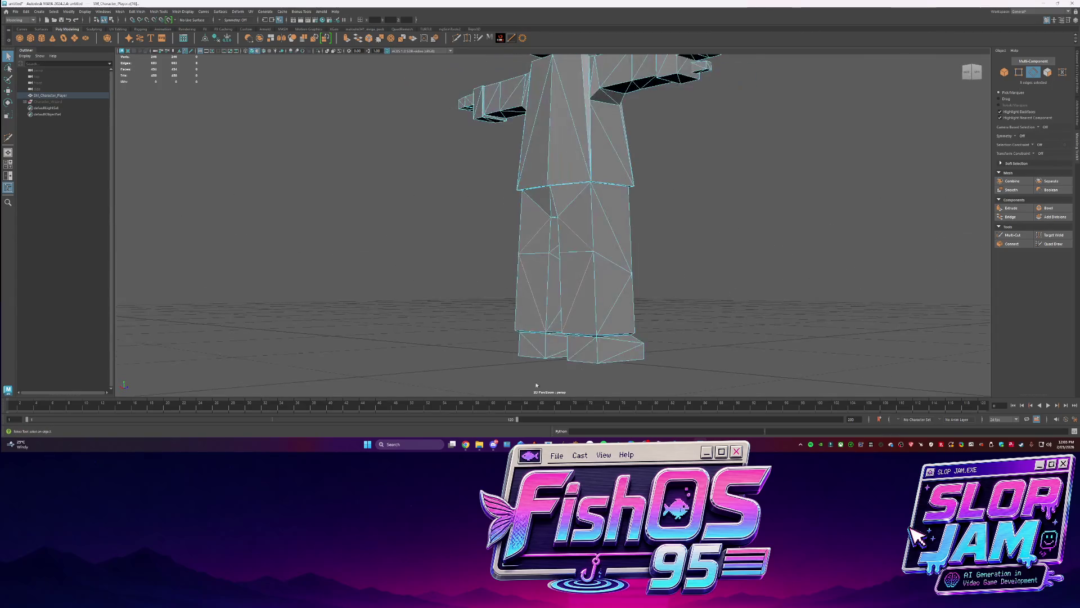
{"action": "mouse_move", "coordinate": [626, 251]}
{"action": "left_mouse_down", "text": "alt"}
{"action": "mouse_move", "coordinate": [587, 339]}
{"action": "mouse_move", "coordinate": [565, 289]}
{"action": "mouse_move", "coordinate": [711, 335]}
{"action": "mouse_move", "coordinate": [517, 336]}
{"action": "left_mouse_up", "text": "alt"}
{"action": "left_click", "coordinate": [568, 316], "text": "shift"}
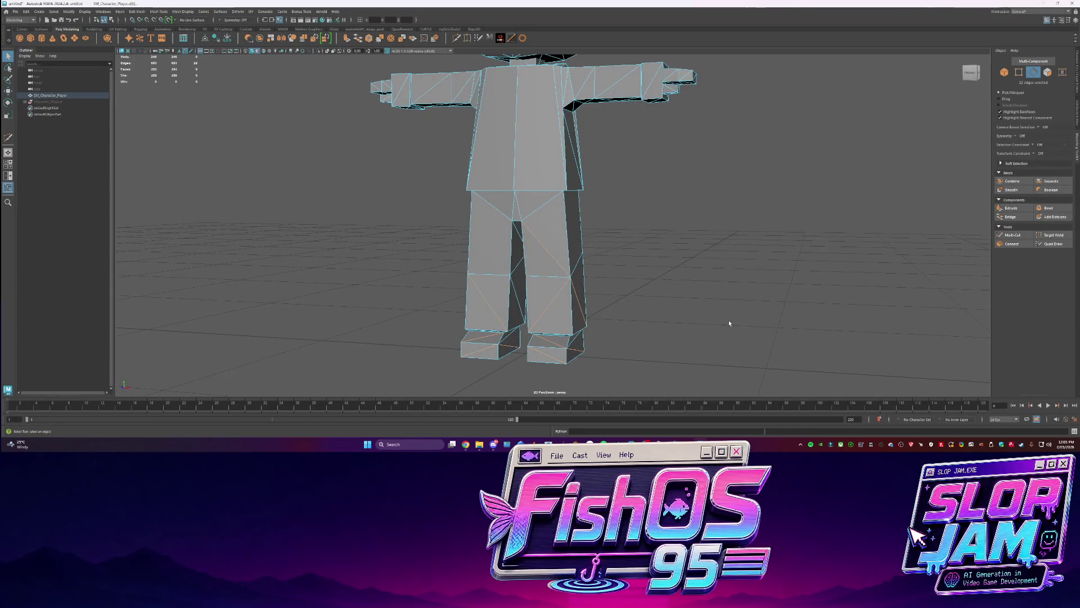
{"action": "key", "text": "Delete"}
Delete the diagonal inner-leg edges one at a time
{"action": "mouse_move", "coordinate": [393, 251]}
{"action": "left_mouse_down", "text": "alt"}
{"action": "mouse_move", "coordinate": [458, 241]}
{"action": "mouse_move", "coordinate": [398, 248]}
{"action": "mouse_move", "coordinate": [487, 294]}
{"action": "mouse_move", "coordinate": [506, 282]}
{"action": "left_mouse_up", "text": "alt"}
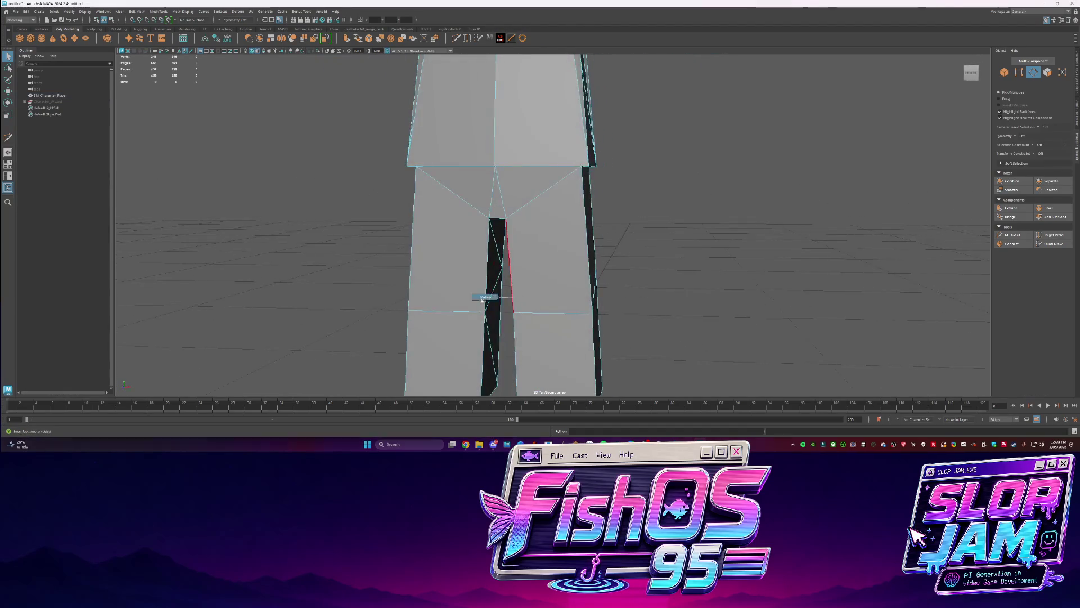
{"action": "left_click", "coordinate": [504, 276]}
{"action": "key", "text": "Delete"}
{"action": "left_click_drag", "start_coordinate": [673, 277], "coordinate": [574, 315], "text": "alt"}
{"action": "left_click", "coordinate": [564, 321]}
{"action": "key", "text": "Delete"}
{"action": "scroll", "coordinate": [568, 332], "scroll_direction": "down", "scroll_amount": 5}
{"action": "left_click_drag", "start_coordinate": [647, 304], "coordinate": [523, 250], "text": "alt"}
{"action": "scroll", "coordinate": [607, 275], "scroll_direction": "up", "scroll_amount": 5}
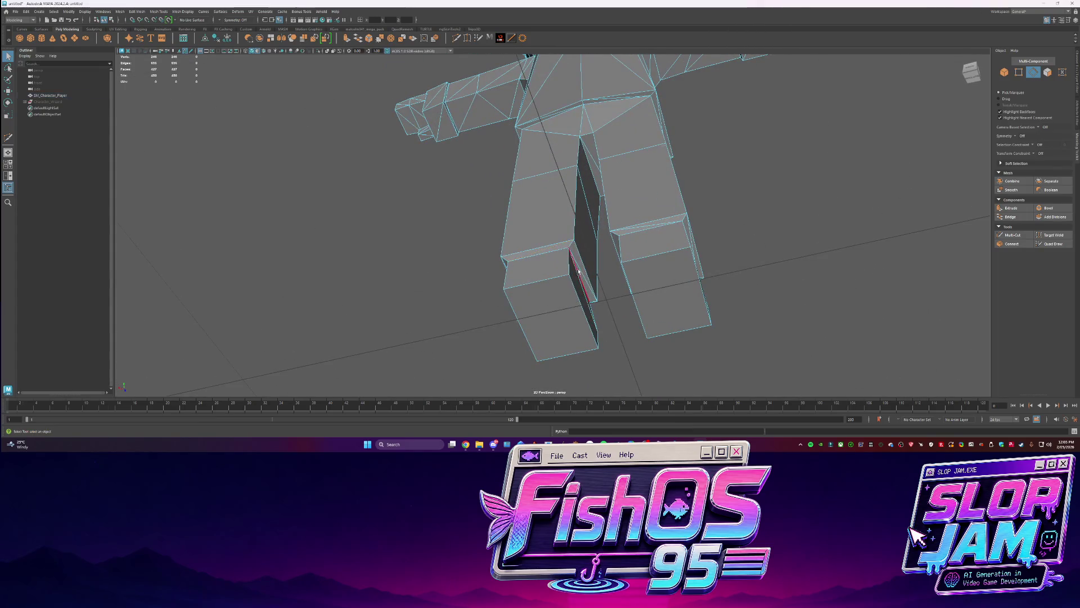
{"action": "key", "text": "Delete"}
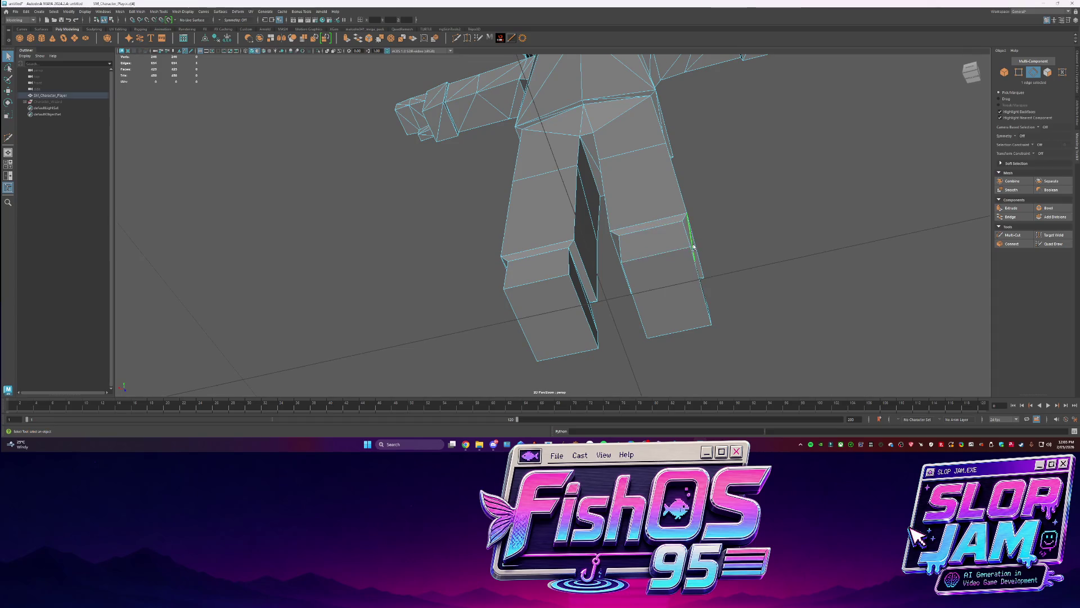
Delete the remaining diagonal leg edges and a diagonal lower-torso edge
{"action": "left_click_drag", "start_coordinate": [684, 249], "coordinate": [535, 251], "text": "alt"}
{"action": "left_click", "coordinate": [535, 251]}
{"action": "key", "text": "Delete"}
{"action": "mouse_move", "coordinate": [511, 299]}
{"action": "left_mouse_down", "text": "alt"}
{"action": "mouse_move", "coordinate": [545, 290]}
{"action": "mouse_move", "coordinate": [604, 310]}
{"action": "mouse_move", "coordinate": [523, 248]}
{"action": "left_mouse_up", "text": "alt"}
{"action": "left_click", "coordinate": [540, 292]}
{"action": "key", "text": "Delete"}
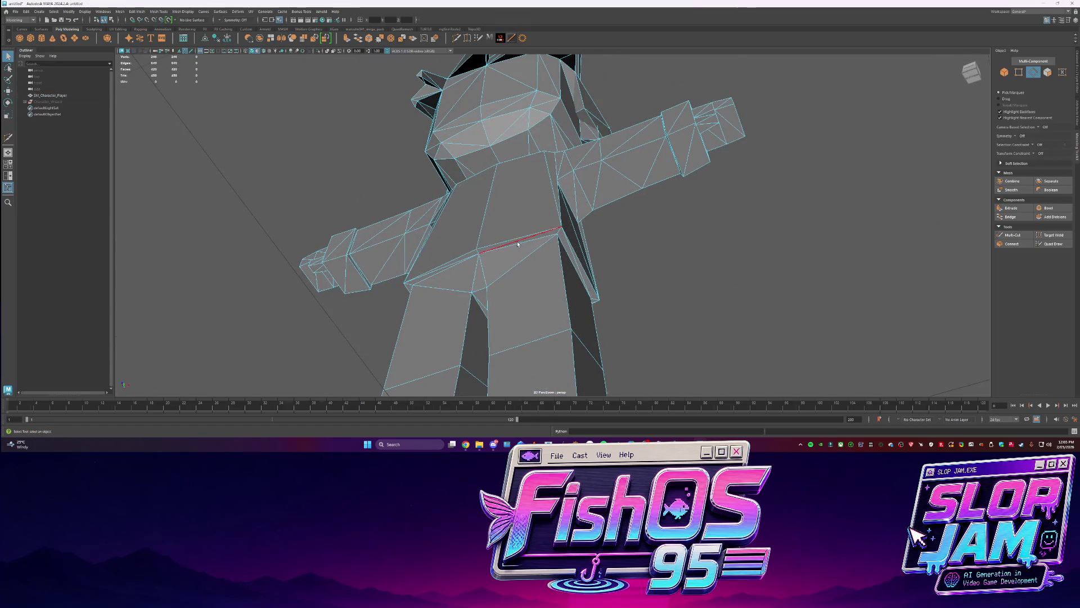
{"action": "left_click", "coordinate": [423, 278]}
{"action": "key", "text": "Delete"}
Delete two more diagonal edges along the torso
{"action": "left_click_drag", "start_coordinate": [651, 292], "coordinate": [601, 217], "text": "alt"}
{"action": "left_click", "coordinate": [611, 201]}
{"action": "key", "text": "Delete"}
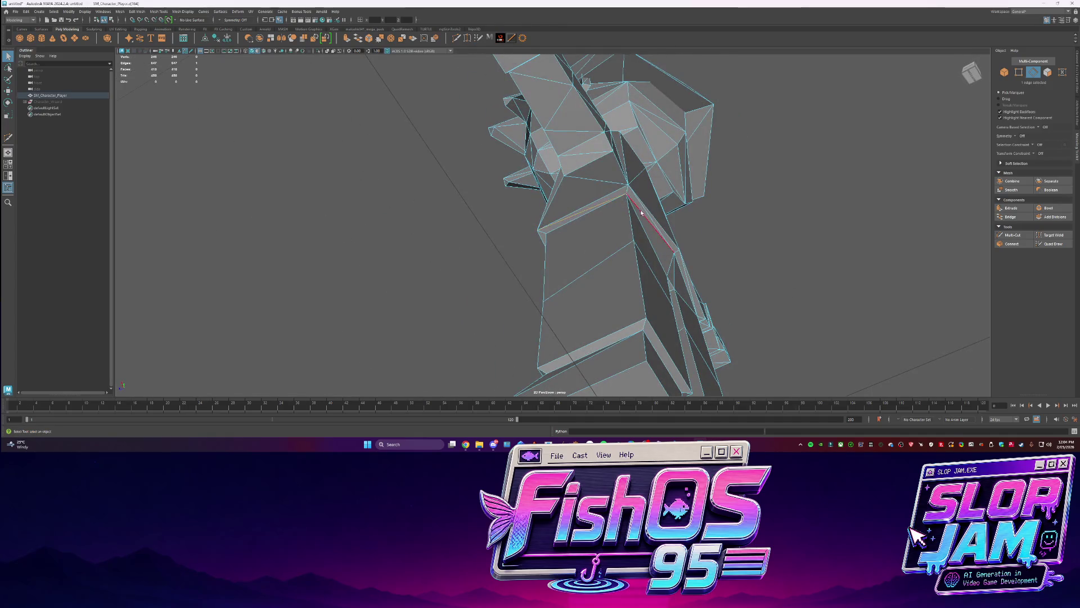
{"action": "left_click_drag", "start_coordinate": [790, 279], "coordinate": [570, 247], "text": "alt"}
{"action": "left_click", "coordinate": [596, 214]}
{"action": "key", "text": "Delete"}
{"action": "left_click_drag", "start_coordinate": [467, 248], "coordinate": [428, 218], "text": "alt"}
Box-select and delete the faces on the character's side and the torso's left side
{"action": "scroll", "coordinate": [505, 210], "scroll_direction": "down", "scroll_amount": 3}
{"action": "left_click_drag", "start_coordinate": [506, 210], "coordinate": [468, 211], "text": "alt"}
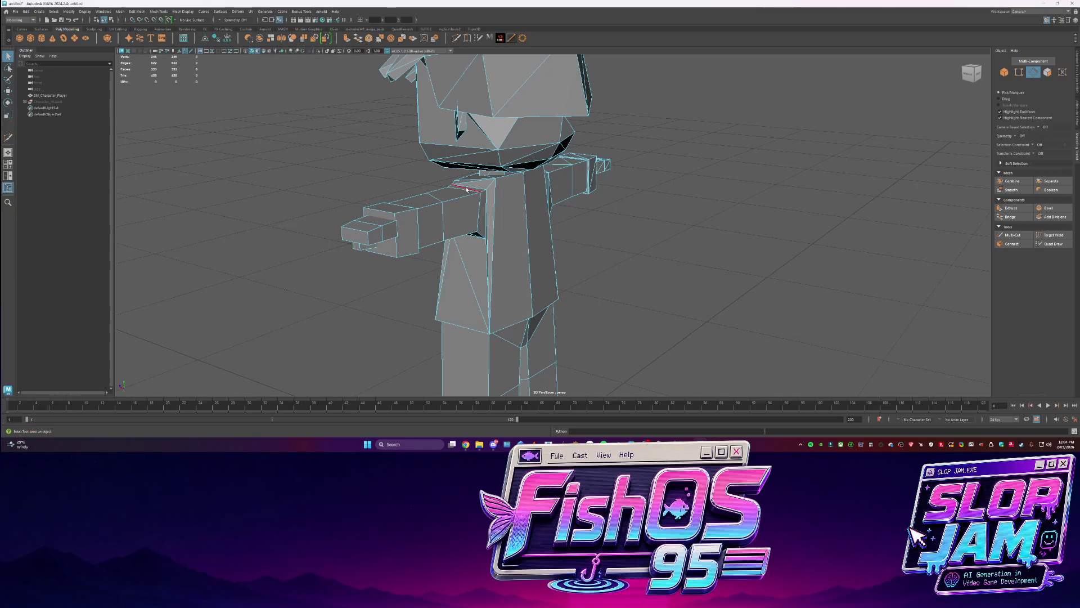
{"action": "mouse_move", "coordinate": [413, 247]}
{"action": "left_mouse_down", "text": "alt"}
{"action": "mouse_move", "coordinate": [499, 248]}
{"action": "mouse_move", "coordinate": [685, 214]}
{"action": "left_mouse_up", "text": "alt"}
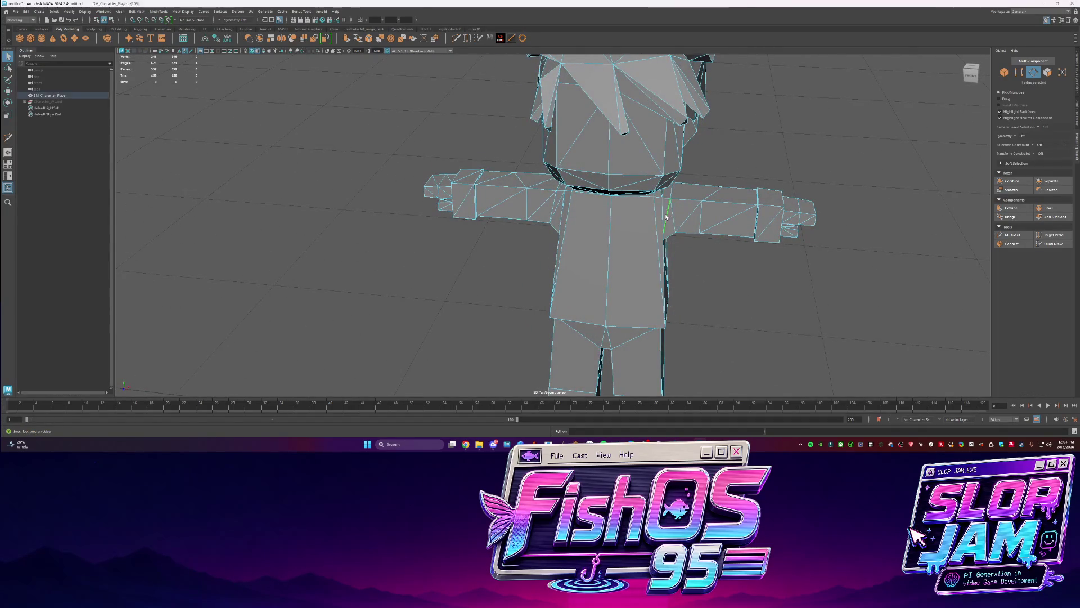
{"action": "mouse_move", "coordinate": [762, 213]}
{"action": "left_mouse_down", "text": "alt"}
{"action": "mouse_move", "coordinate": [652, 213]}
{"action": "mouse_move", "coordinate": [584, 199]}
{"action": "left_mouse_up", "text": "alt"}
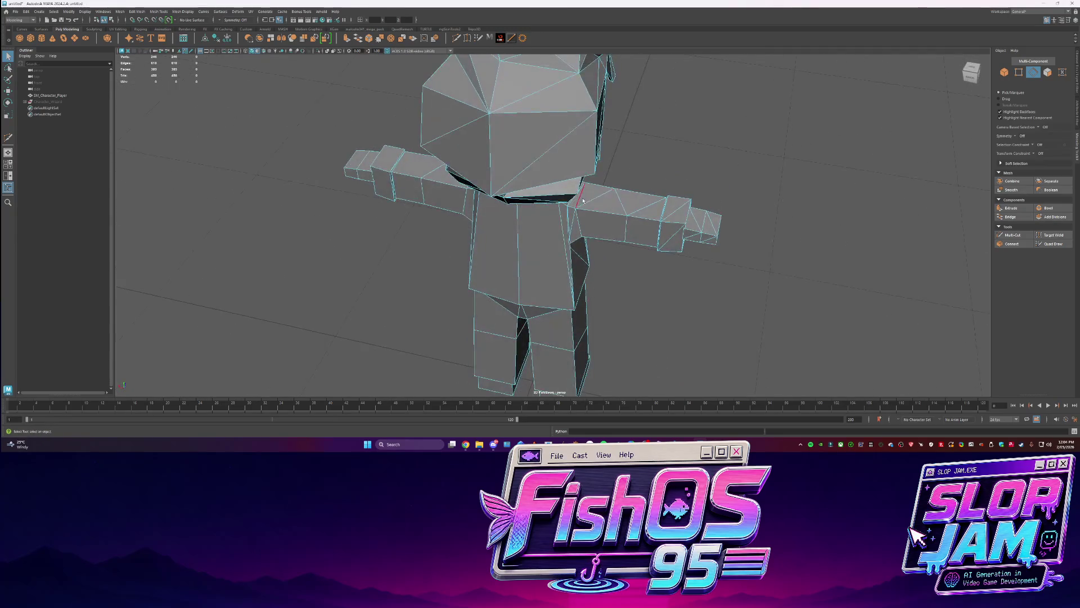
{"action": "key", "text": "F11"}
{"action": "mouse_move", "coordinate": [810, 179]}
{"action": "left_mouse_down"}
{"action": "mouse_move", "coordinate": [576, 252]}
{"action": "mouse_move", "coordinate": [640, 251]}
{"action": "mouse_move", "coordinate": [511, 261]}
{"action": "left_mouse_up"}
{"action": "key", "text": "Delete"}
{"action": "double_click", "coordinate": [575, 230]}
{"action": "left_click", "coordinate": [973, 72]}
{"action": "mouse_move", "coordinate": [422, 161]}
{"action": "left_mouse_down"}
{"action": "mouse_move", "coordinate": [469, 281]}
{"action": "mouse_move", "coordinate": [458, 271]}
{"action": "left_mouse_up"}
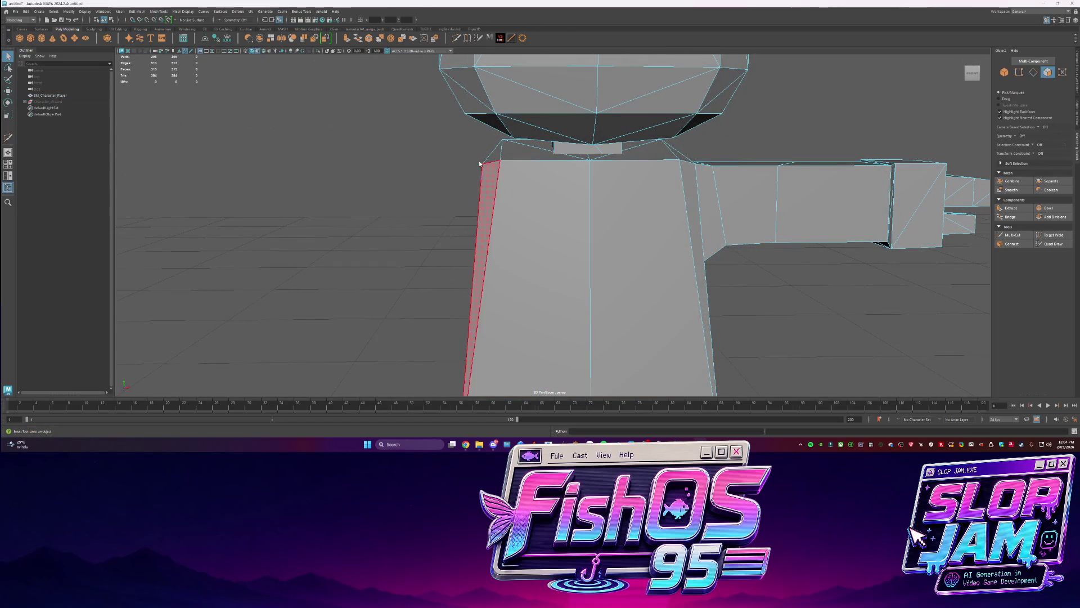
{"action": "key", "text": "Delete"}
Bridge the open border edges to close the hole in the torso
{"action": "scroll", "coordinate": [480, 163], "scroll_direction": "down", "scroll_amount": 3}
{"action": "left_click_drag", "start_coordinate": [480, 163], "coordinate": [600, 163], "text": "alt"}
{"action": "key", "text": "F10"}
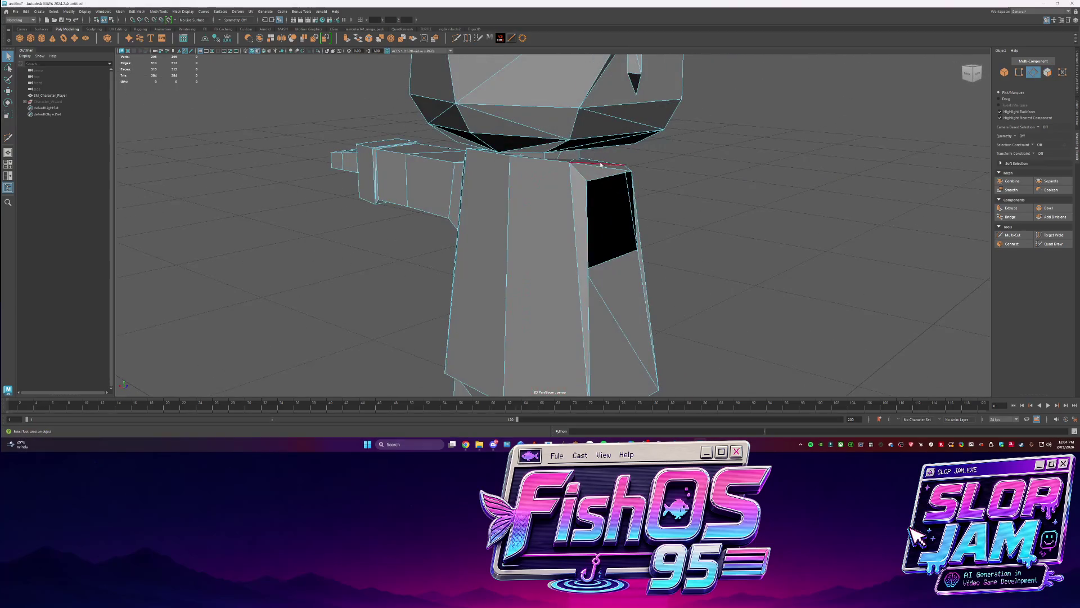
{"action": "left_click", "coordinate": [1010, 216]}
Target Weld a stray torso vertex onto its neighbour
{"action": "mouse_move", "coordinate": [695, 243]}
{"action": "left_mouse_down", "text": "alt"}
{"action": "mouse_move", "coordinate": [670, 245]}
{"action": "mouse_move", "coordinate": [666, 234]}
{"action": "mouse_move", "coordinate": [615, 243]}
{"action": "left_mouse_up", "text": "alt"}
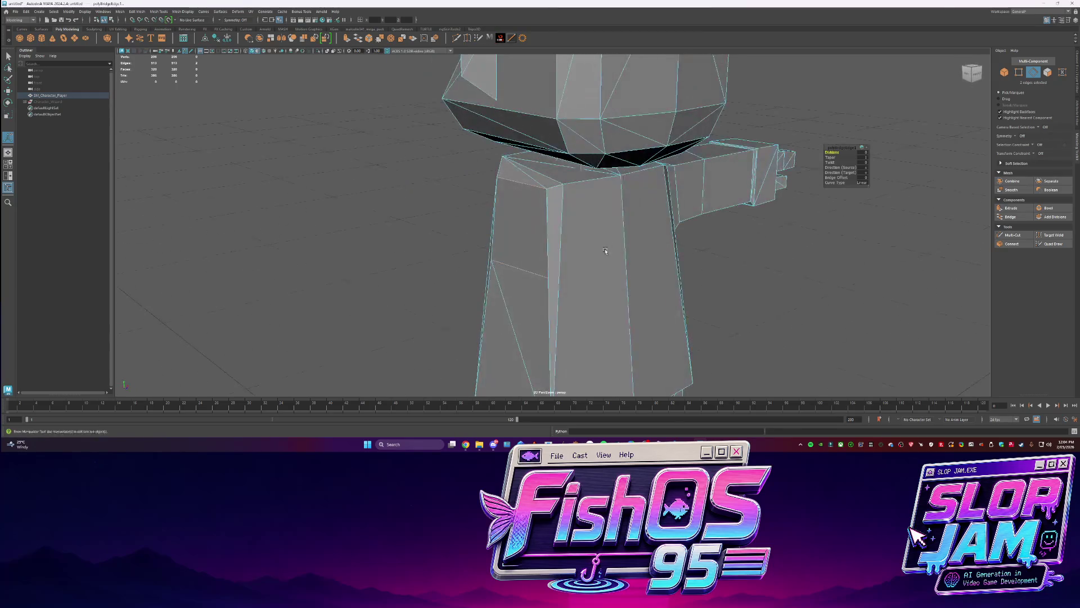
{"action": "key", "text": "q"}
{"action": "key", "text": "F9"}
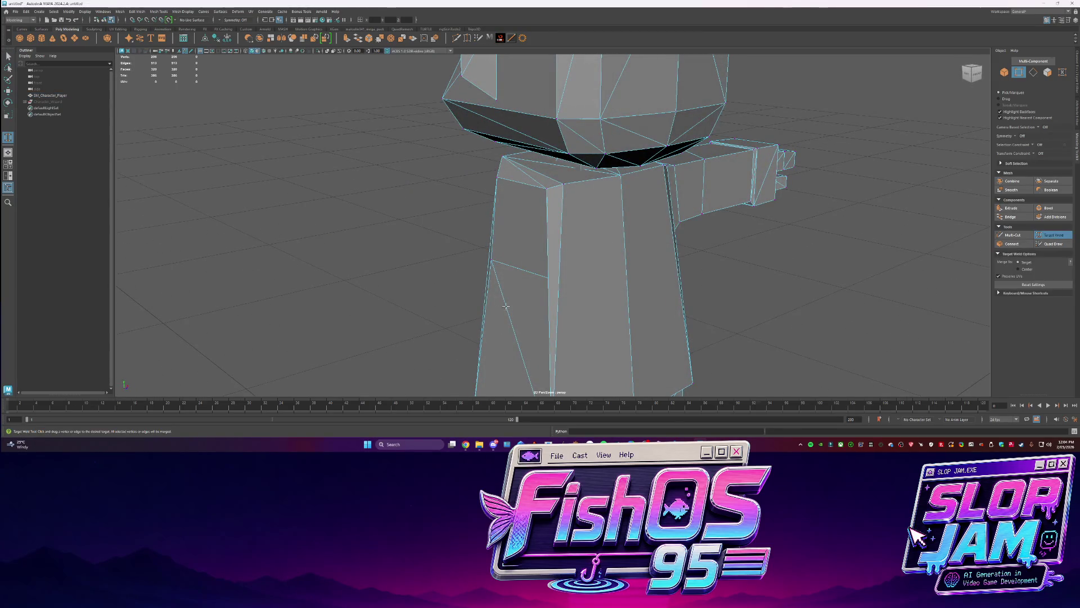
{"action": "left_click_drag", "start_coordinate": [503, 304], "coordinate": [524, 220], "text": "alt"}
{"action": "left_click_drag", "start_coordinate": [495, 360], "coordinate": [495, 360]}
{"action": "left_click_drag", "start_coordinate": [495, 360], "coordinate": [483, 309], "text": "alt"}
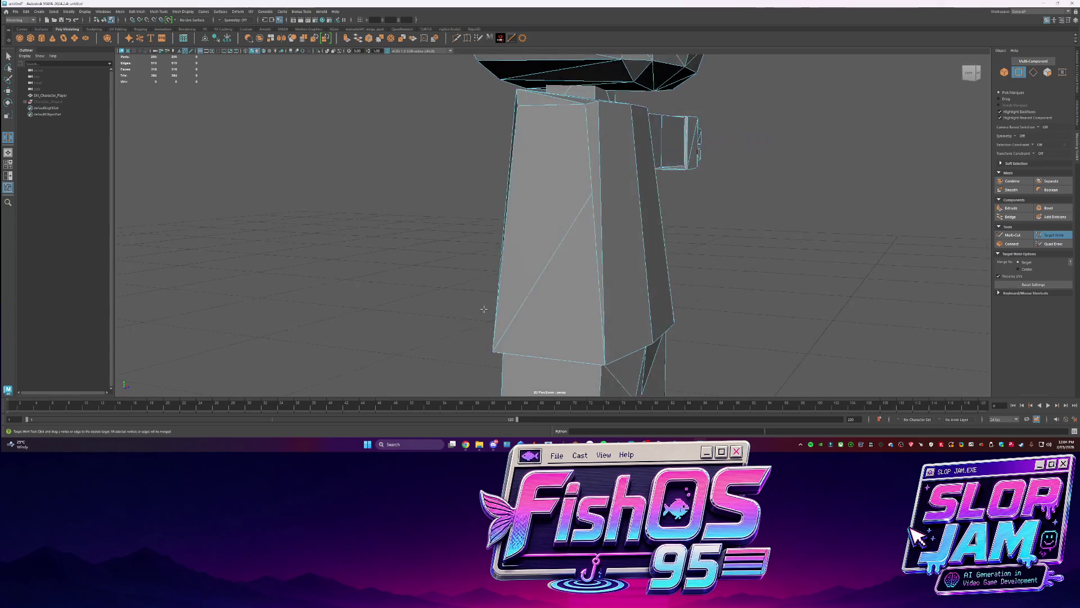
{"action": "mouse_move", "coordinate": [553, 214]}
{"action": "left_mouse_down", "text": "alt"}
{"action": "mouse_move", "coordinate": [576, 296]}
{"action": "mouse_move", "coordinate": [569, 280]}
{"action": "mouse_move", "coordinate": [503, 263]}
{"action": "mouse_move", "coordinate": [549, 238]}
{"action": "left_mouse_up", "text": "alt"}
{"action": "key", "text": "q"}
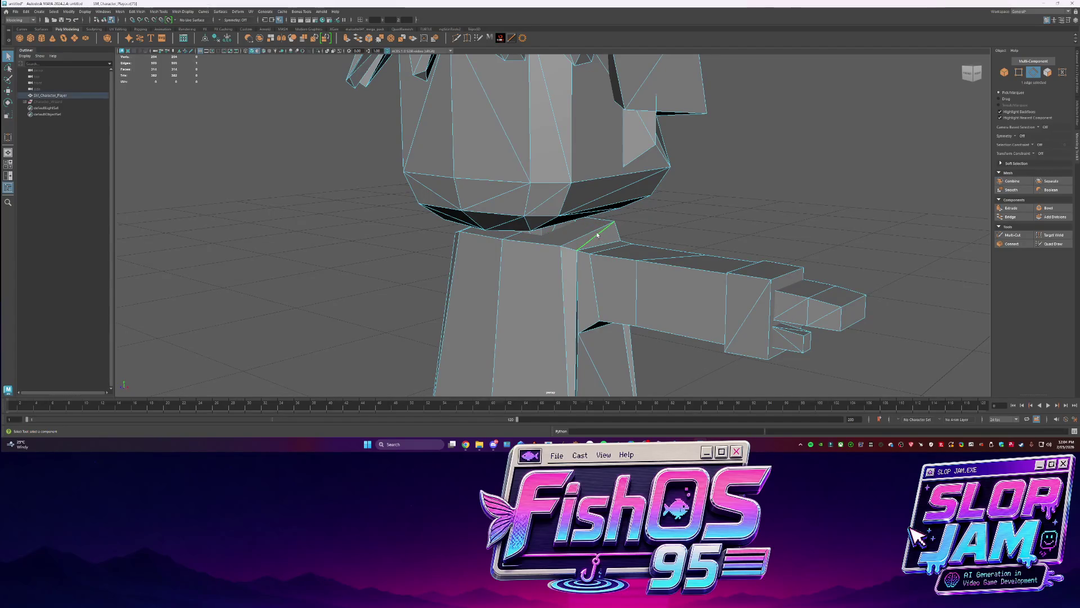
Select the arm faces from front and back
{"action": "mouse_move", "coordinate": [634, 274]}
{"action": "left_mouse_down", "text": "alt"}
{"action": "mouse_move", "coordinate": [687, 258]}
{"action": "mouse_move", "coordinate": [725, 265]}
{"action": "left_mouse_up", "text": "alt"}
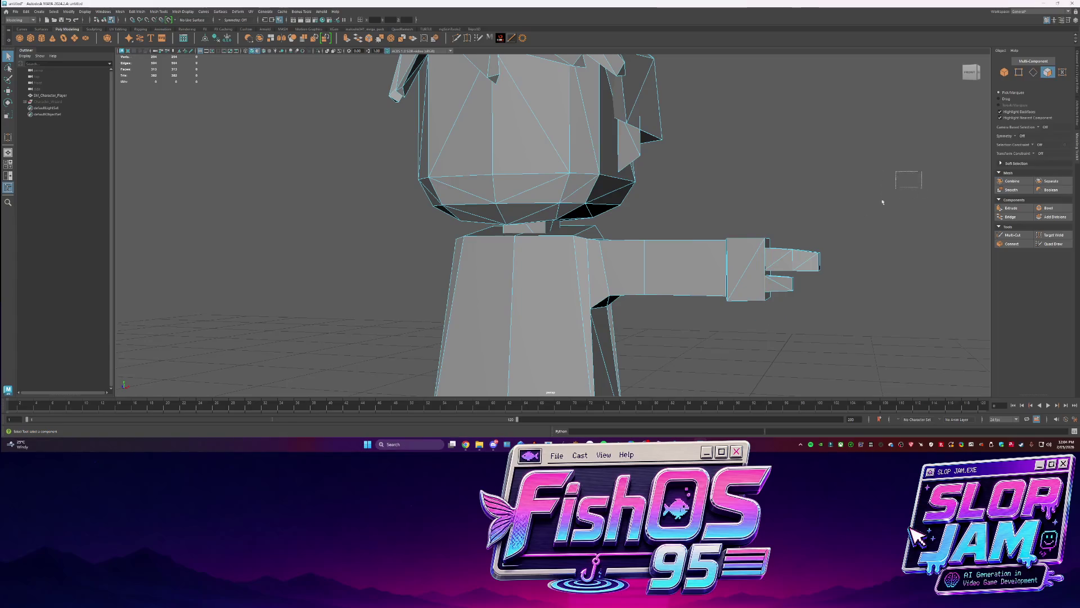
{"action": "left_click_drag", "start_coordinate": [601, 299], "coordinate": [601, 299]}
{"action": "left_click", "coordinate": [803, 231]}
{"action": "mouse_move", "coordinate": [862, 205]}
{"action": "left_mouse_down"}
{"action": "mouse_move", "coordinate": [722, 292]}
{"action": "mouse_move", "coordinate": [596, 299]}
{"action": "left_mouse_up"}
{"action": "left_click_drag", "start_coordinate": [772, 286], "coordinate": [562, 265], "text": "alt"}
{"action": "mouse_move", "coordinate": [239, 218]}
{"action": "left_mouse_down"}
{"action": "mouse_move", "coordinate": [488, 283]}
{"action": "mouse_move", "coordinate": [490, 308]}
{"action": "left_mouse_up"}
{"action": "left_click_drag", "start_coordinate": [491, 308], "coordinate": [558, 302], "text": "alt"}
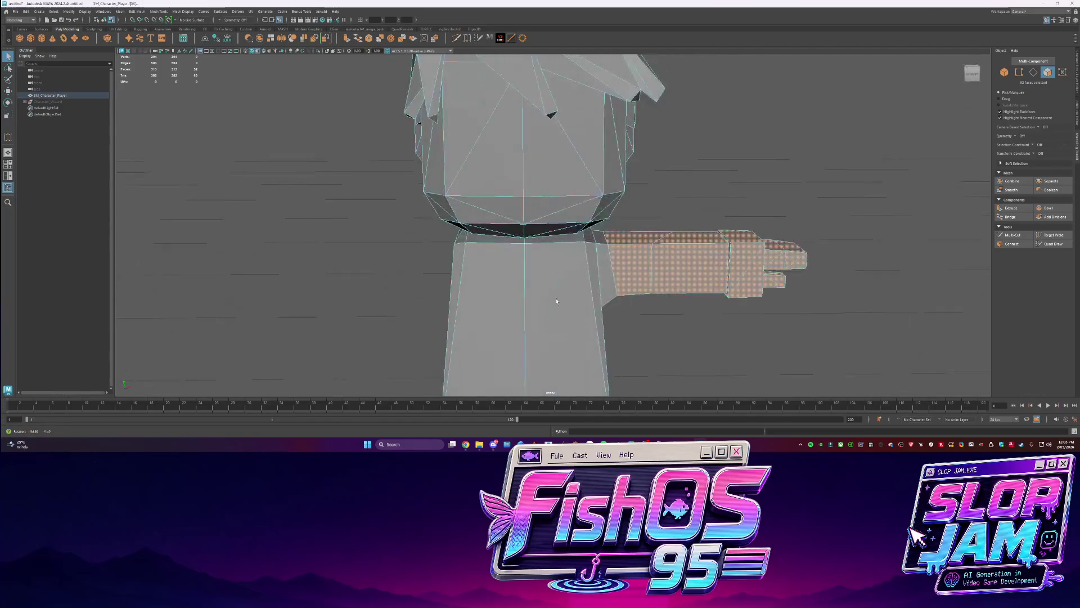
{"action": "right_click", "coordinate": [703, 255], "text": "shift"}
Extract the selected arm faces into a separate mesh
{"action": "mouse_move", "coordinate": [703, 254]}
{"action": "left_mouse_down", "text": "alt"}
{"action": "mouse_move", "coordinate": [604, 286]}
{"action": "mouse_move", "coordinate": [394, 270]}
{"action": "mouse_move", "coordinate": [316, 279]}
{"action": "left_mouse_up", "text": "alt"}
{"action": "right_click", "coordinate": [316, 278], "text": "shift"}
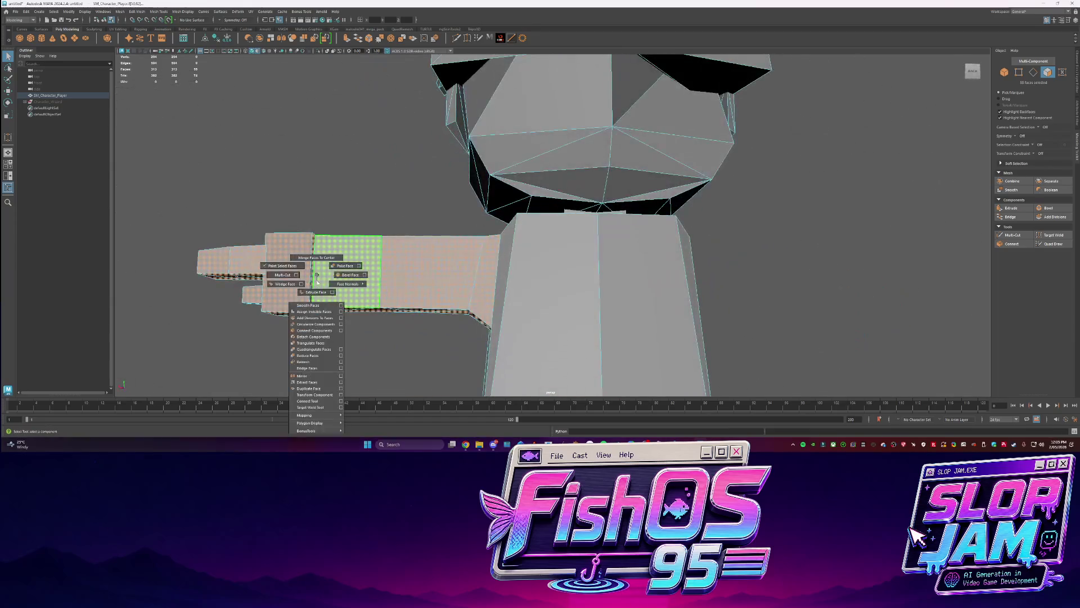
{"action": "left_click", "coordinate": [316, 385]}
{"action": "mouse_move", "coordinate": [315, 384]}
{"action": "left_mouse_down", "text": "alt"}
{"action": "mouse_move", "coordinate": [725, 332]}
{"action": "mouse_move", "coordinate": [751, 319]}
{"action": "left_mouse_up", "text": "alt"}
Isolate the extracted arm, fill its open end, and inspect it from several angles
{"action": "key", "text": "ctrl+1"}
{"action": "left_click_drag", "start_coordinate": [633, 268], "coordinate": [596, 248], "text": "alt"}
{"action": "key", "text": "F10"}
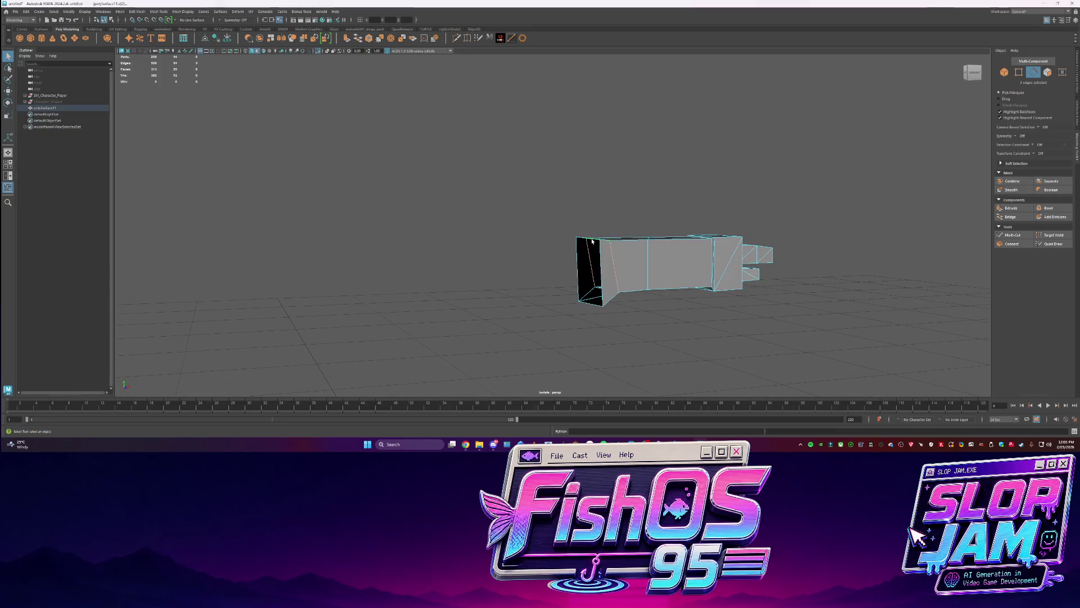
{"action": "mouse_move", "coordinate": [567, 270]}
{"action": "right_mouse_down", "text": "shift"}
{"action": "mouse_move", "coordinate": [575, 336]}
{"action": "mouse_move", "coordinate": [561, 351]}
{"action": "right_mouse_up", "text": "shift"}
{"action": "key", "text": "F8"}
{"action": "left_click_drag", "start_coordinate": [562, 338], "coordinate": [663, 272], "text": "alt"}
{"action": "key", "text": "F10"}
{"action": "left_click", "coordinate": [674, 345]}
{"action": "mouse_move", "coordinate": [755, 365]}
{"action": "left_mouse_down", "text": "alt"}
{"action": "mouse_move", "coordinate": [467, 315]}
{"action": "mouse_move", "coordinate": [551, 393]}
{"action": "mouse_move", "coordinate": [515, 243]}
{"action": "left_mouse_up", "text": "alt"}
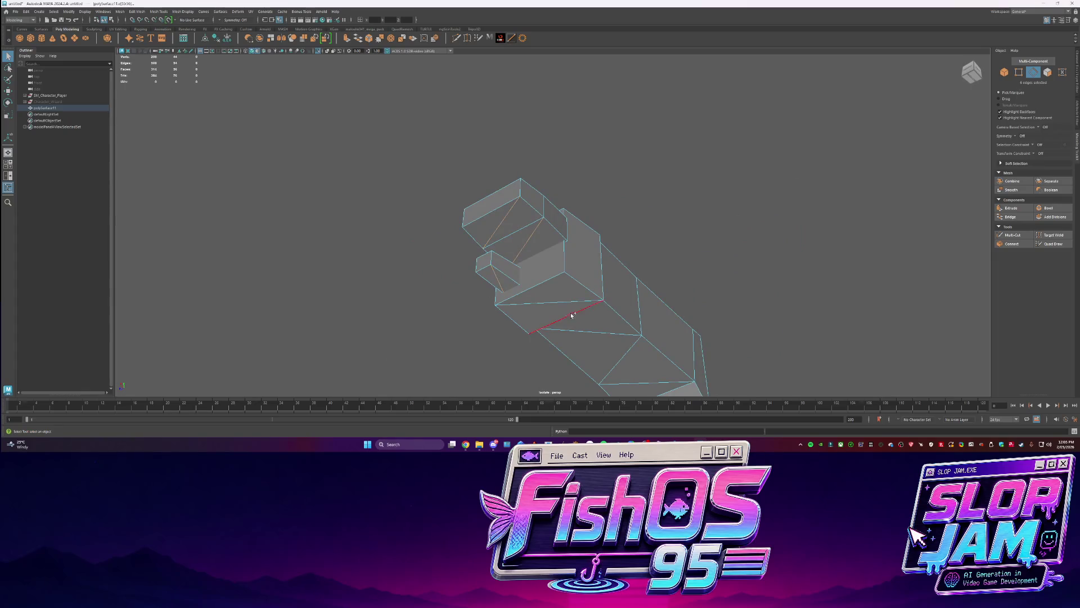
{"action": "mouse_move", "coordinate": [536, 321]}
{"action": "left_mouse_down", "text": "alt"}
{"action": "mouse_move", "coordinate": [731, 338]}
{"action": "mouse_move", "coordinate": [702, 340]}
{"action": "mouse_move", "coordinate": [461, 258]}
{"action": "mouse_move", "coordinate": [579, 285]}
{"action": "left_mouse_up", "text": "alt"}
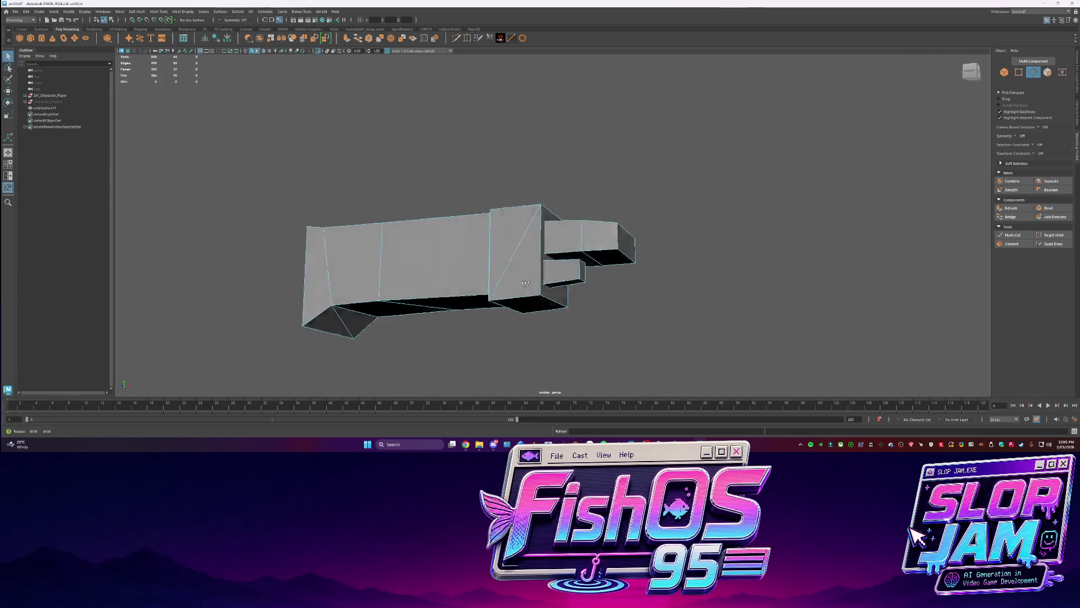
{"action": "mouse_move", "coordinate": [493, 260]}
{"action": "left_mouse_down", "text": "alt"}
{"action": "mouse_move", "coordinate": [369, 299]}
{"action": "mouse_move", "coordinate": [411, 264]}
{"action": "mouse_move", "coordinate": [529, 287]}
{"action": "mouse_move", "coordinate": [524, 237]}
{"action": "mouse_move", "coordinate": [556, 282]}
{"action": "left_mouse_up", "text": "alt"}
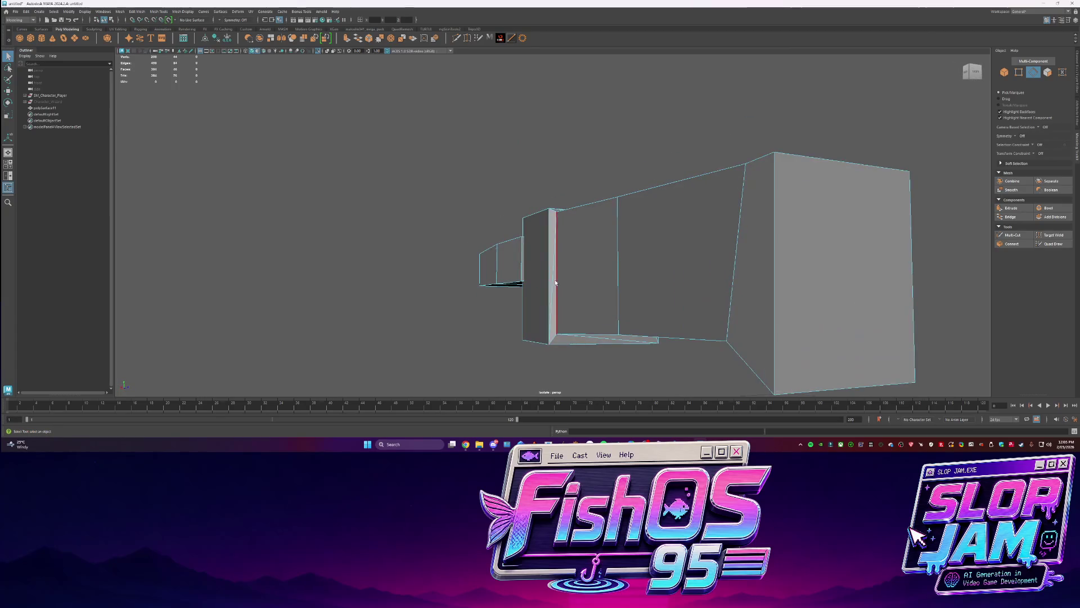
{"action": "left_click_drag", "start_coordinate": [634, 245], "coordinate": [588, 254], "text": "alt"}
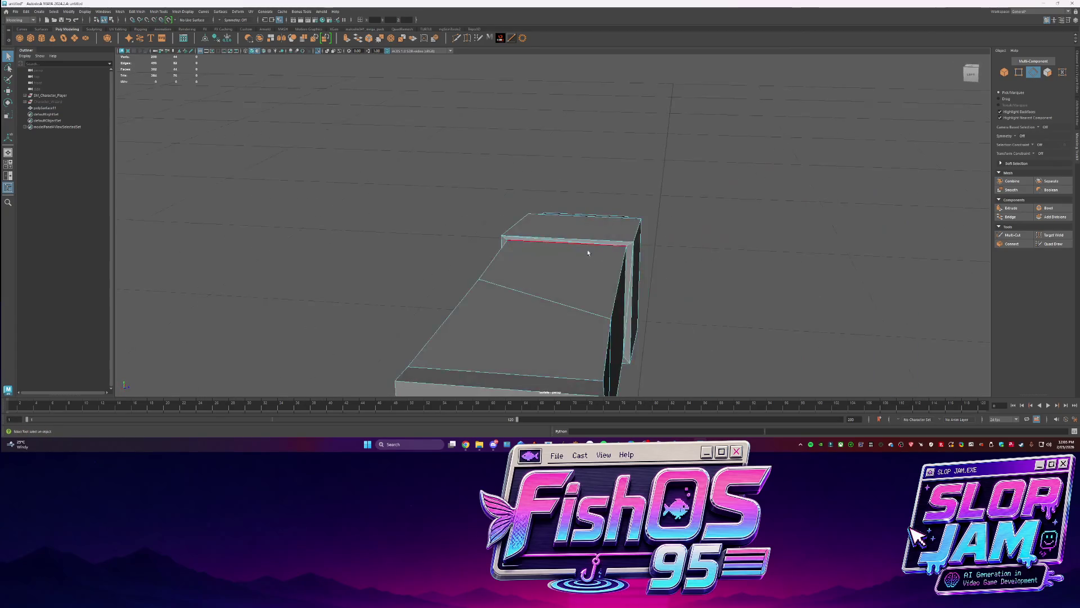
{"action": "mouse_move", "coordinate": [686, 326]}
{"action": "left_mouse_down", "text": "alt"}
{"action": "mouse_move", "coordinate": [647, 315]}
{"action": "mouse_move", "coordinate": [695, 308]}
{"action": "mouse_move", "coordinate": [458, 306]}
{"action": "mouse_move", "coordinate": [524, 238]}
{"action": "left_mouse_up", "text": "alt"}
Show the whole character again and select an edge bordering the body's side hole
{"action": "key", "text": "ctrl+1"}
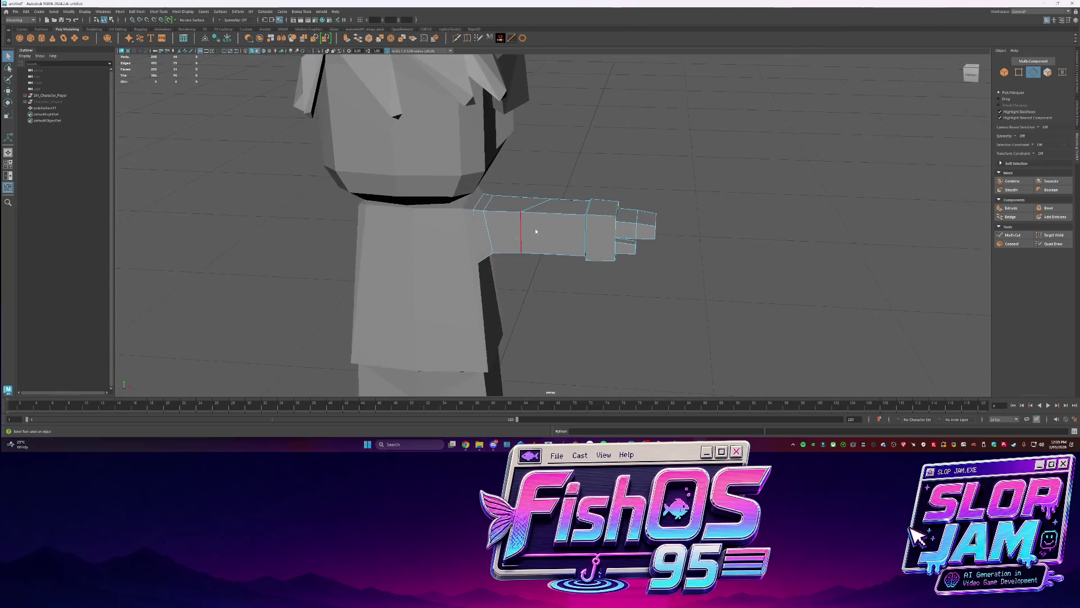
{"action": "key", "text": "ctrl+1"}
{"action": "key", "text": "ctrl+1"}
{"action": "left_click", "coordinate": [473, 291]}
{"action": "left_click_drag", "start_coordinate": [473, 291], "coordinate": [553, 240], "text": "alt"}
{"action": "key", "text": "ctrl+1"}
{"action": "right_click_drag", "start_coordinate": [551, 219], "coordinate": [551, 216]}
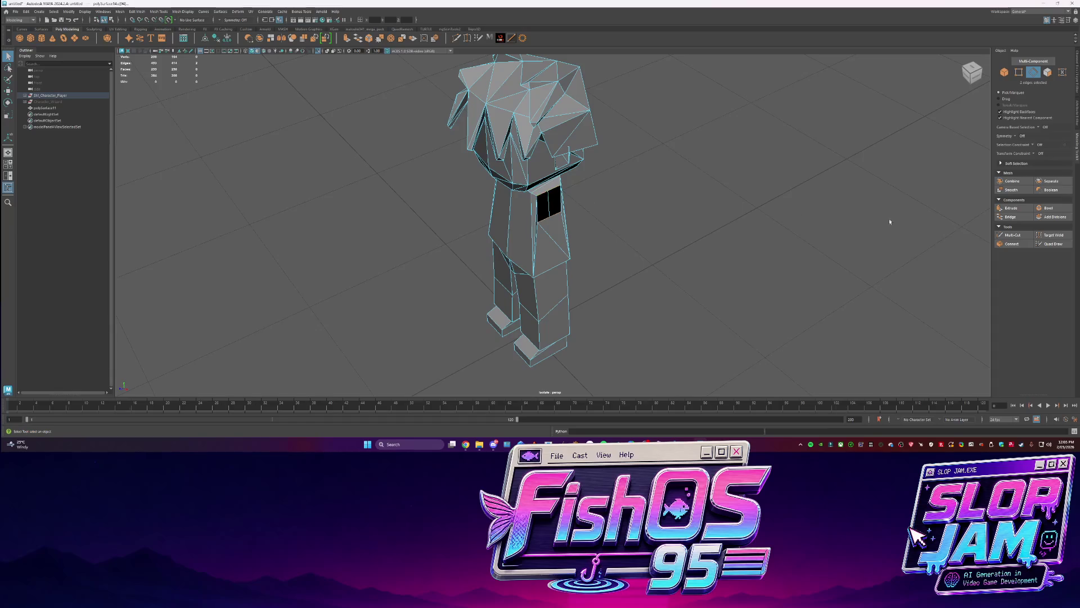
Bridge the hole in the body's side and weld the loose vertices
{"action": "left_click", "coordinate": [1010, 217]}
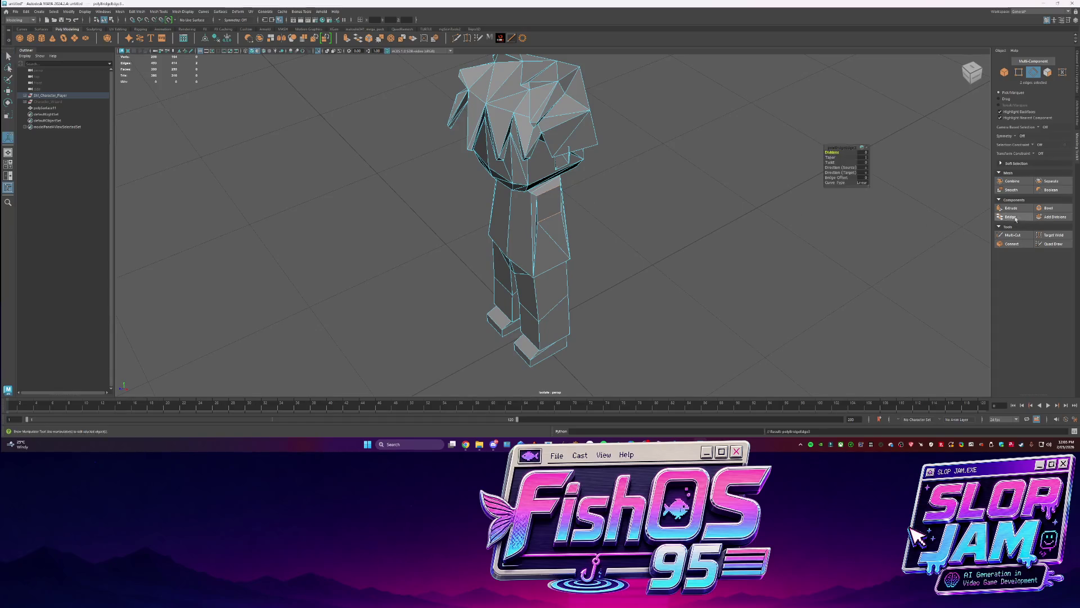
{"action": "left_click", "coordinate": [1047, 237]}
{"action": "left_click_drag", "start_coordinate": [570, 254], "coordinate": [531, 192], "text": "alt"}
{"action": "key", "text": "q"}
{"action": "left_click", "coordinate": [531, 192]}
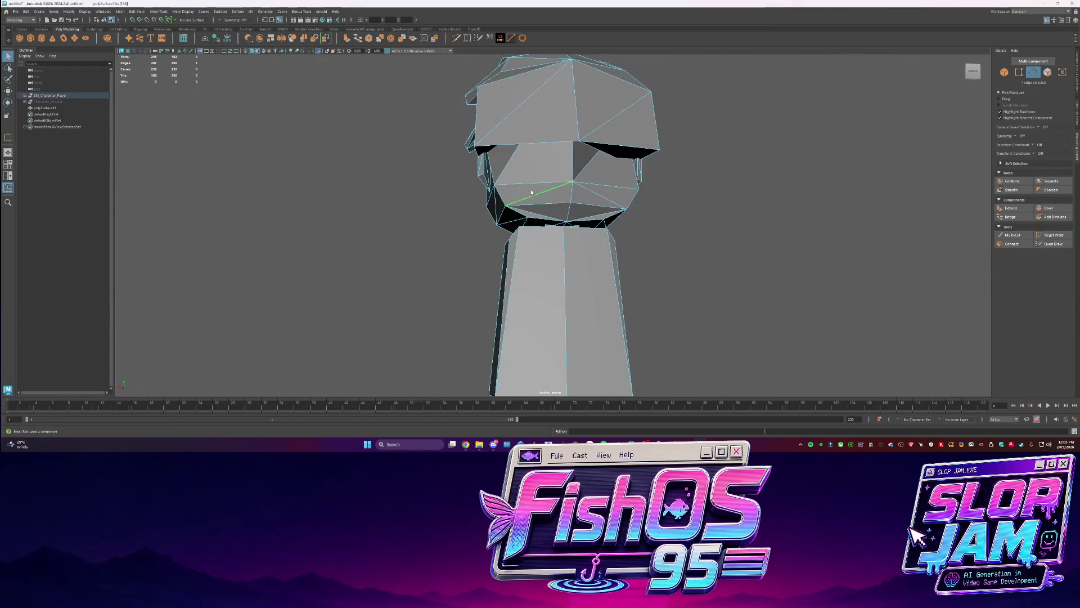
Maximize the perspective viewport and orbit around the character's head
{"action": "key", "text": "space"}
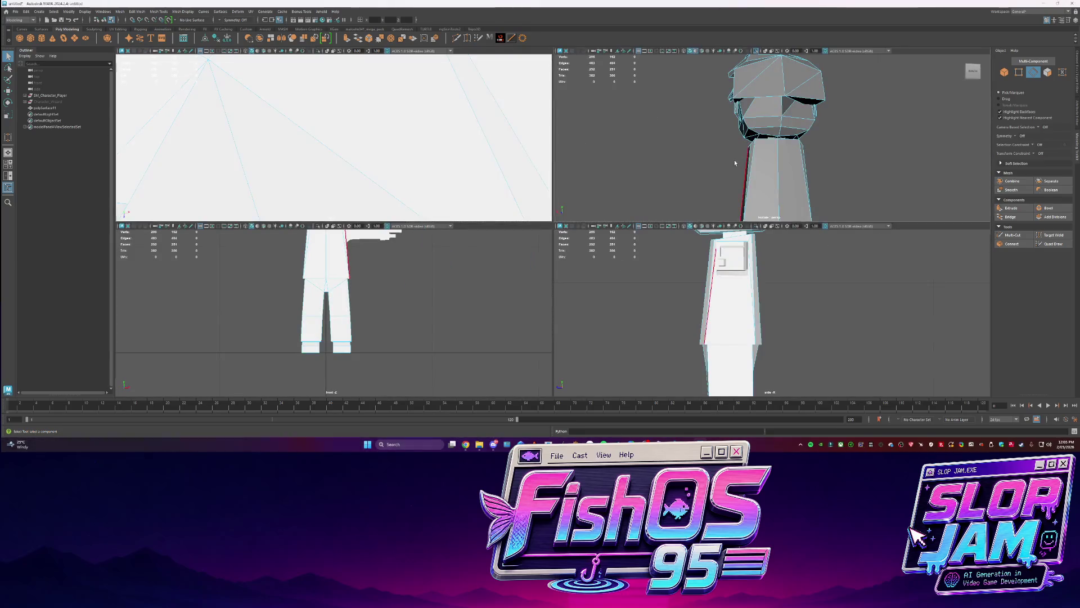
{"action": "key", "text": "space"}
{"action": "left_click_drag", "start_coordinate": [723, 150], "coordinate": [574, 147], "text": "alt"}
{"action": "left_click_drag", "start_coordinate": [513, 171], "coordinate": [622, 180], "text": "alt"}
{"action": "left_click_drag", "start_coordinate": [505, 214], "coordinate": [555, 198], "text": "alt"}
{"action": "left_click_drag", "start_coordinate": [463, 251], "coordinate": [470, 220], "text": "alt"}
Select edges along the head's base and lower face
{"action": "left_click", "coordinate": [470, 220]}
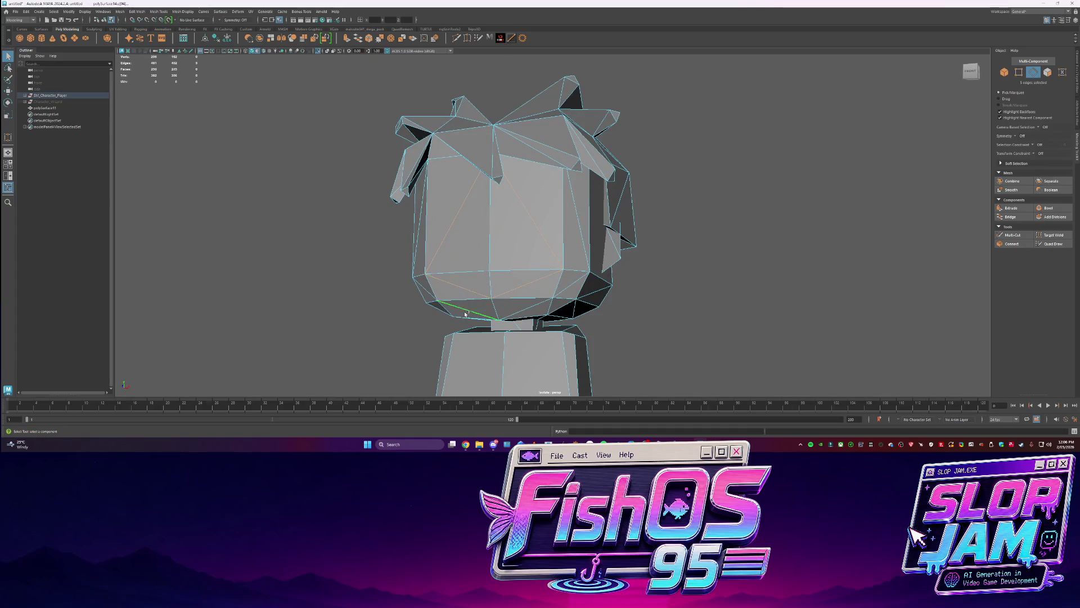
{"action": "left_click", "coordinate": [584, 240], "text": "shift"}
{"action": "left_click_drag", "start_coordinate": [584, 240], "coordinate": [452, 264], "text": "alt"}
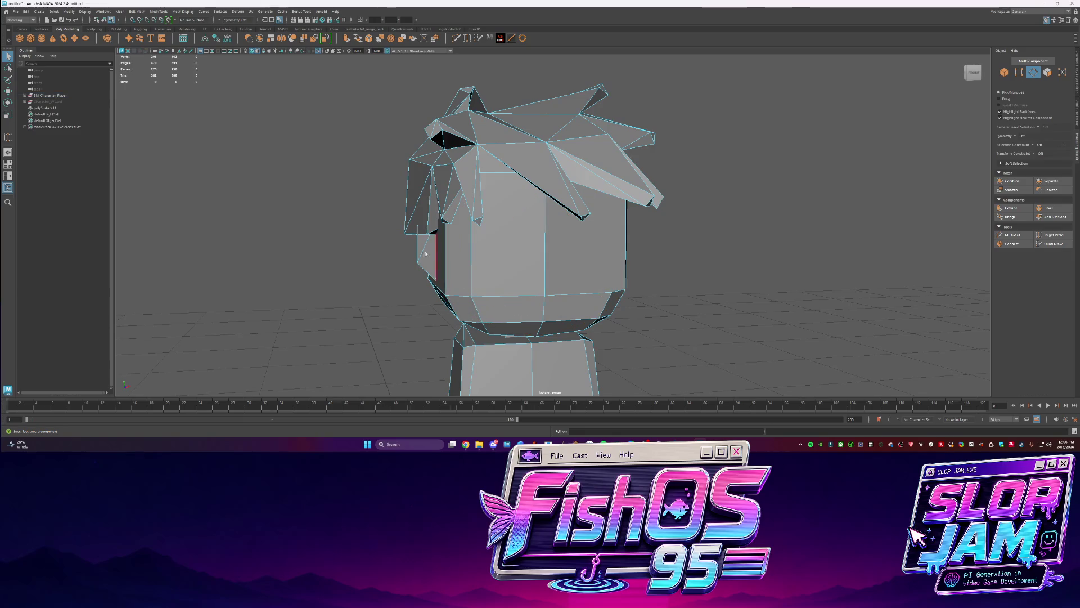
{"action": "left_click_drag", "start_coordinate": [645, 274], "coordinate": [543, 244], "text": "alt"}
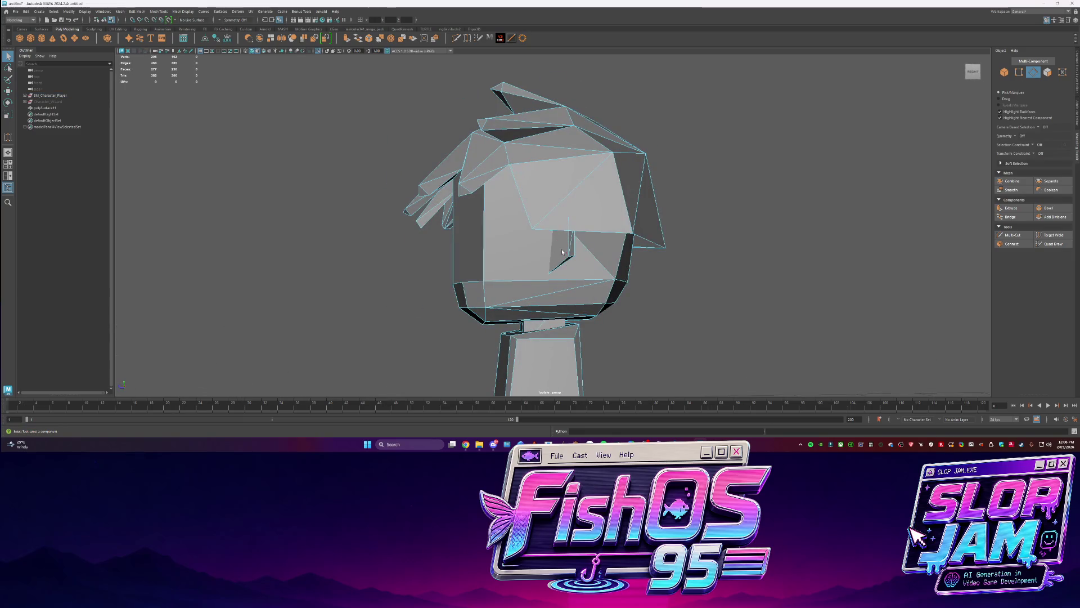
{"action": "left_click", "coordinate": [585, 271]}
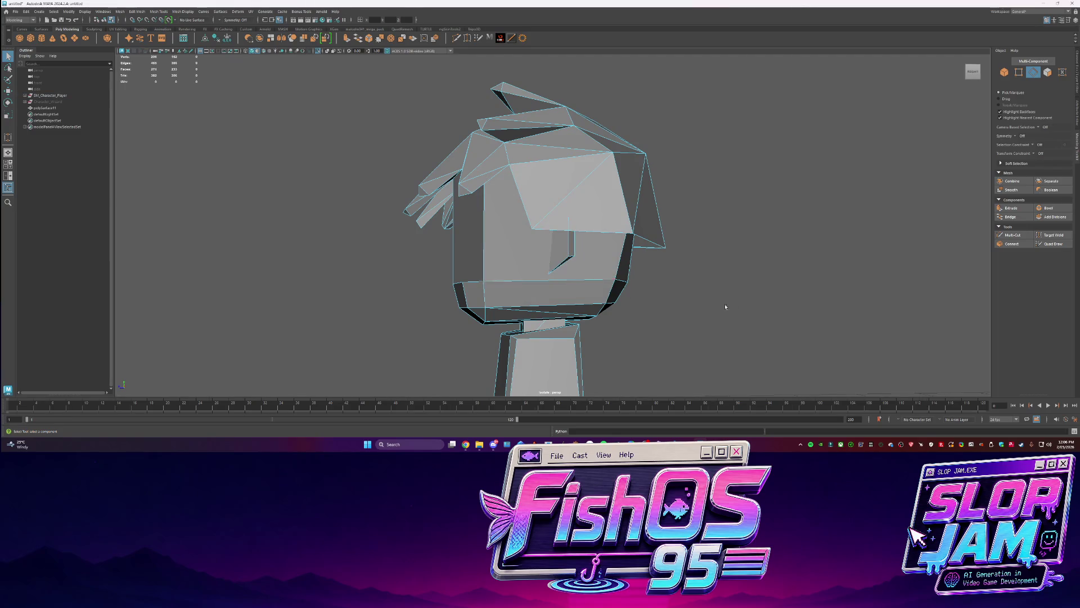
{"action": "left_click_drag", "start_coordinate": [697, 306], "coordinate": [580, 242], "text": "alt"}
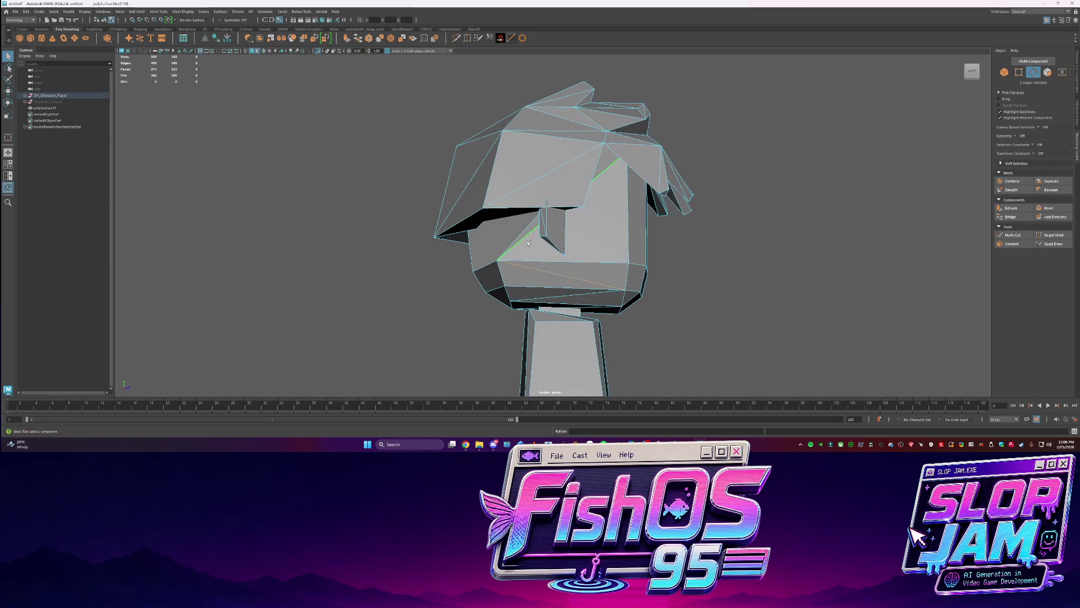
{"action": "key", "text": "ctrl+z"}
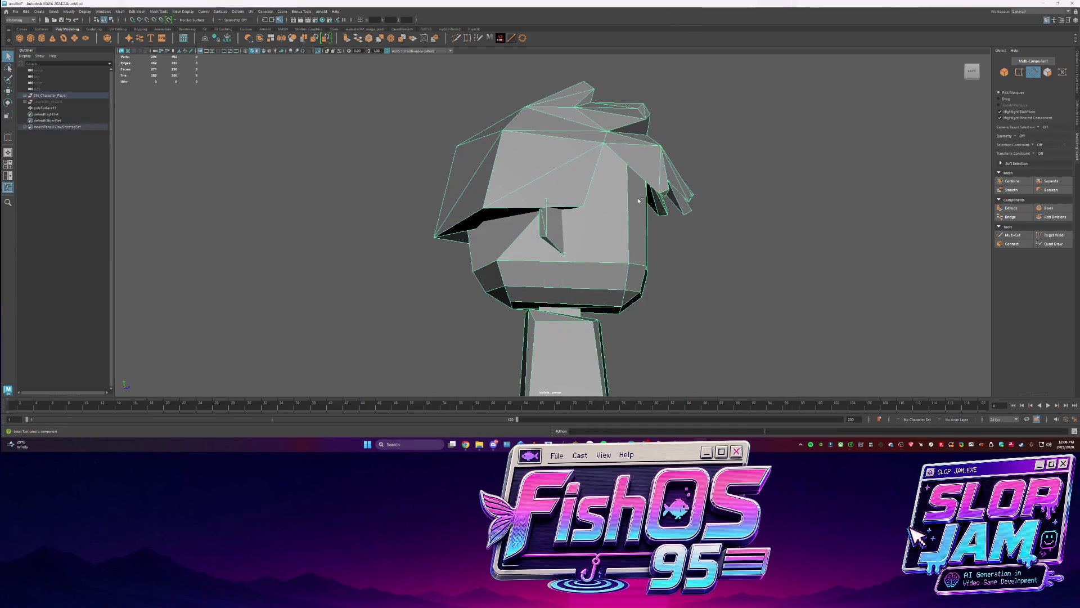
Isolate the head mesh with Ctrl+1 and return to object selection mode
{"action": "key", "text": "ctrl+1"}
{"action": "mouse_move", "coordinate": [629, 204]}
{"action": "left_mouse_down", "text": "alt"}
{"action": "mouse_move", "coordinate": [617, 242]}
{"action": "mouse_move", "coordinate": [530, 193]}
{"action": "left_mouse_up", "text": "alt"}
{"action": "key", "text": "F9"}
{"action": "key", "text": "F8"}
{"action": "left_click_drag", "start_coordinate": [700, 183], "coordinate": [881, 179], "text": "alt"}
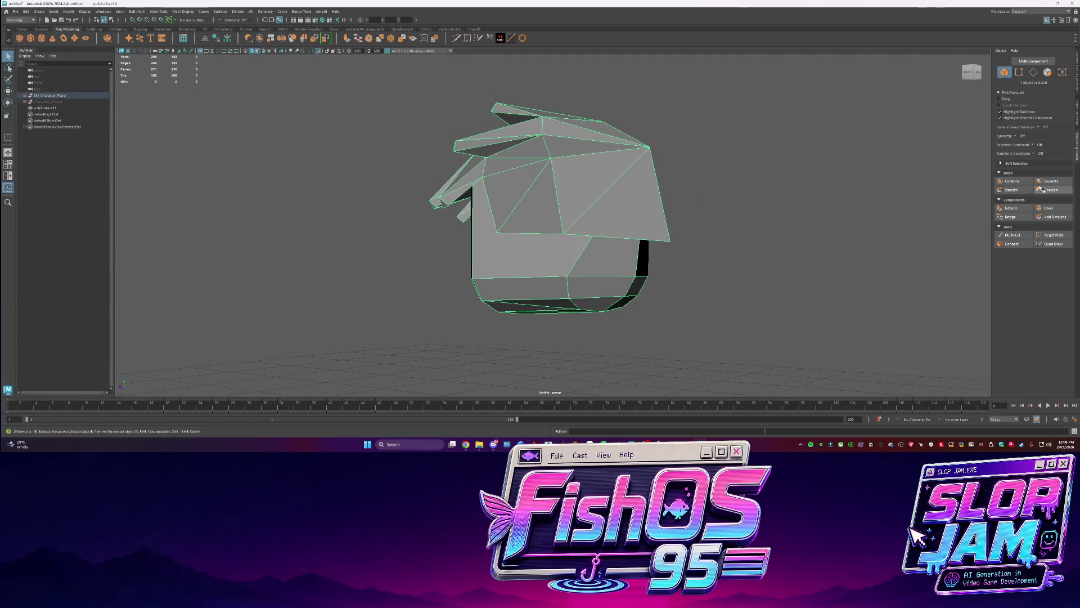
Rebuild the head parts into one mesh with Boolean and delete its first front faces
{"action": "left_click", "coordinate": [1043, 189]}
{"action": "mouse_move", "coordinate": [592, 229]}
{"action": "left_mouse_down", "text": "alt"}
{"action": "mouse_move", "coordinate": [719, 218]}
{"action": "mouse_move", "coordinate": [673, 255]}
{"action": "mouse_move", "coordinate": [703, 225]}
{"action": "mouse_move", "coordinate": [647, 220]}
{"action": "mouse_move", "coordinate": [601, 234]}
{"action": "mouse_move", "coordinate": [540, 192]}
{"action": "left_mouse_up", "text": "alt"}
{"action": "scroll", "coordinate": [693, 199], "scroll_direction": "up", "scroll_amount": 5}
{"action": "key", "text": "ctrl+F11"}
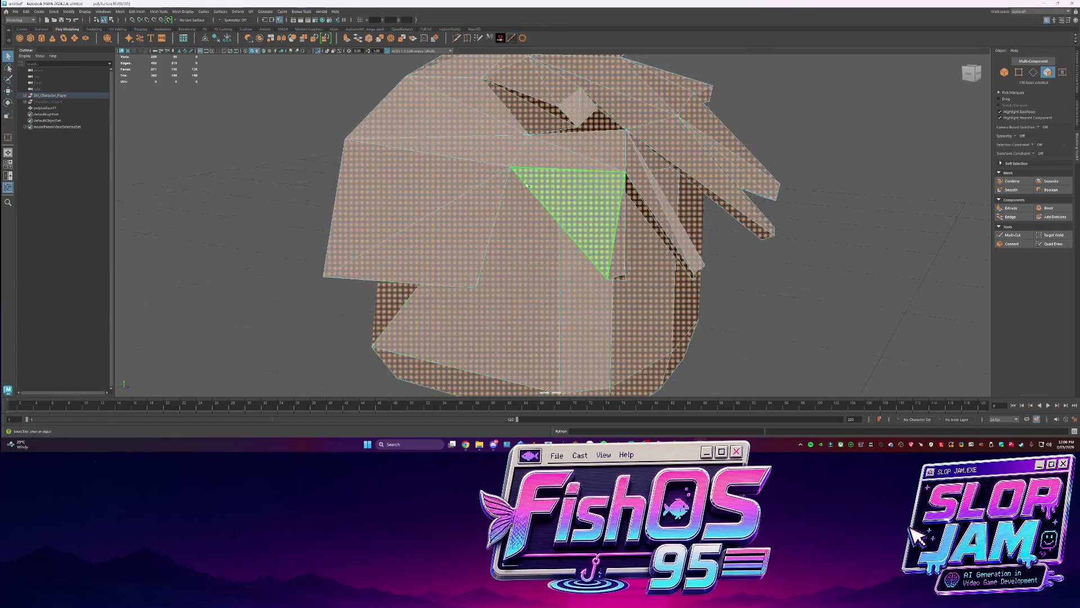
{"action": "left_click", "coordinate": [528, 186]}
{"action": "left_click", "coordinate": [510, 222]}
{"action": "key", "text": "Delete"}
{"action": "left_click_drag", "start_coordinate": [393, 286], "coordinate": [591, 236], "text": "alt"}
{"action": "left_click", "coordinate": [618, 231]}
{"action": "key", "text": "Delete"}
{"action": "left_click", "coordinate": [505, 225]}
{"action": "key", "text": "Delete"}
Delete the remaining large front face and the front strip to open the head
{"action": "key", "text": "ctrl+F11"}
{"action": "mouse_move", "coordinate": [578, 217]}
{"action": "left_mouse_down", "text": "alt"}
{"action": "mouse_move", "coordinate": [605, 187]}
{"action": "mouse_move", "coordinate": [506, 214]}
{"action": "left_mouse_up", "text": "alt"}
{"action": "left_click", "coordinate": [461, 225]}
{"action": "key", "text": "Delete"}
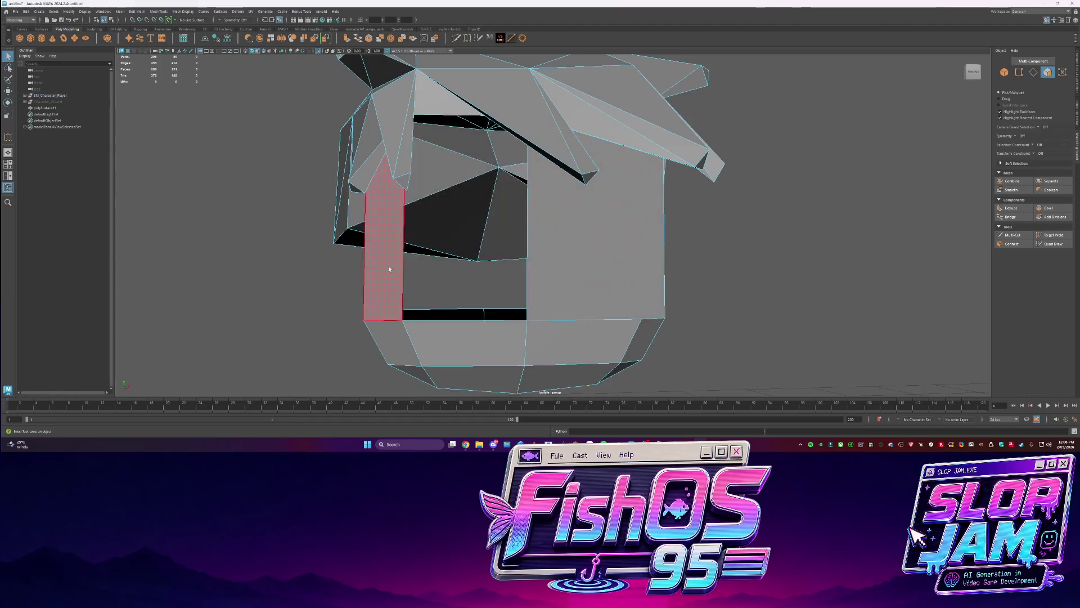
{"action": "left_click", "coordinate": [390, 269]}
{"action": "key", "text": "Delete"}
{"action": "scroll", "coordinate": [579, 260], "scroll_direction": "up", "scroll_amount": 3}
{"action": "mouse_move", "coordinate": [733, 203]}
{"action": "left_mouse_down", "text": "alt"}
{"action": "mouse_move", "coordinate": [561, 235]}
{"action": "mouse_move", "coordinate": [639, 222]}
{"action": "mouse_move", "coordinate": [658, 241]}
{"action": "left_mouse_up", "text": "alt"}
Select the lower jaw piece and inspect it with the rest of the scene shown
{"action": "left_click", "coordinate": [500, 281]}
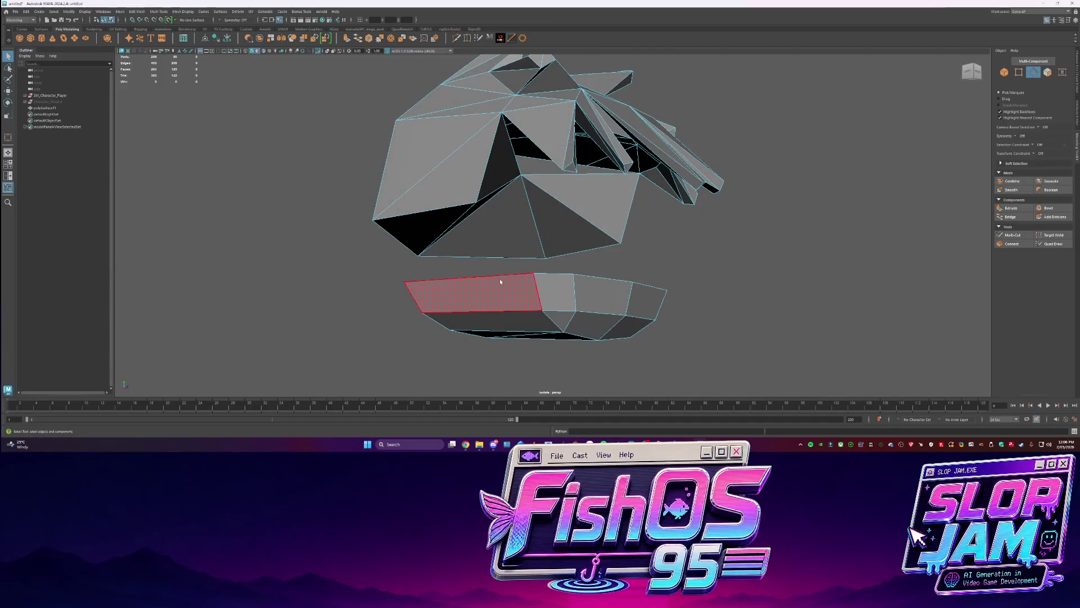
{"action": "double_click", "coordinate": [500, 281]}
{"action": "key", "text": "w"}
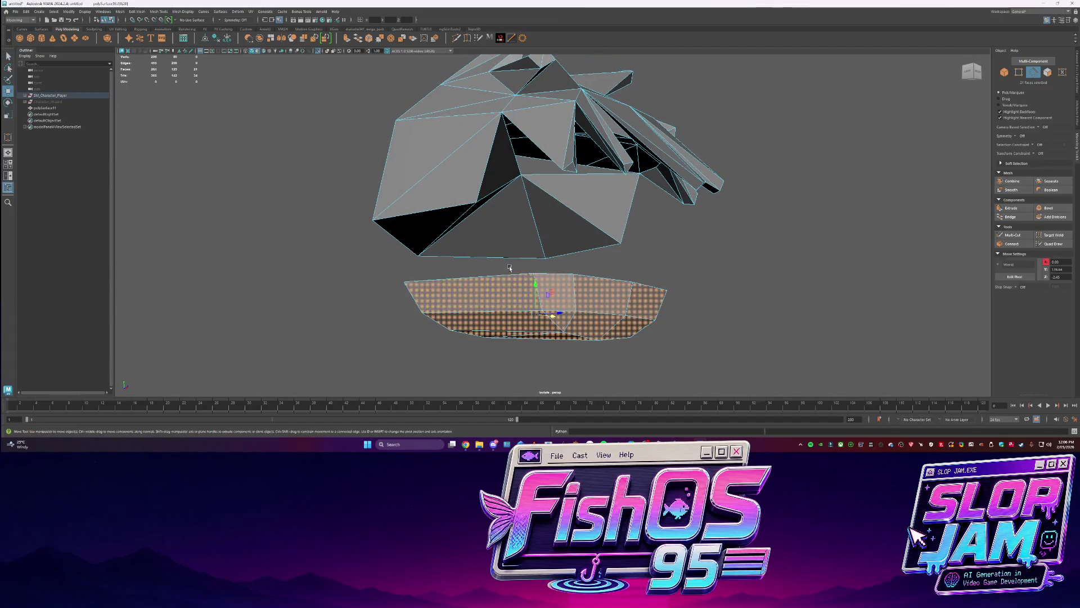
{"action": "left_click_drag", "start_coordinate": [508, 266], "coordinate": [557, 276], "text": "alt"}
{"action": "key", "text": "q"}
{"action": "left_click", "coordinate": [574, 283]}
{"action": "left_click", "coordinate": [574, 283]}
{"action": "left_click_drag", "start_coordinate": [585, 274], "coordinate": [825, 222], "text": "alt"}
{"action": "right_click_drag", "start_coordinate": [825, 221], "coordinate": [844, 208]}
{"action": "key", "text": "ctrl+1"}
{"action": "left_click_drag", "start_coordinate": [675, 253], "coordinate": [542, 346], "text": "alt"}
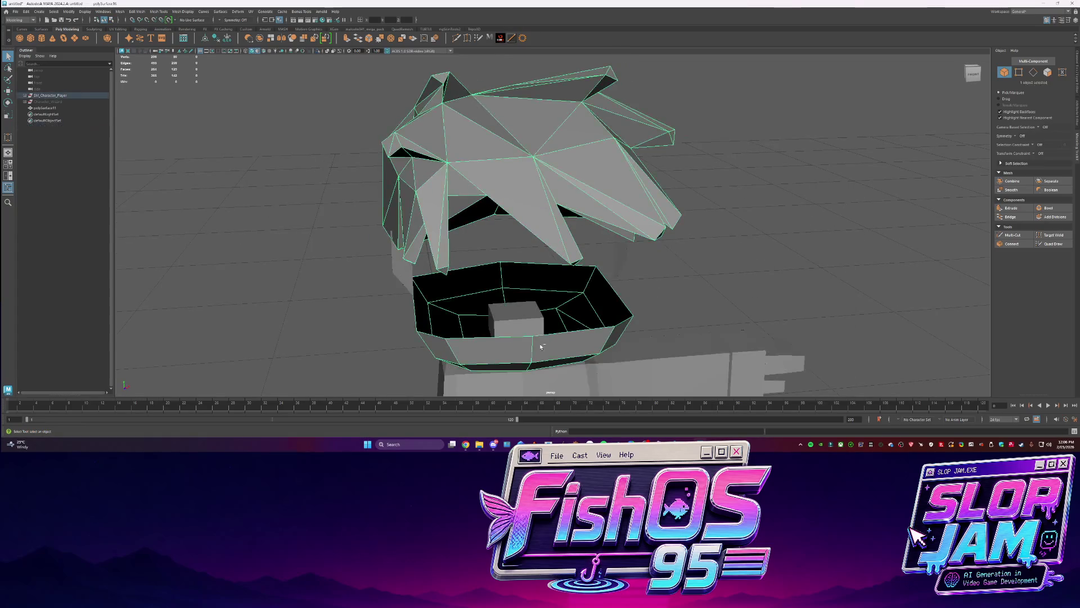
Extrude the jaw opening's rim edges upward to close the mouth
{"action": "right_click_drag", "start_coordinate": [551, 276], "coordinate": [554, 245]}
{"action": "key", "text": "w"}
{"action": "left_click_drag", "start_coordinate": [520, 269], "coordinate": [521, 141], "text": "shift"}
{"action": "key", "text": "q"}
{"action": "scroll", "coordinate": [524, 131], "scroll_direction": "down", "scroll_amount": 5}
{"action": "mouse_move", "coordinate": [505, 232]}
{"action": "left_mouse_down", "text": "alt"}
{"action": "mouse_move", "coordinate": [663, 222]}
{"action": "mouse_move", "coordinate": [412, 224]}
{"action": "left_mouse_up", "text": "alt"}
{"action": "scroll", "coordinate": [411, 223], "scroll_direction": "down", "scroll_amount": 5}
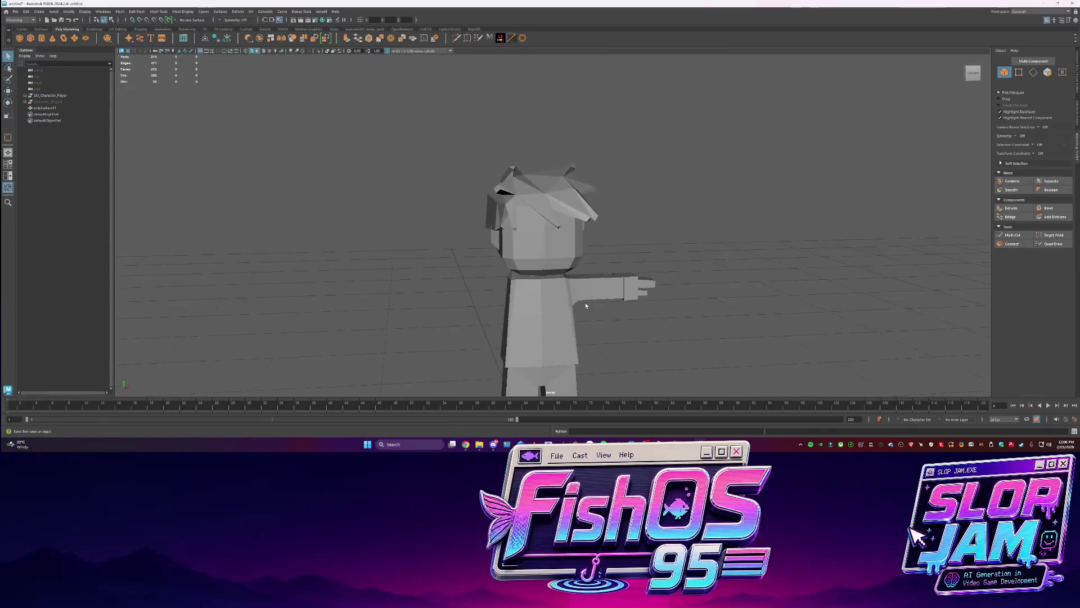
Select the head mesh and inspect it in isolation and component mode
{"action": "left_click", "coordinate": [537, 191]}
{"action": "left_click_drag", "start_coordinate": [537, 191], "coordinate": [569, 190], "text": "alt"}
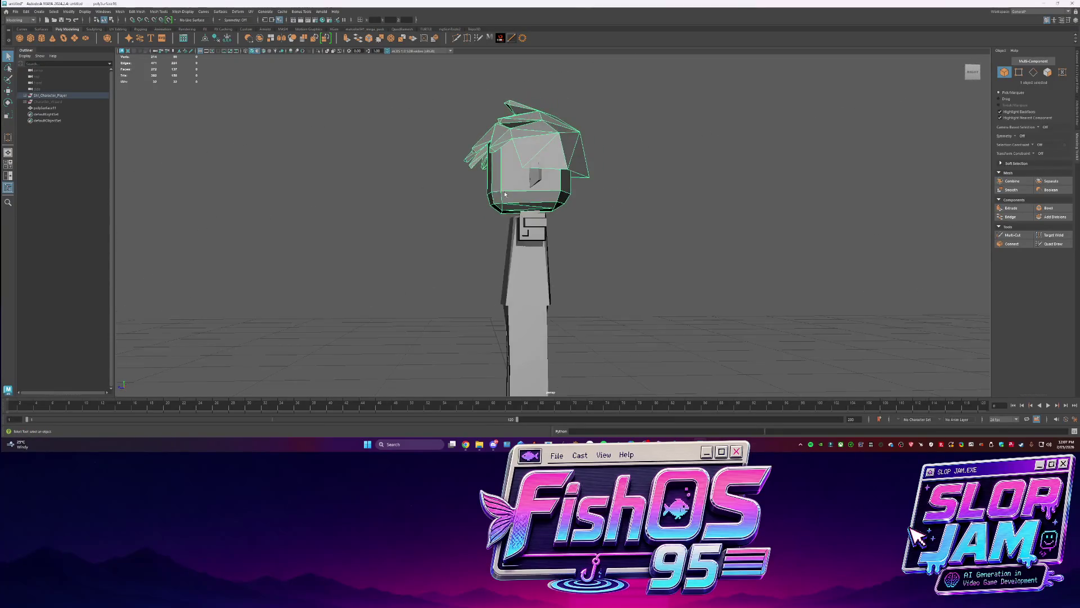
{"action": "scroll", "coordinate": [568, 191], "scroll_direction": "up", "scroll_amount": 3}
{"action": "key", "text": "F10"}
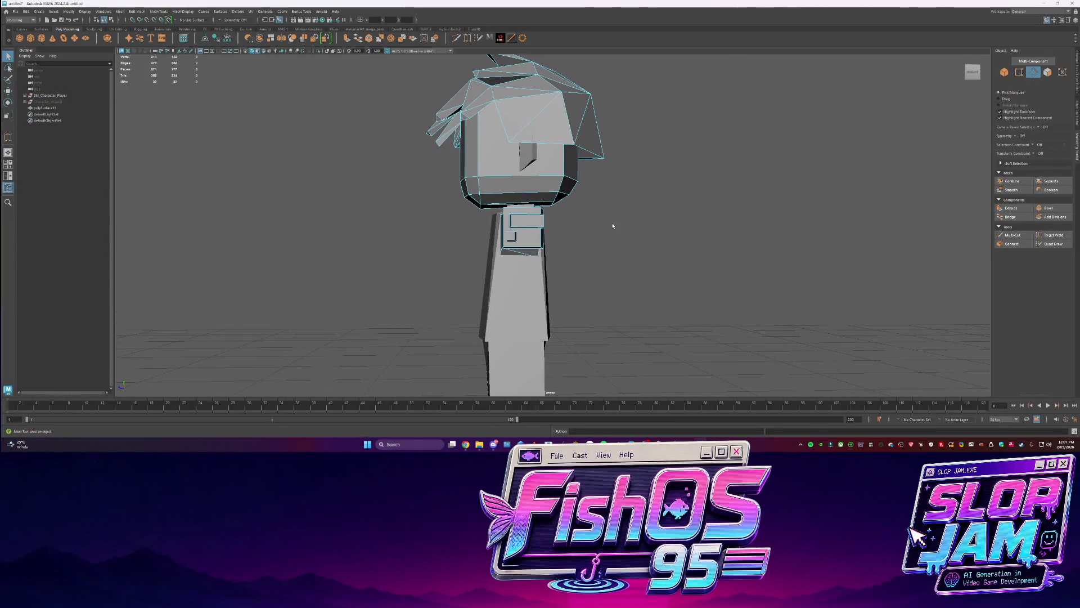
{"action": "mouse_move", "coordinate": [610, 282]}
{"action": "left_mouse_down", "text": "alt"}
{"action": "mouse_move", "coordinate": [568, 248]}
{"action": "mouse_move", "coordinate": [584, 242]}
{"action": "left_mouse_up", "text": "alt"}
{"action": "key", "text": "F8"}
{"action": "key", "text": "ctrl+1"}
{"action": "key", "text": "F10"}
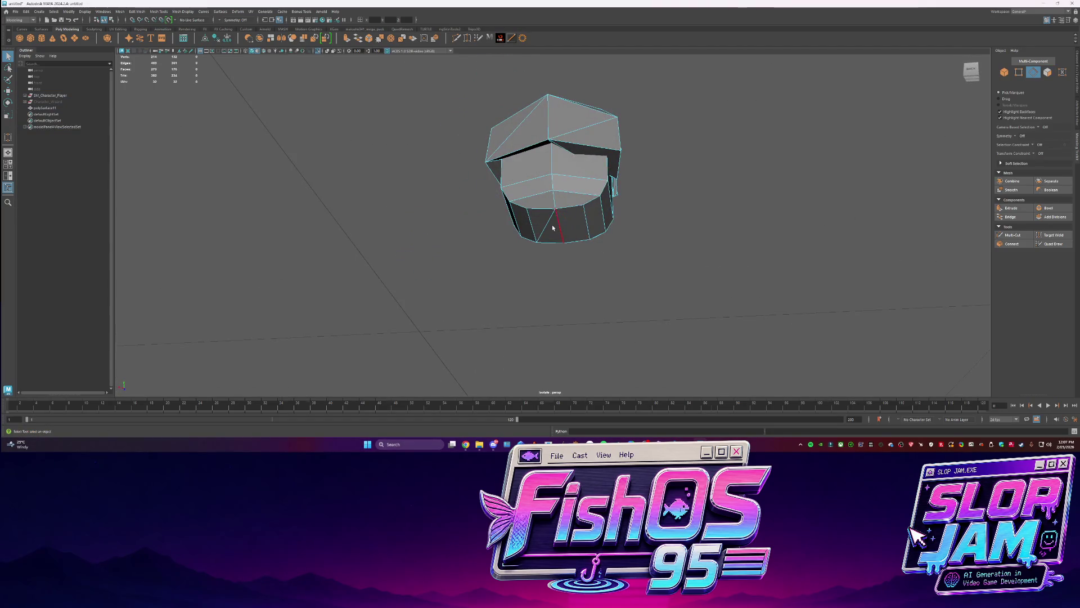
{"action": "left_click_drag", "start_coordinate": [665, 222], "coordinate": [609, 204], "text": "alt"}
{"action": "key", "text": "ctrl+1"}
{"action": "key", "text": "F8"}
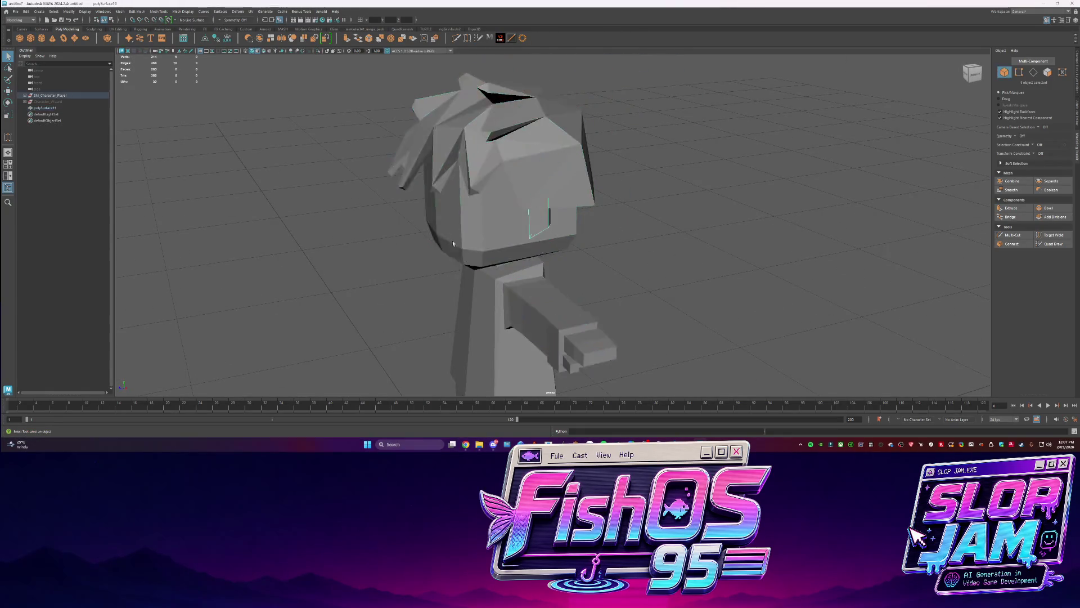
{"action": "left_click_drag", "start_coordinate": [539, 225], "coordinate": [647, 227], "text": "alt"}
Combine the small facial piece with the head into one mesh, polySurface18
{"action": "left_click", "coordinate": [619, 197]}
{"action": "key", "text": "ctrl+1"}
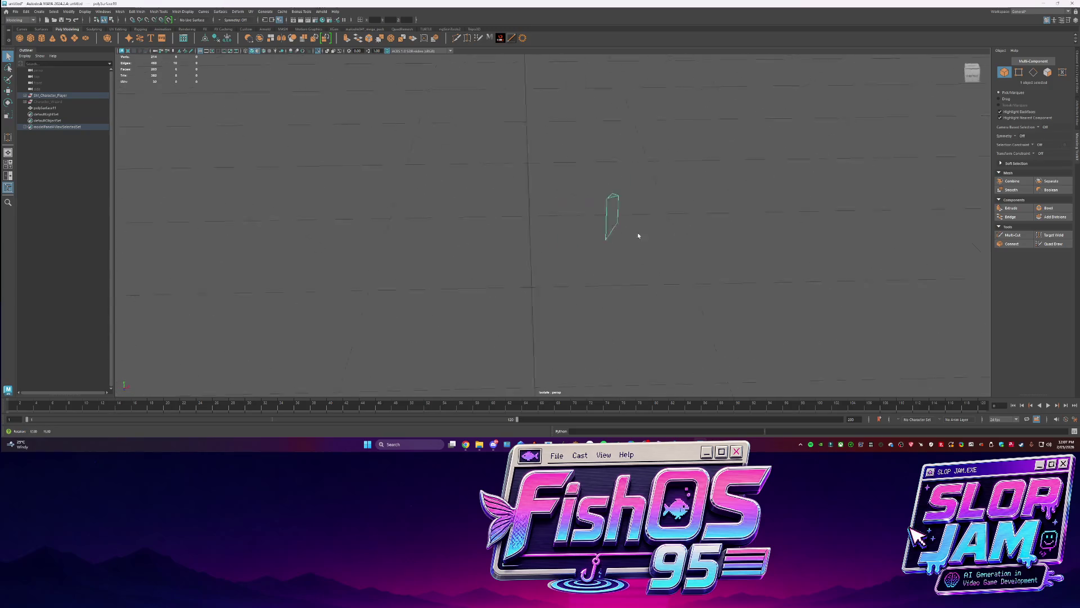
{"action": "key", "text": "ctrl+1"}
{"action": "scroll", "coordinate": [704, 243], "scroll_direction": "up", "scroll_amount": 5}
{"action": "scroll", "coordinate": [704, 244], "scroll_direction": "down", "scroll_amount": 5}
{"action": "left_click_drag", "start_coordinate": [556, 249], "coordinate": [674, 243], "text": "alt"}
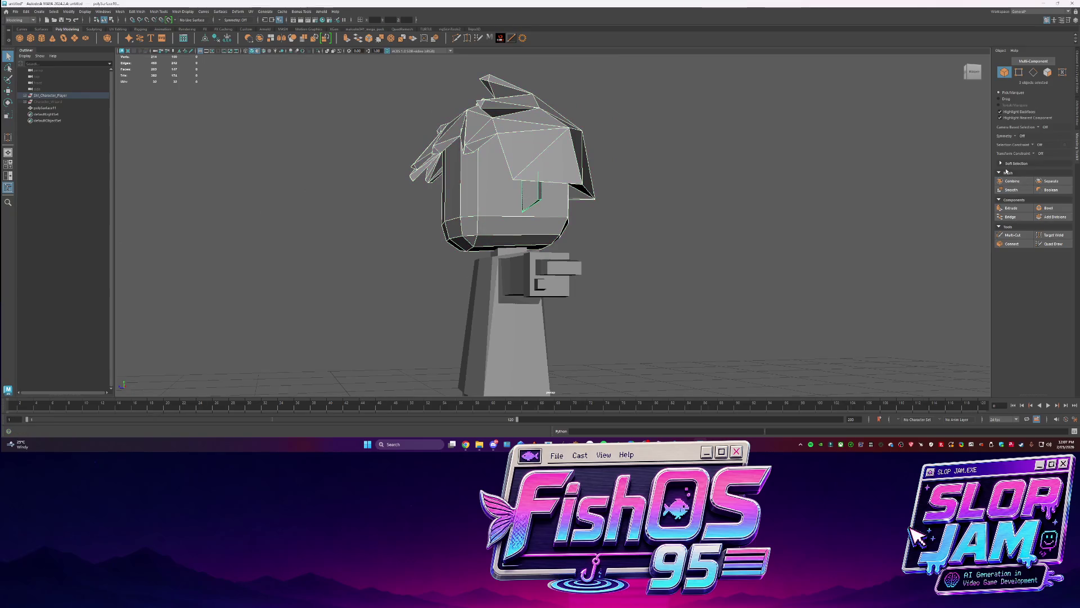
{"action": "left_click", "coordinate": [1012, 181]}
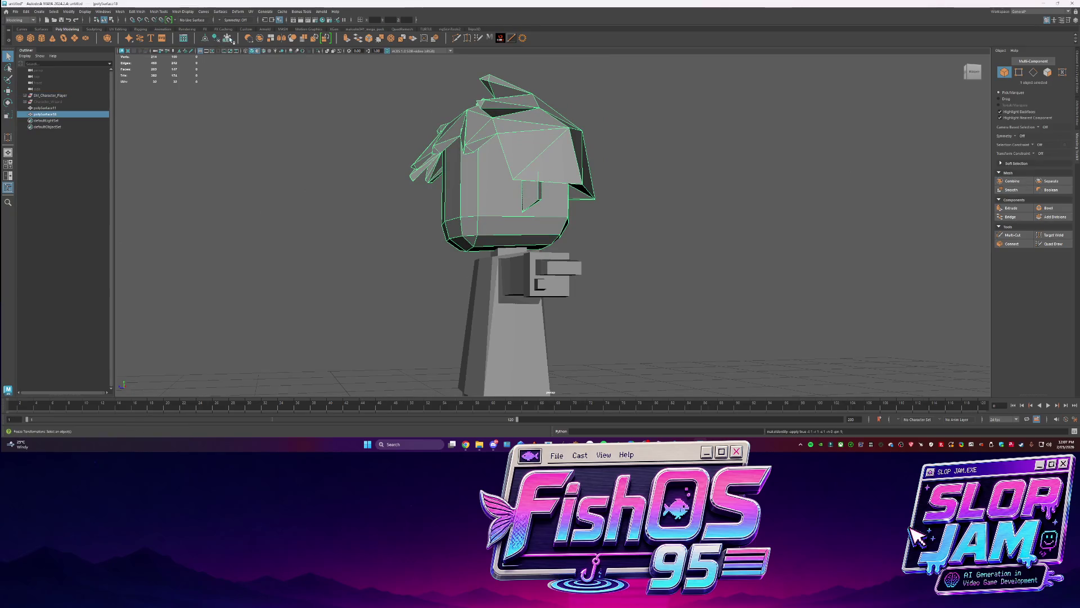
Select the character and orbit to a low view of the legs in face mode
{"action": "left_click", "coordinate": [518, 338]}
{"action": "mouse_move", "coordinate": [517, 338]}
{"action": "left_mouse_down", "text": "alt"}
{"action": "mouse_move", "coordinate": [575, 179]}
{"action": "mouse_move", "coordinate": [563, 188]}
{"action": "mouse_move", "coordinate": [568, 157]}
{"action": "mouse_move", "coordinate": [520, 196]}
{"action": "mouse_move", "coordinate": [548, 294]}
{"action": "mouse_move", "coordinate": [556, 274]}
{"action": "mouse_move", "coordinate": [627, 280]}
{"action": "mouse_move", "coordinate": [549, 321]}
{"action": "mouse_move", "coordinate": [399, 188]}
{"action": "left_mouse_up", "text": "alt"}
{"action": "key", "text": "F11"}
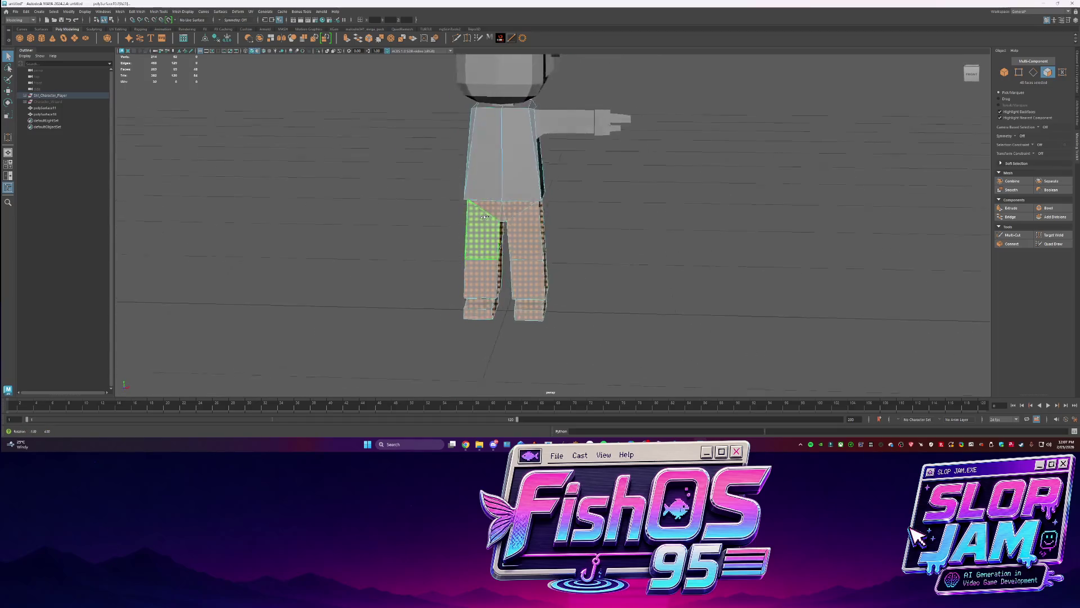
Extract the lower leg faces as a separate object and isolate it
{"action": "scroll", "coordinate": [474, 270], "scroll_direction": "up", "scroll_amount": 2}
{"action": "key", "text": "F8"}
{"action": "left_click_drag", "start_coordinate": [492, 225], "coordinate": [437, 335]}
{"action": "left_click_drag", "start_coordinate": [450, 253], "coordinate": [644, 223], "text": "alt"}
{"action": "mouse_move", "coordinate": [644, 224]}
{"action": "right_mouse_down", "text": "shift"}
{"action": "mouse_move", "coordinate": [633, 325]}
{"action": "mouse_move", "coordinate": [629, 309]}
{"action": "right_mouse_up", "text": "shift"}
{"action": "key", "text": "q"}
{"action": "mouse_move", "coordinate": [630, 309]}
{"action": "left_mouse_down", "text": "alt"}
{"action": "mouse_move", "coordinate": [535, 236]}
{"action": "mouse_move", "coordinate": [600, 352]}
{"action": "left_mouse_up", "text": "alt"}
{"action": "right_click_drag", "start_coordinate": [580, 239], "coordinate": [579, 348], "text": "shift"}
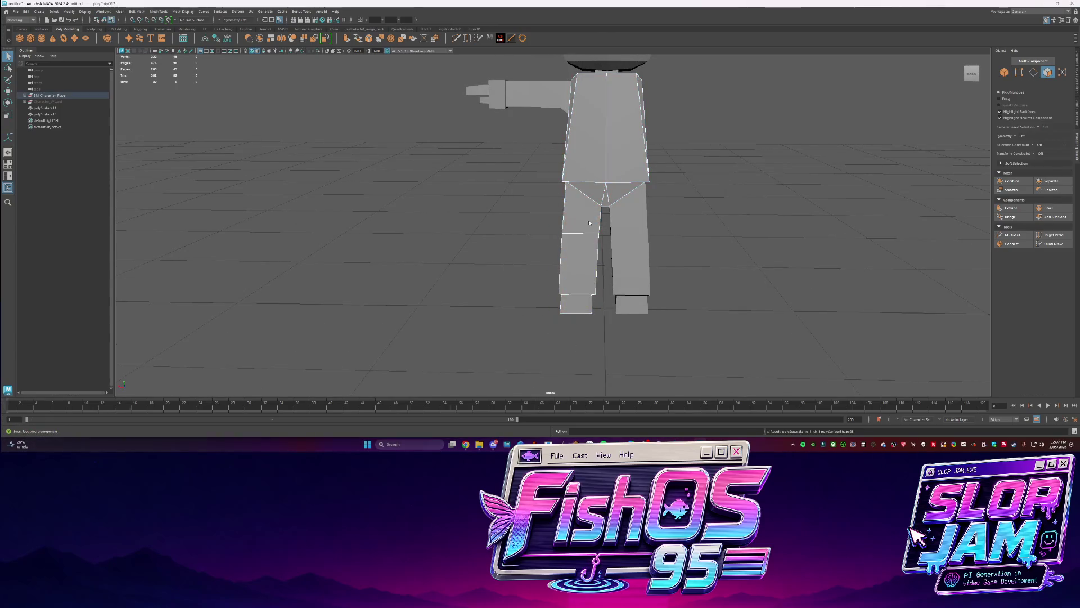
{"action": "mouse_move", "coordinate": [538, 241]}
{"action": "left_mouse_down", "text": "alt"}
{"action": "mouse_move", "coordinate": [634, 239]}
{"action": "mouse_move", "coordinate": [478, 245]}
{"action": "mouse_move", "coordinate": [458, 230]}
{"action": "left_mouse_up", "text": "alt"}
{"action": "key", "text": "ctrl+1"}
Bridge two pairs of open edges on the extracted leg
{"action": "right_click", "coordinate": [458, 231], "text": "shift"}
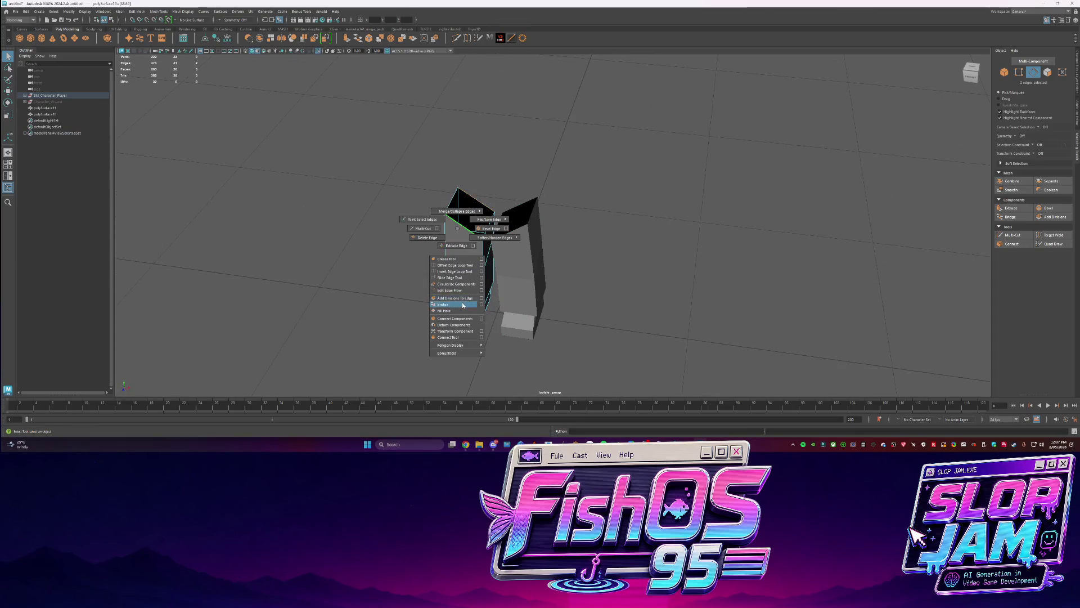
{"action": "left_click", "coordinate": [443, 304]}
{"action": "left_click", "coordinate": [510, 231], "text": "shift"}
{"action": "right_click_drag", "start_coordinate": [512, 209], "coordinate": [526, 284], "text": "shift"}
{"action": "key", "text": "F8"}
{"action": "mouse_move", "coordinate": [557, 207]}
{"action": "left_mouse_down", "text": "alt"}
{"action": "mouse_move", "coordinate": [584, 275]}
{"action": "mouse_move", "coordinate": [582, 191]}
{"action": "mouse_move", "coordinate": [563, 237]}
{"action": "mouse_move", "coordinate": [642, 230]}
{"action": "left_mouse_up", "text": "alt"}
{"action": "key", "text": "ctrl+1"}
{"action": "left_click", "coordinate": [566, 248]}
Select the torso in edge mode and isolate it, leaving the arm in place
{"action": "left_click", "coordinate": [595, 176]}
{"action": "key", "text": "w"}
{"action": "key", "text": "ctrl+z"}
{"action": "mouse_move", "coordinate": [538, 256]}
{"action": "left_mouse_down", "text": "alt"}
{"action": "mouse_move", "coordinate": [574, 247]}
{"action": "mouse_move", "coordinate": [507, 225]}
{"action": "mouse_move", "coordinate": [379, 212]}
{"action": "mouse_move", "coordinate": [506, 226]}
{"action": "left_mouse_up", "text": "alt"}
{"action": "left_click", "coordinate": [563, 251]}
{"action": "key", "text": "q"}
{"action": "key", "text": "F10"}
{"action": "key", "text": "F10"}
{"action": "mouse_move", "coordinate": [697, 289]}
{"action": "left_mouse_down", "text": "alt"}
{"action": "mouse_move", "coordinate": [617, 253]}
{"action": "mouse_move", "coordinate": [658, 266]}
{"action": "left_mouse_up", "text": "alt"}
{"action": "left_click", "coordinate": [618, 253]}
{"action": "key", "text": "ctrl+1"}
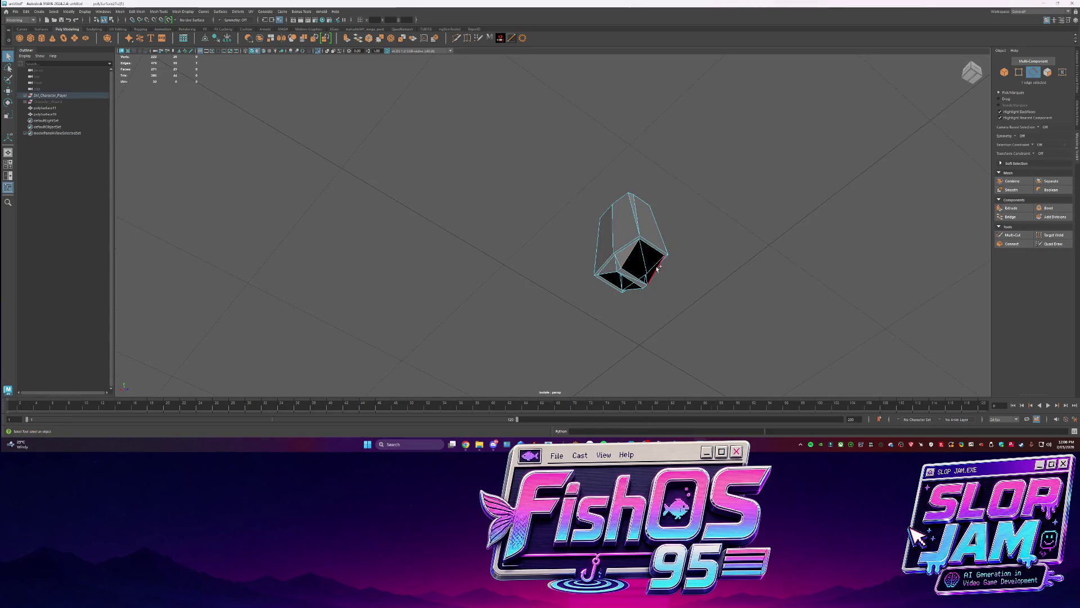
Bridge the torso's open gap and fill the hole in its lower face
{"action": "right_click_drag", "start_coordinate": [658, 266], "coordinate": [653, 337], "text": "shift"}
{"action": "mouse_move", "coordinate": [653, 337]}
{"action": "left_mouse_down", "text": "alt"}
{"action": "mouse_move", "coordinate": [668, 311]}
{"action": "mouse_move", "coordinate": [630, 310]}
{"action": "left_mouse_up", "text": "alt"}
{"action": "left_click", "coordinate": [631, 298]}
{"action": "right_click_drag", "start_coordinate": [656, 347], "coordinate": [641, 366], "text": "shift"}
{"action": "left_click", "coordinate": [715, 260]}
{"action": "left_click_drag", "start_coordinate": [714, 260], "coordinate": [630, 300], "text": "alt"}
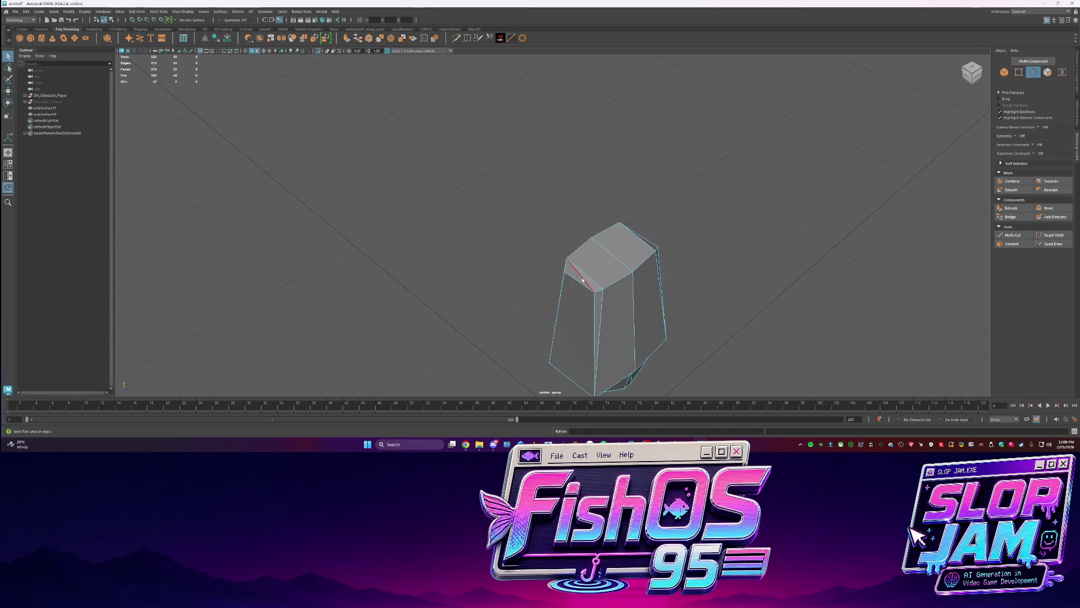
{"action": "mouse_move", "coordinate": [689, 236]}
{"action": "left_mouse_down", "text": "alt"}
{"action": "mouse_move", "coordinate": [548, 267]}
{"action": "mouse_move", "coordinate": [500, 202]}
{"action": "left_mouse_up", "text": "alt"}
{"action": "scroll", "coordinate": [599, 260], "scroll_direction": "down", "scroll_amount": 3}
{"action": "right_click_drag", "start_coordinate": [501, 202], "coordinate": [555, 178]}
{"action": "key", "text": "ctrl+1"}
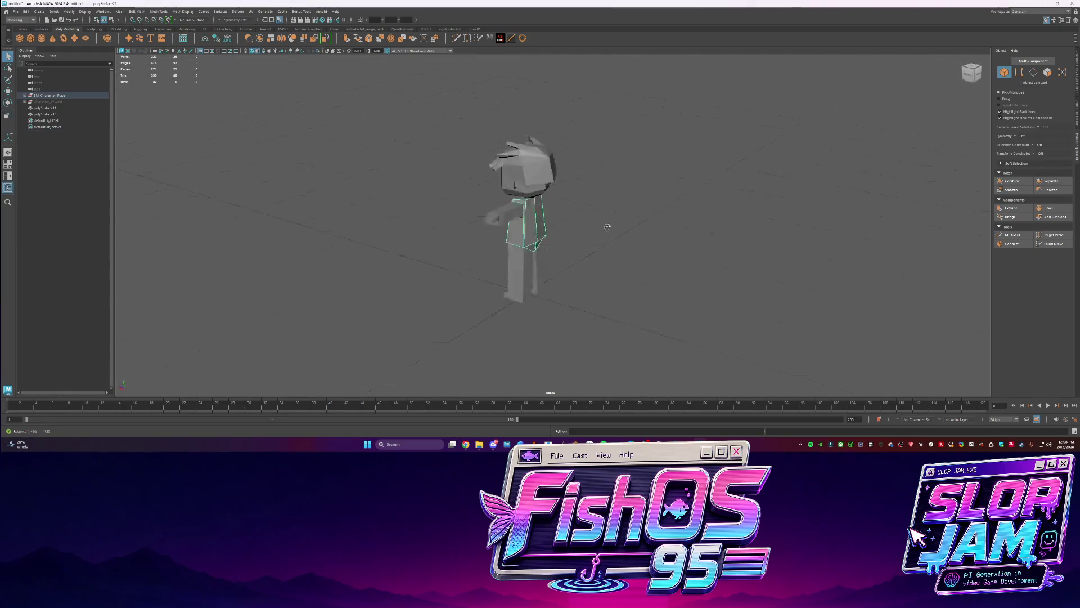
Soften the head mesh's edges for smooth shading
{"action": "left_click", "coordinate": [123, 141]}
{"action": "left_click", "coordinate": [583, 170]}
{"action": "right_click_drag", "start_coordinate": [583, 170], "coordinate": [617, 169], "text": "shift"}
{"action": "key", "text": "ctrl+z"}
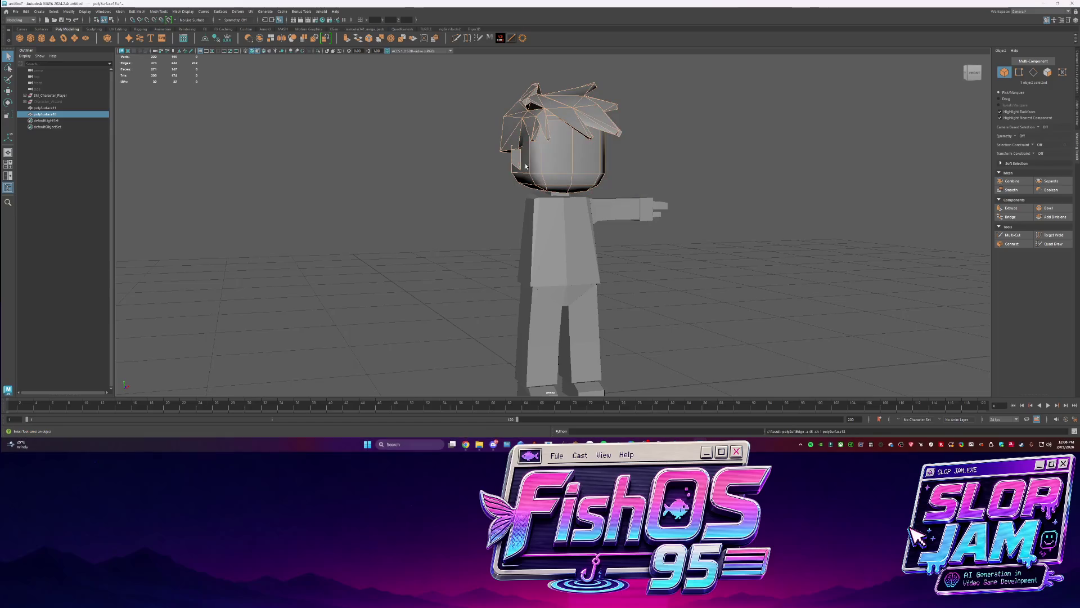
{"action": "left_click", "coordinate": [667, 145]}
Bring the Codex chat window to the front and dismiss its rate-limits popup
{"action": "mouse_move", "coordinate": [667, 145]}
{"action": "left_mouse_down", "text": "alt"}
{"action": "mouse_move", "coordinate": [535, 173]}
{"action": "mouse_move", "coordinate": [588, 182]}
{"action": "mouse_move", "coordinate": [588, 202]}
{"action": "left_mouse_up", "text": "alt"}
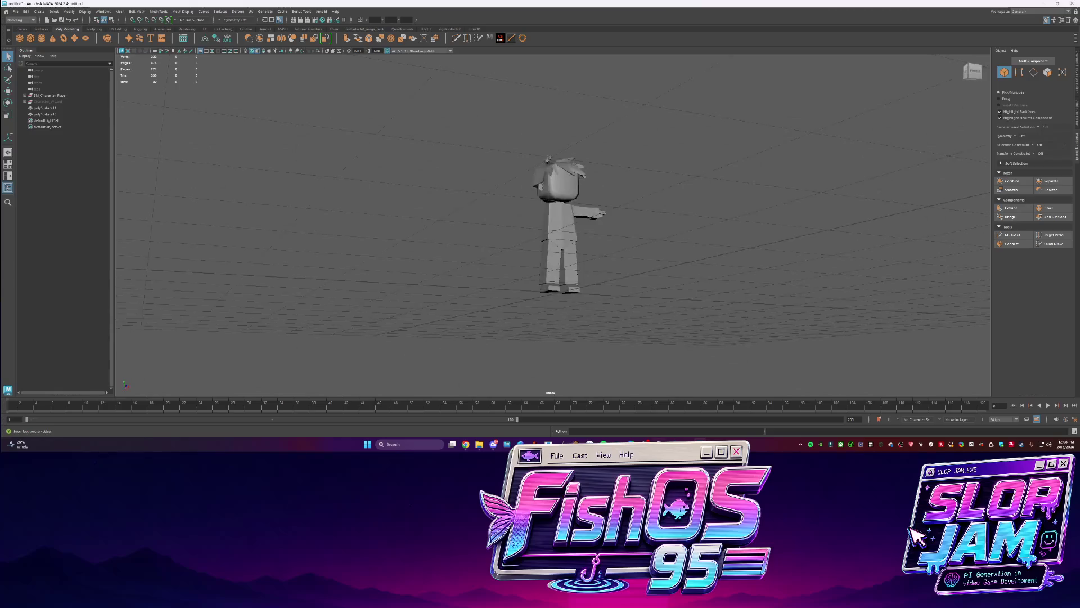
{"action": "left_click", "coordinate": [507, 444]}
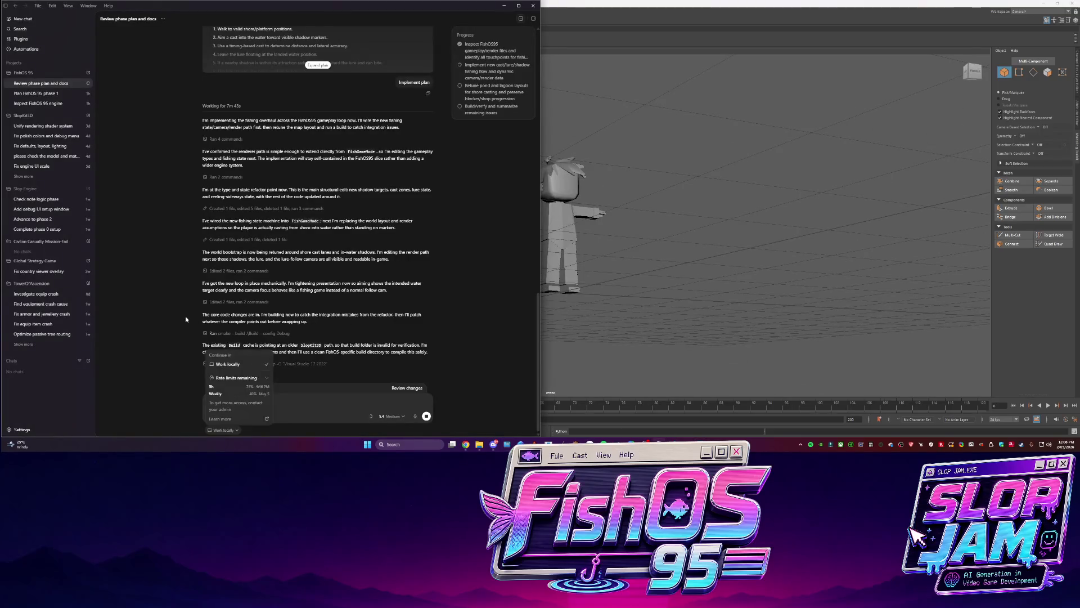
{"action": "left_click", "coordinate": [186, 319]}
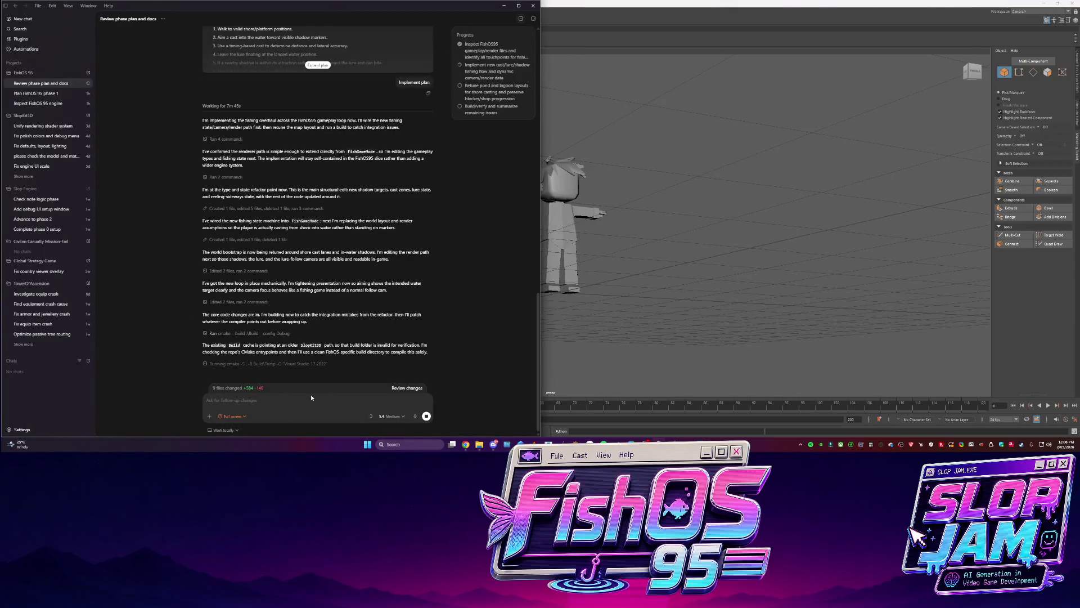
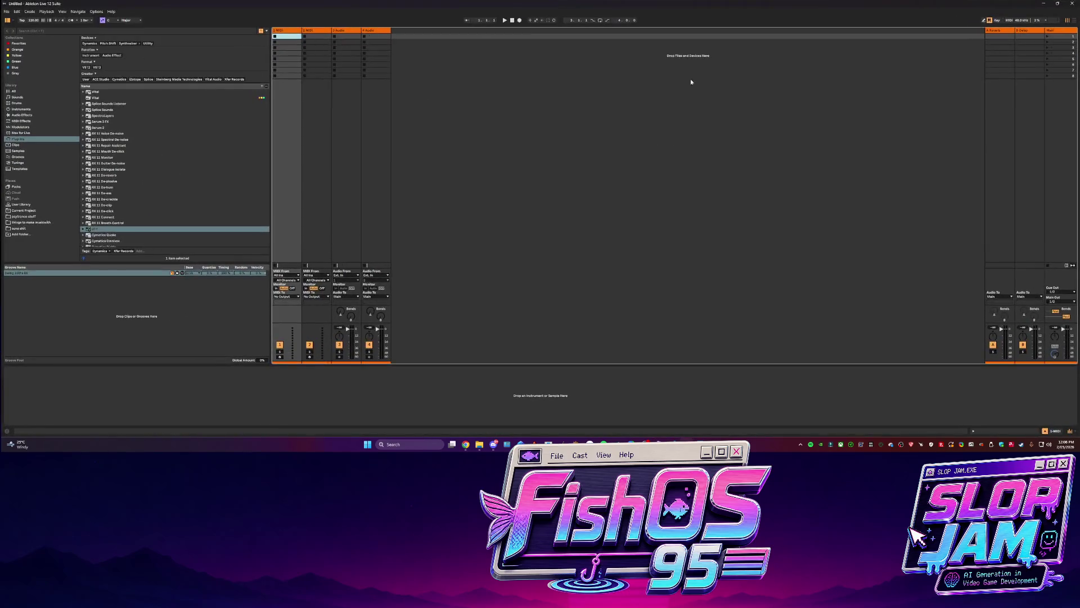
Close Ableton Live and return to Maya with the blocky player character shown in the viewport
{"action": "left_click", "coordinate": [1074, 4]}
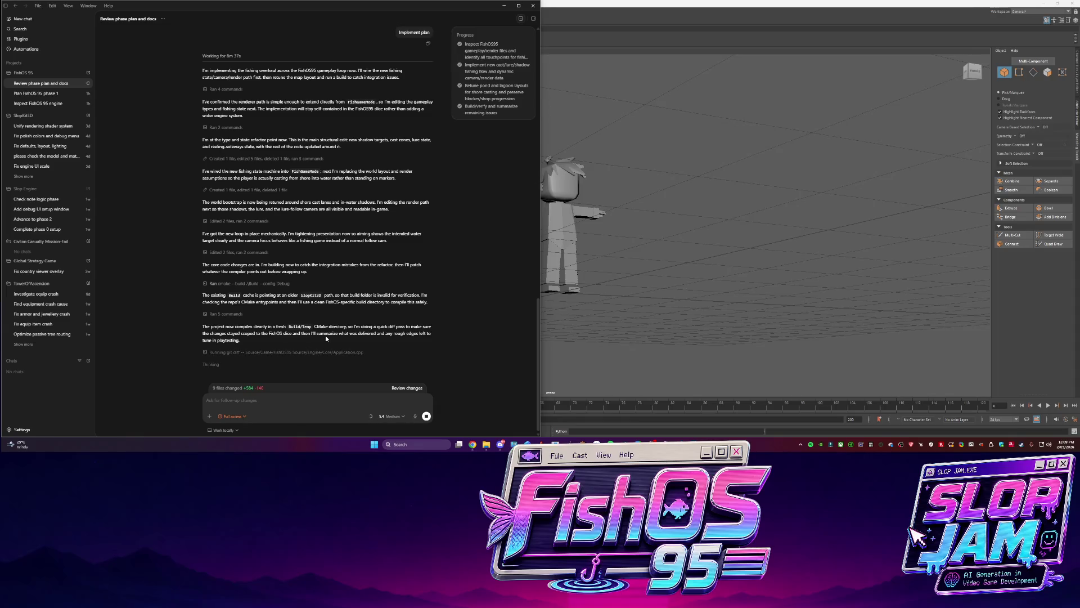
{"action": "key", "text": "alt+Tab"}
{"action": "key", "text": "ctrl+1"}
{"action": "key", "text": "ctrl+1"}
{"action": "left_click", "coordinate": [57, 108]}
Unparent the character's body parts from the SM_Character_Player group and isolate them
{"action": "left_click", "coordinate": [51, 95]}
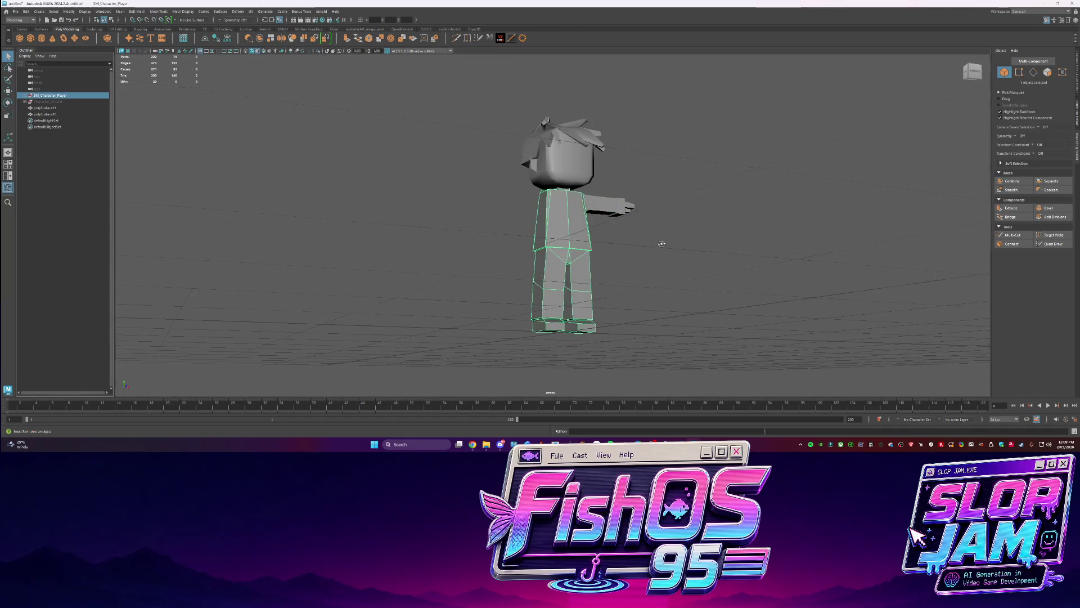
{"action": "mouse_move", "coordinate": [415, 150]}
{"action": "left_mouse_down"}
{"action": "mouse_move", "coordinate": [494, 205]}
{"action": "mouse_move", "coordinate": [591, 360]}
{"action": "left_mouse_up"}
{"action": "key", "text": "shift+p"}
{"action": "key", "text": "ctrl+1"}
{"action": "left_click_drag", "start_coordinate": [911, 321], "coordinate": [531, 241], "text": "alt"}
Frame the small box and inspect its faces and diagonal edges
{"action": "left_click", "coordinate": [576, 272]}
{"action": "key", "text": "ctrl+F11"}
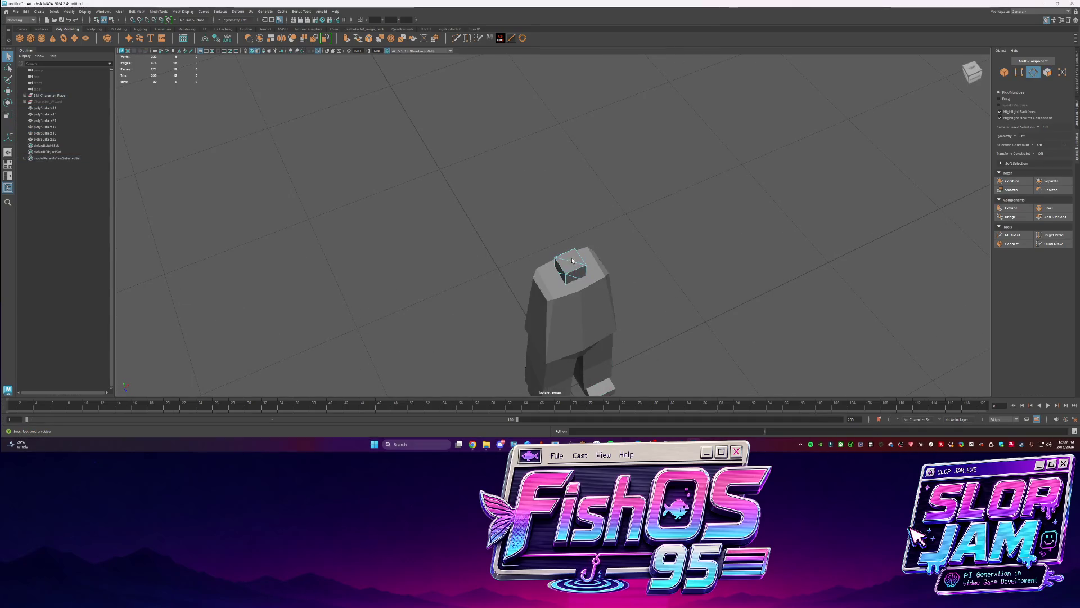
{"action": "key", "text": "ctrl+1"}
{"action": "key", "text": "ctrl+1"}
{"action": "key", "text": "f"}
{"action": "mouse_move", "coordinate": [571, 270]}
{"action": "left_mouse_down", "text": "alt"}
{"action": "mouse_move", "coordinate": [585, 242]}
{"action": "mouse_move", "coordinate": [708, 242]}
{"action": "mouse_move", "coordinate": [754, 258]}
{"action": "left_mouse_up", "text": "alt"}
{"action": "key", "text": "ctrl+F10"}
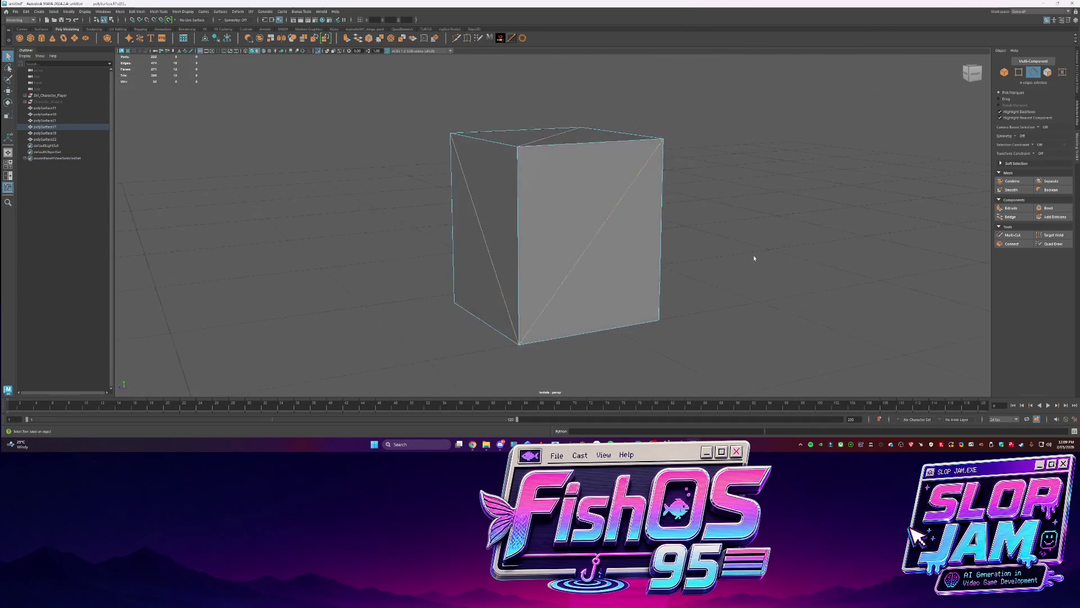
{"action": "left_click", "coordinate": [615, 248], "text": "shift"}
{"action": "mouse_move", "coordinate": [615, 248]}
{"action": "left_mouse_down", "text": "alt"}
{"action": "mouse_move", "coordinate": [619, 282]}
{"action": "mouse_move", "coordinate": [720, 283]}
{"action": "left_mouse_up", "text": "alt"}
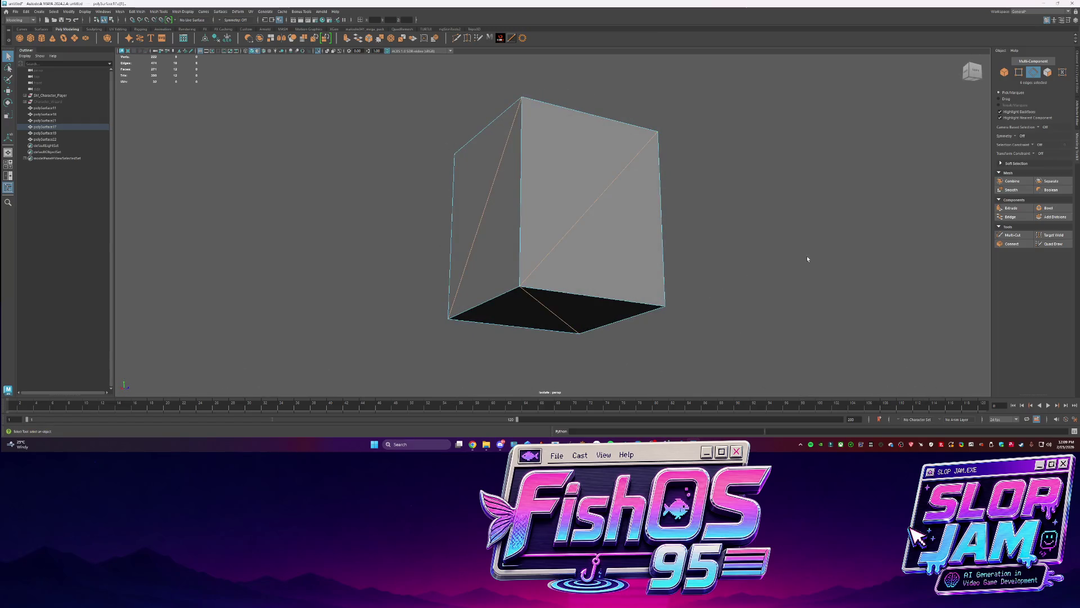
Delete the small box's front-bottom face and show the full scene again
{"action": "key", "text": "F11"}
{"action": "mouse_move", "coordinate": [718, 234]}
{"action": "left_mouse_down", "text": "alt"}
{"action": "mouse_move", "coordinate": [743, 234]}
{"action": "mouse_move", "coordinate": [690, 201]}
{"action": "left_mouse_up", "text": "alt"}
{"action": "left_click", "coordinate": [614, 283]}
{"action": "key", "text": "Delete"}
{"action": "key", "text": "F8"}
{"action": "key", "text": "ctrl+1"}
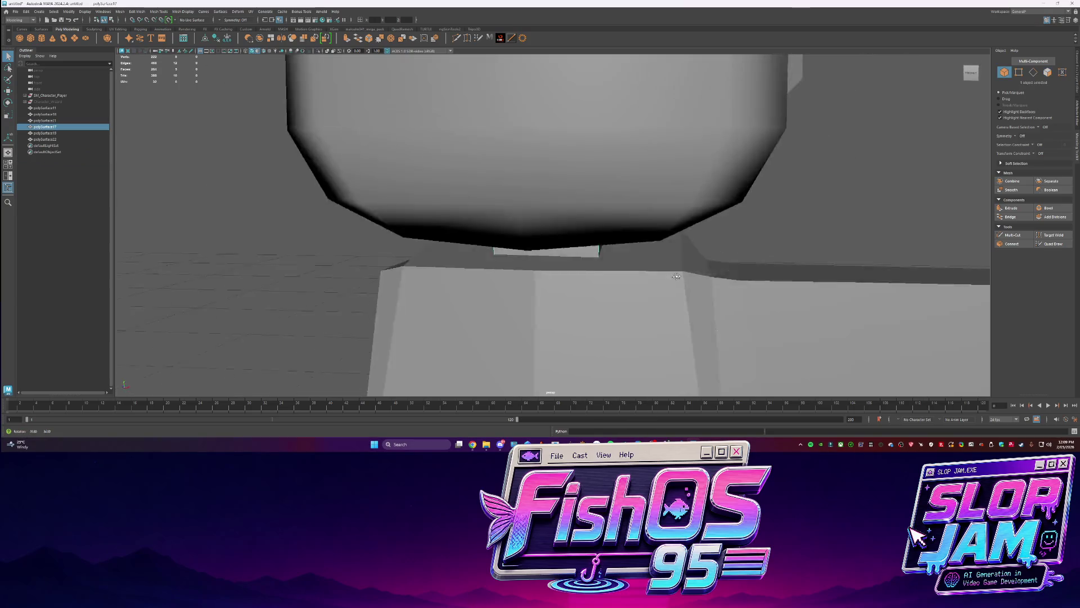
Combine the hair and head into one mesh and delete its history
{"action": "scroll", "coordinate": [606, 233], "scroll_direction": "down", "scroll_amount": 5}
{"action": "left_click", "coordinate": [619, 141]}
{"action": "left_click_drag", "start_coordinate": [680, 217], "coordinate": [901, 186], "text": "alt"}
{"action": "left_click", "coordinate": [590, 169], "text": "shift"}
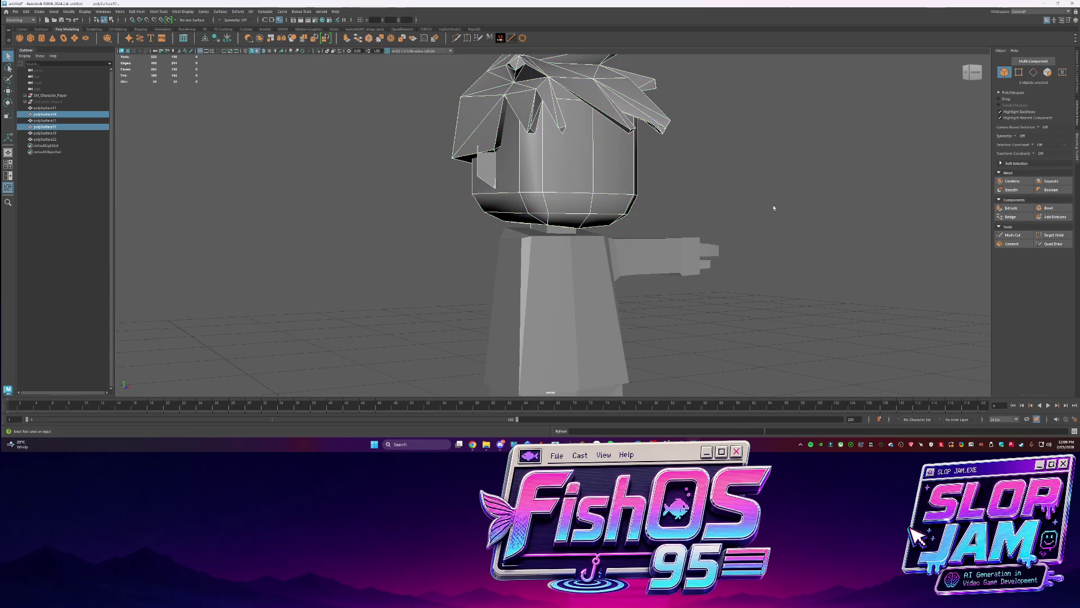
{"action": "left_click", "coordinate": [1031, 182]}
{"action": "left_click", "coordinate": [218, 38]}
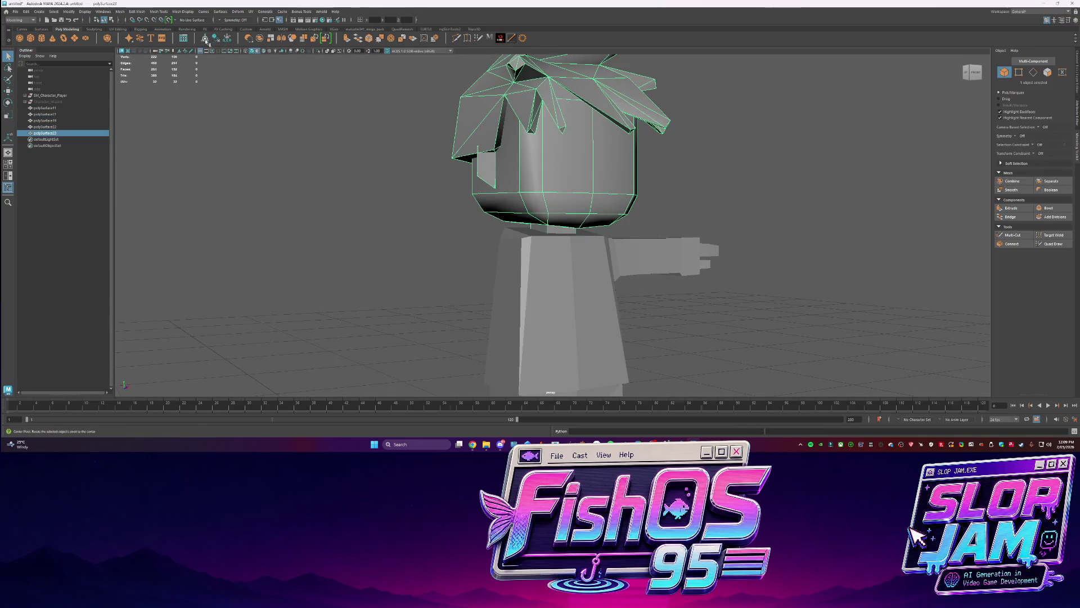
Delete the empty SM_Character_Player group and group all character parts with Ctrl+G
{"action": "left_click", "coordinate": [45, 95]}
{"action": "key", "text": "Delete"}
{"action": "left_click", "coordinate": [45, 101]}
{"action": "left_click", "coordinate": [48, 127], "text": "shift"}
{"action": "key", "text": "ctrl+g"}
{"action": "double_click", "coordinate": [50, 99]}
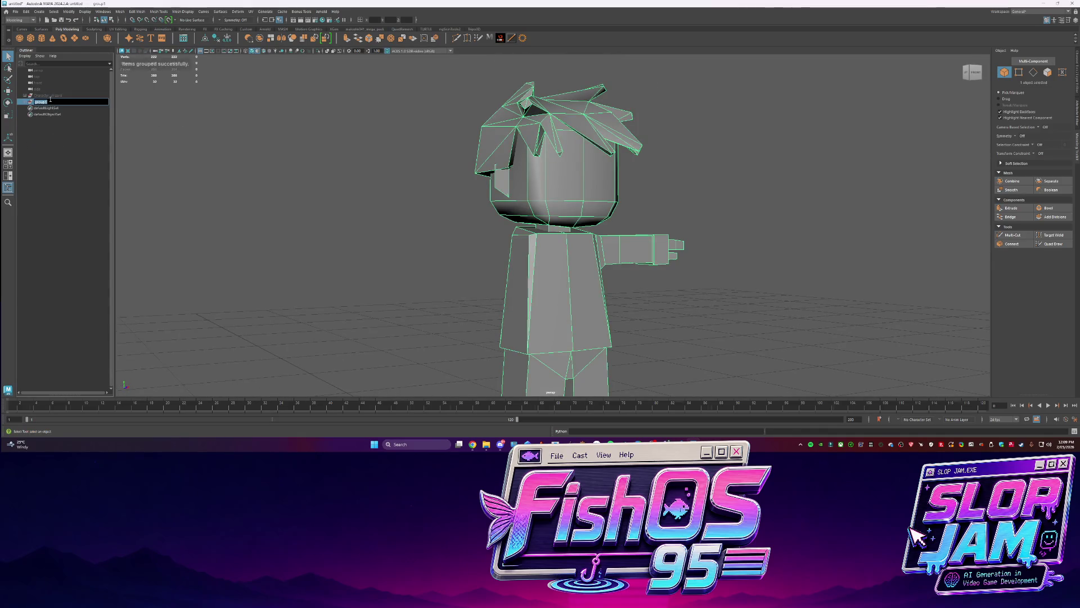
Rename group1 to Character_Player
{"action": "type", "text": "racter"}
{"action": "type", "text": "_Player"}
{"action": "key", "text": "Return"}
{"action": "left_click_drag", "start_coordinate": [330, 199], "coordinate": [706, 278], "text": "alt"}
{"action": "left_click", "coordinate": [706, 279]}
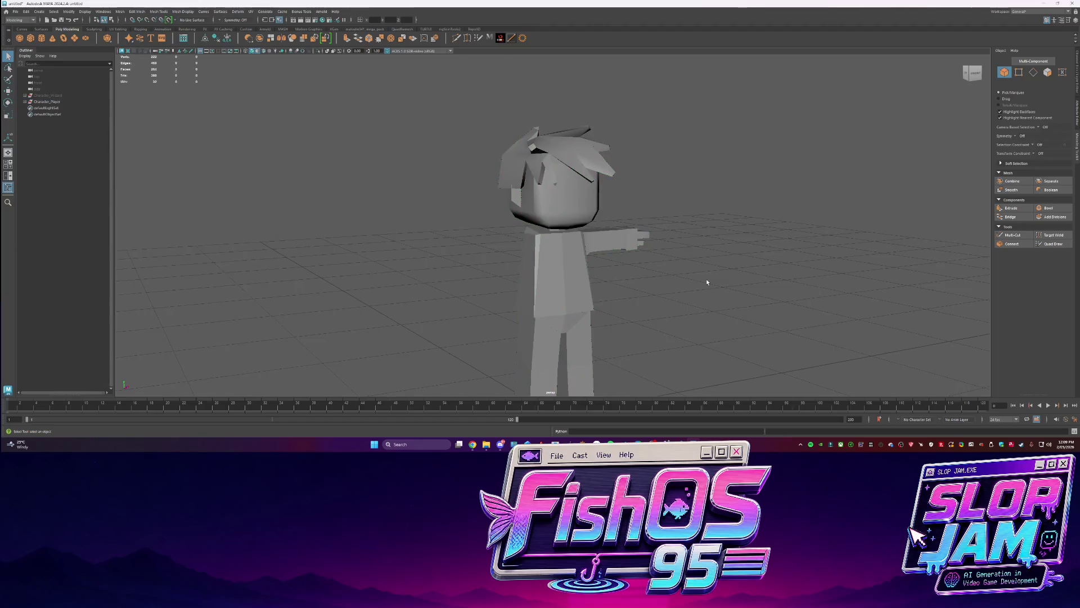
Expand the Character_Player group in the Outliner to show its meshes
{"action": "left_click", "coordinate": [65, 90]}
{"action": "left_click", "coordinate": [62, 95]}
{"action": "left_click", "coordinate": [24, 96]}
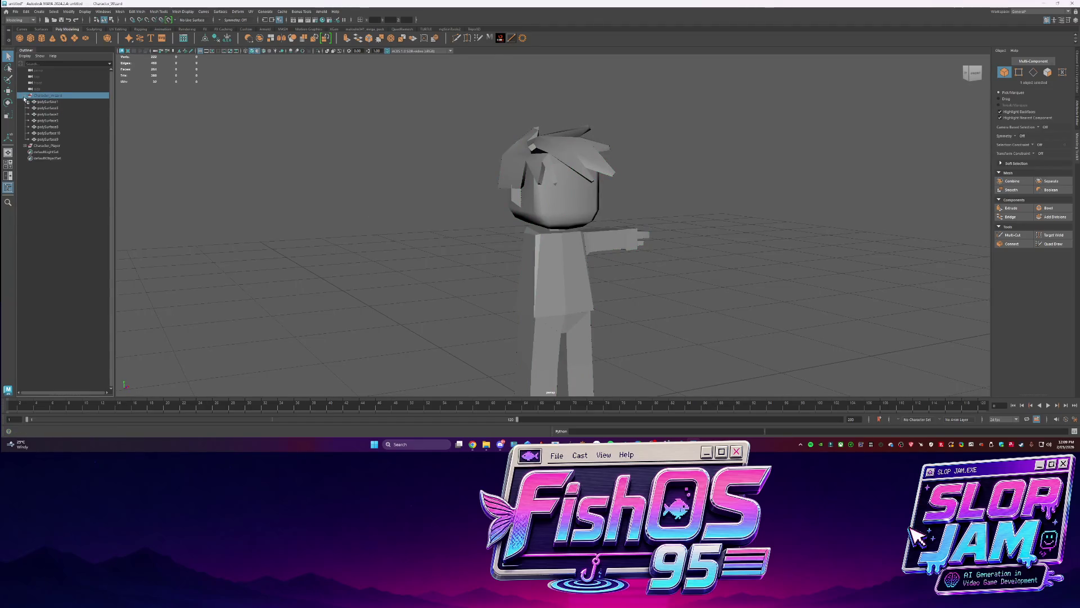
{"action": "left_click", "coordinate": [71, 145]}
{"action": "left_click", "coordinate": [24, 147]}
{"action": "left_click_drag", "start_coordinate": [446, 229], "coordinate": [428, 225], "text": "alt"}
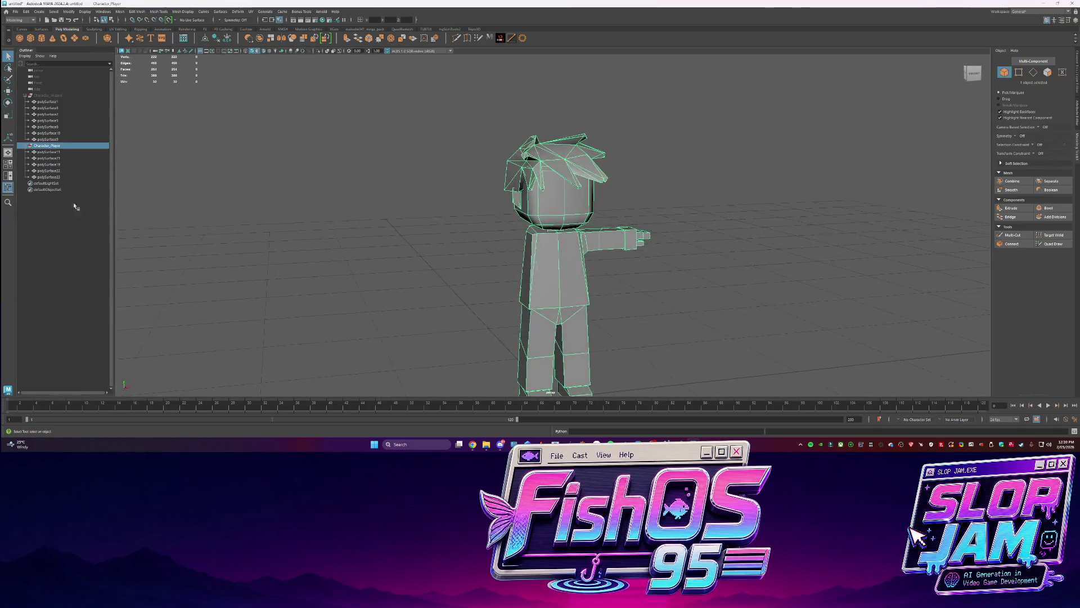
Name the first two meshes Character_Player_Arm and Character_Player_Torso
{"action": "double_click", "coordinate": [51, 146]}
{"action": "key", "text": "Return"}
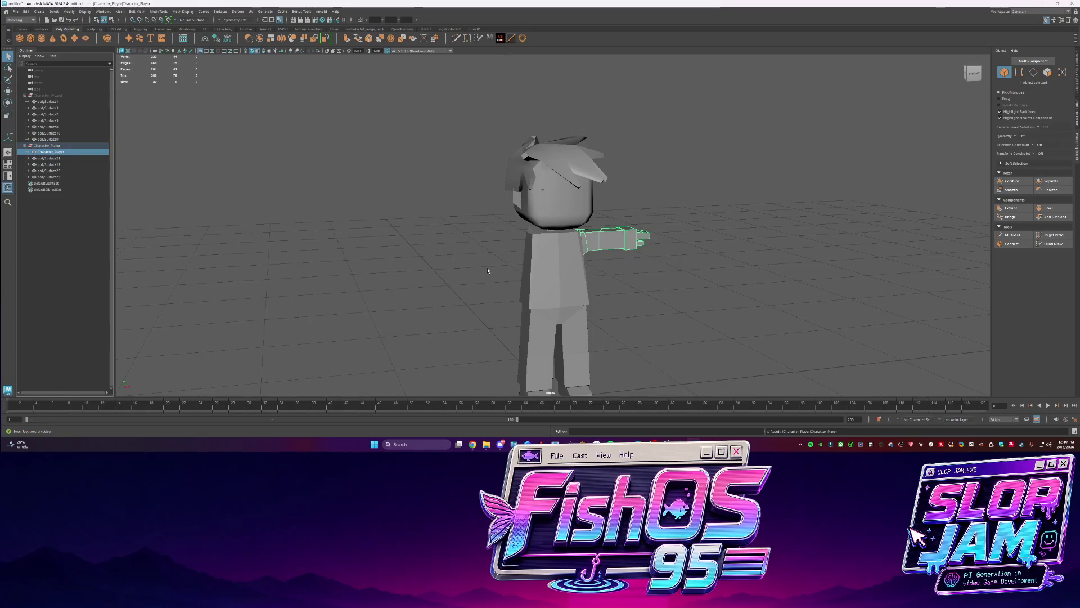
{"action": "double_click", "coordinate": [74, 152]}
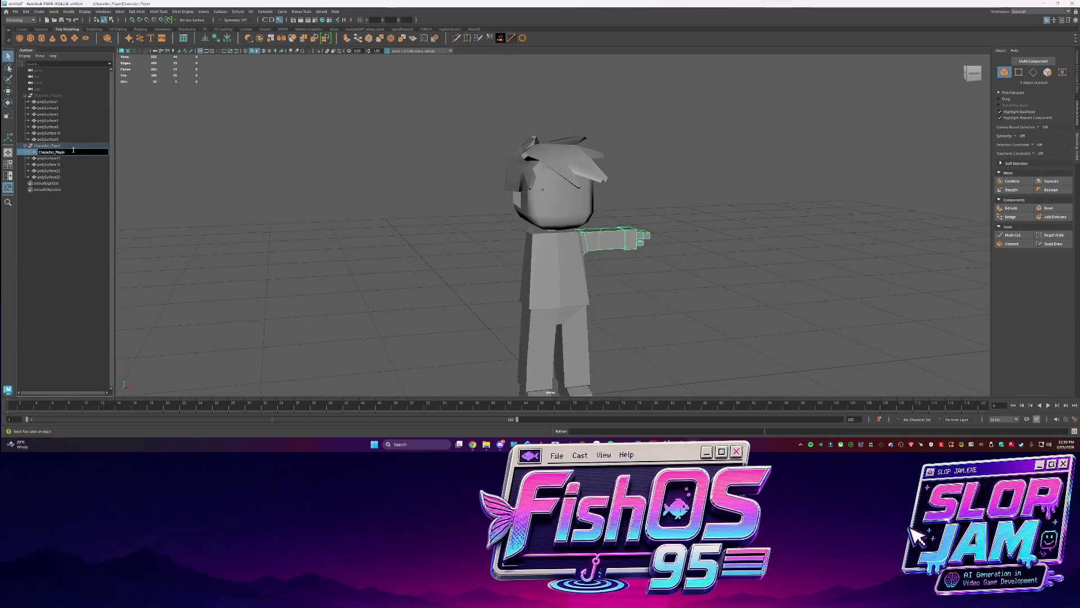
{"action": "type", "text": "_arm"}
{"action": "key", "text": "Return"}
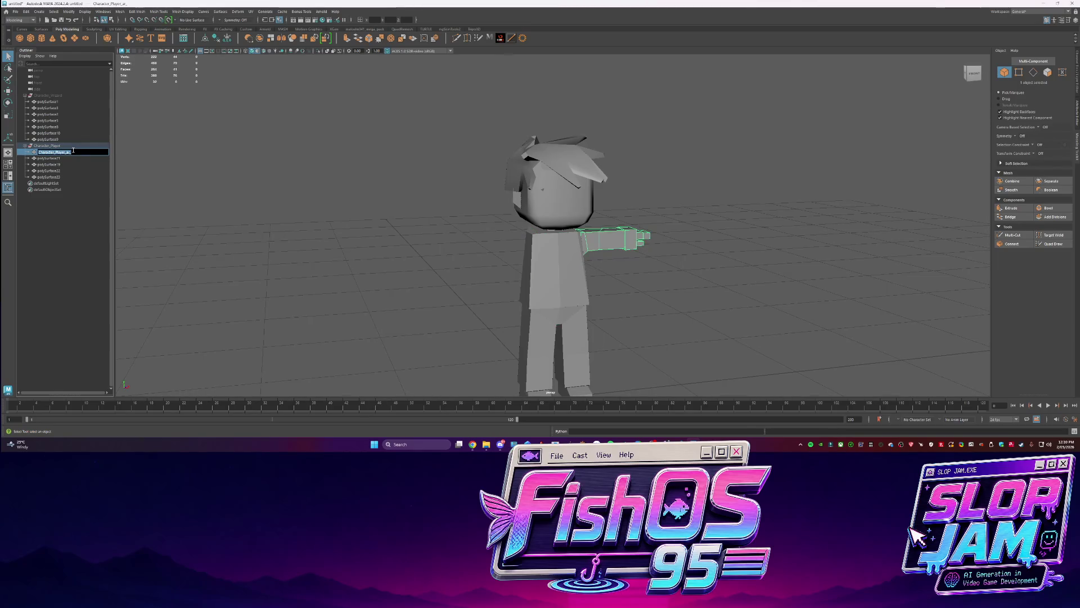
{"action": "key", "text": "Return"}
{"action": "left_click", "coordinate": [69, 158]}
{"action": "double_click", "coordinate": [69, 159]}
{"action": "double_click", "coordinate": [69, 158]}
{"action": "type", "text": "Character_Player"}
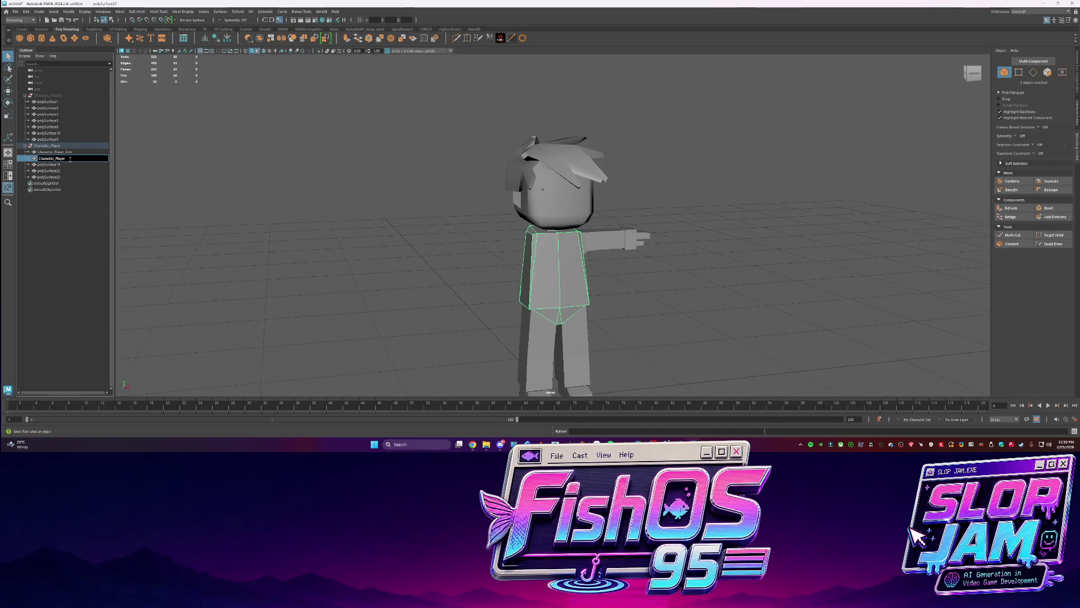
{"action": "type", "text": "_T"}
{"action": "type", "text": "o"}
{"action": "key", "text": "Return"}
Name the remaining meshes Character_Player_Leg_R, Character_Player_Leg_L and Character_Player_Head
{"action": "left_click", "coordinate": [62, 167]}
{"action": "double_click", "coordinate": [62, 167]}
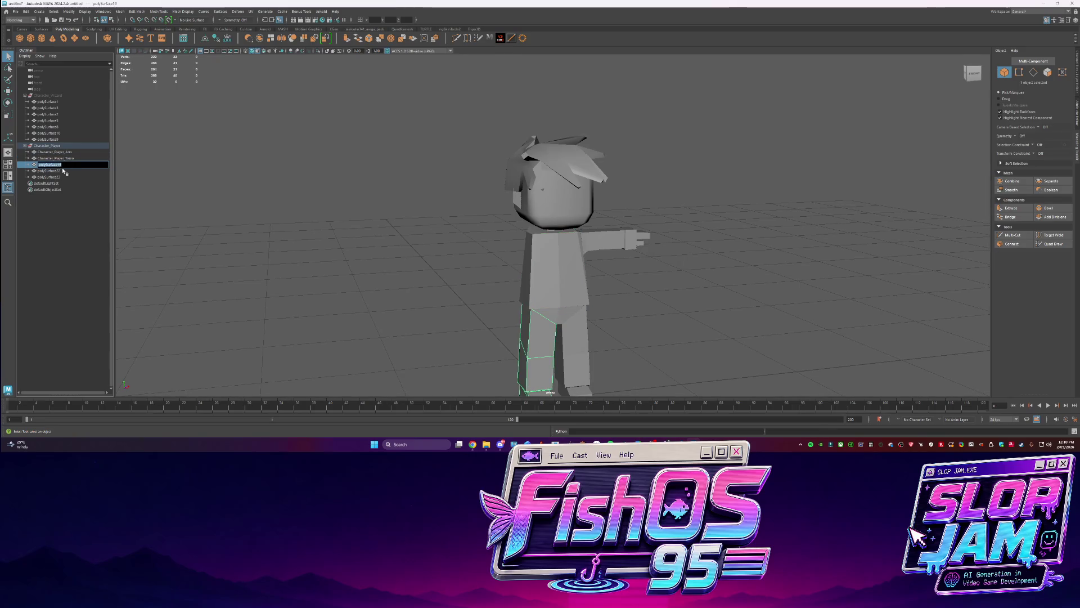
{"action": "type", "text": "Leg_R"}
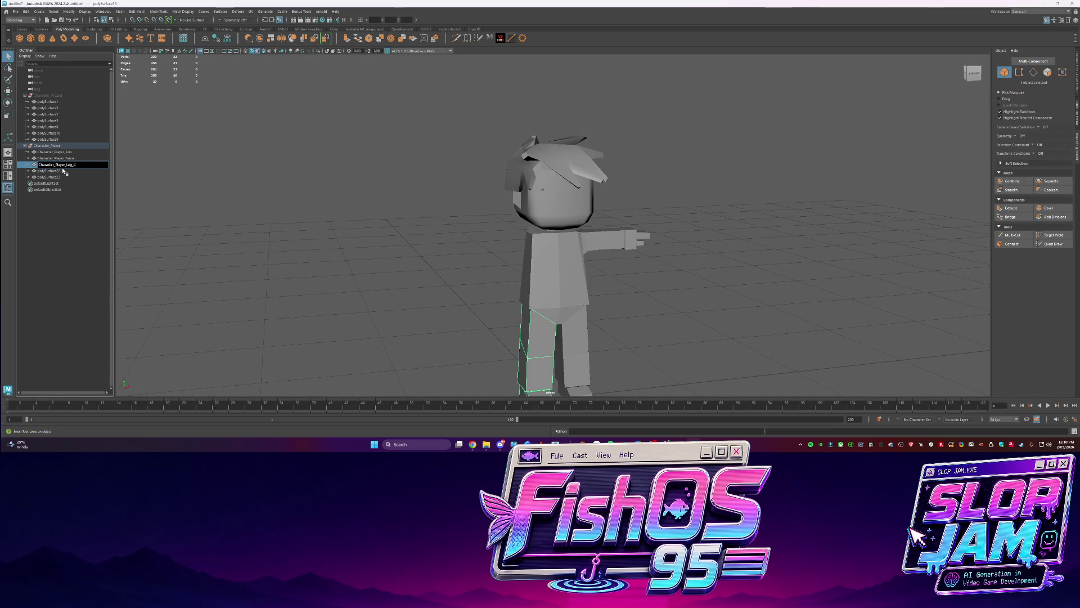
{"action": "key", "text": "Return"}
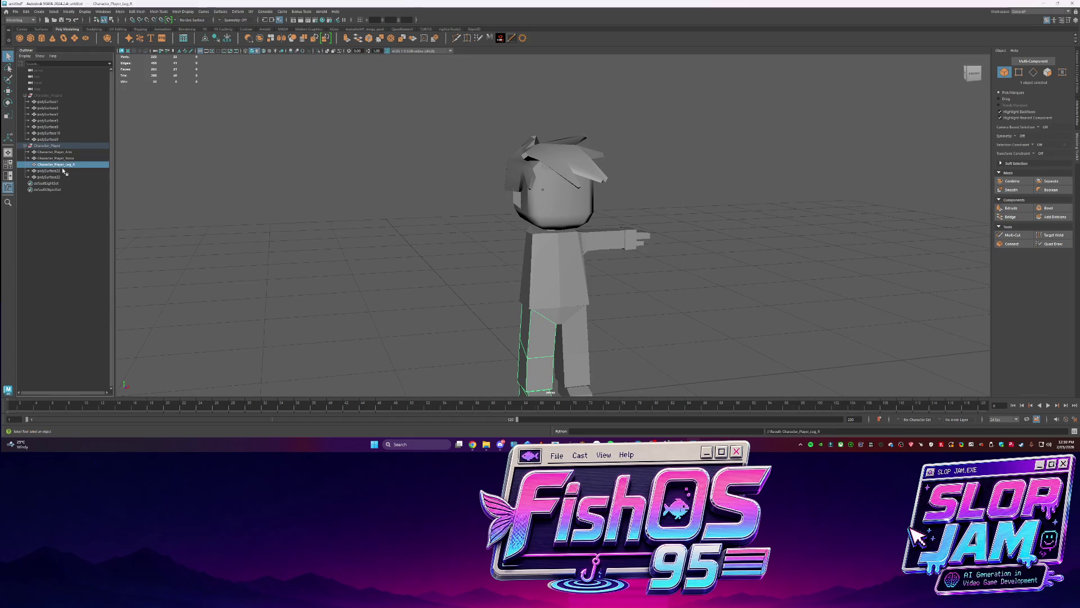
{"action": "double_click", "coordinate": [64, 171]}
{"action": "type", "text": "Character_Player_Leg_R"}
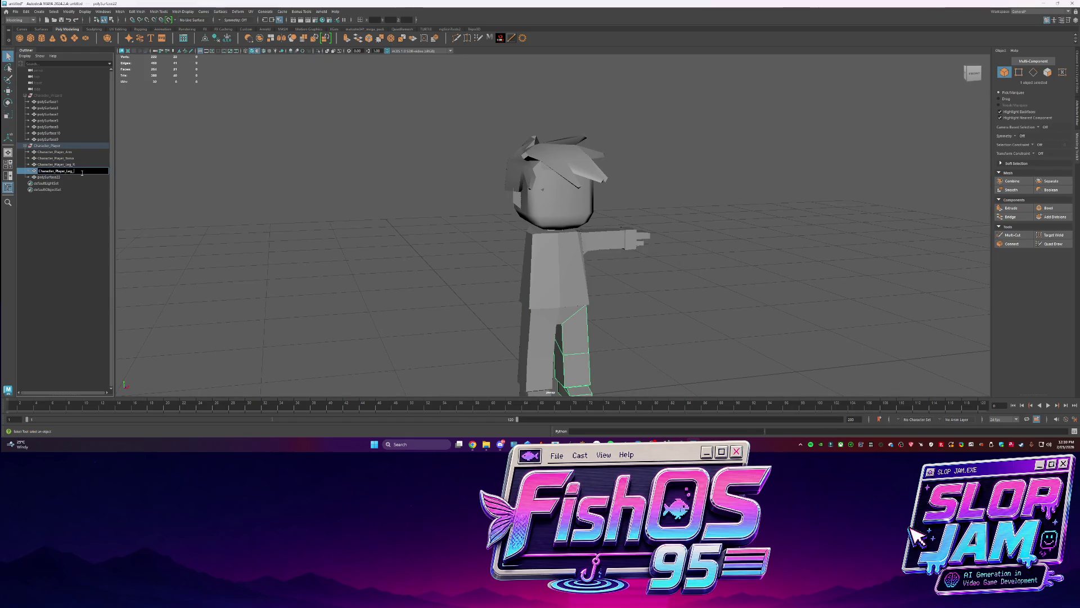
{"action": "key", "text": "Return"}
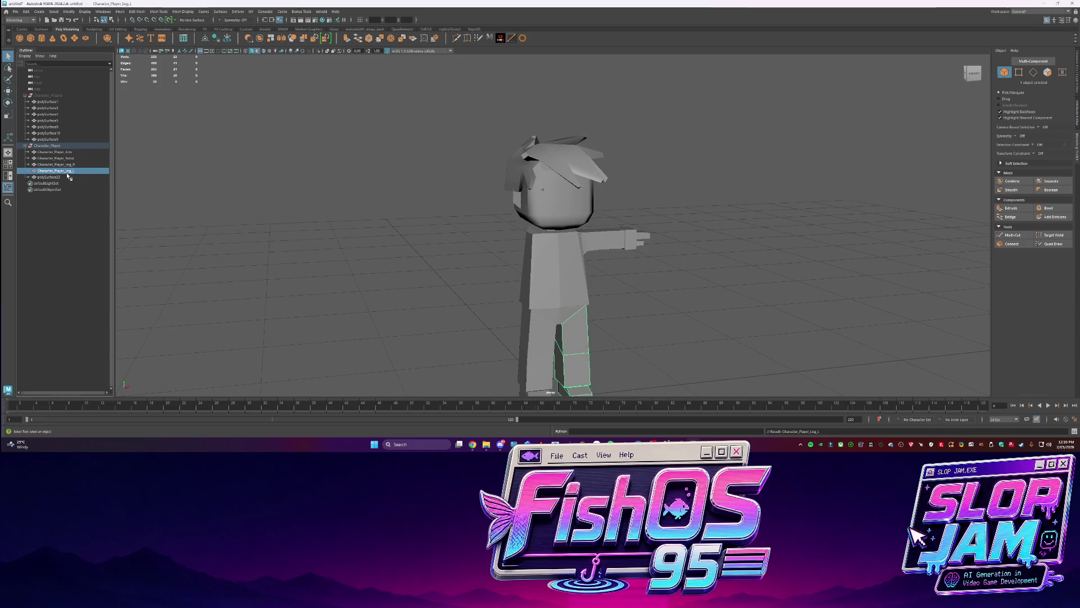
{"action": "double_click", "coordinate": [66, 177]}
{"action": "key", "text": "BackSpace"}
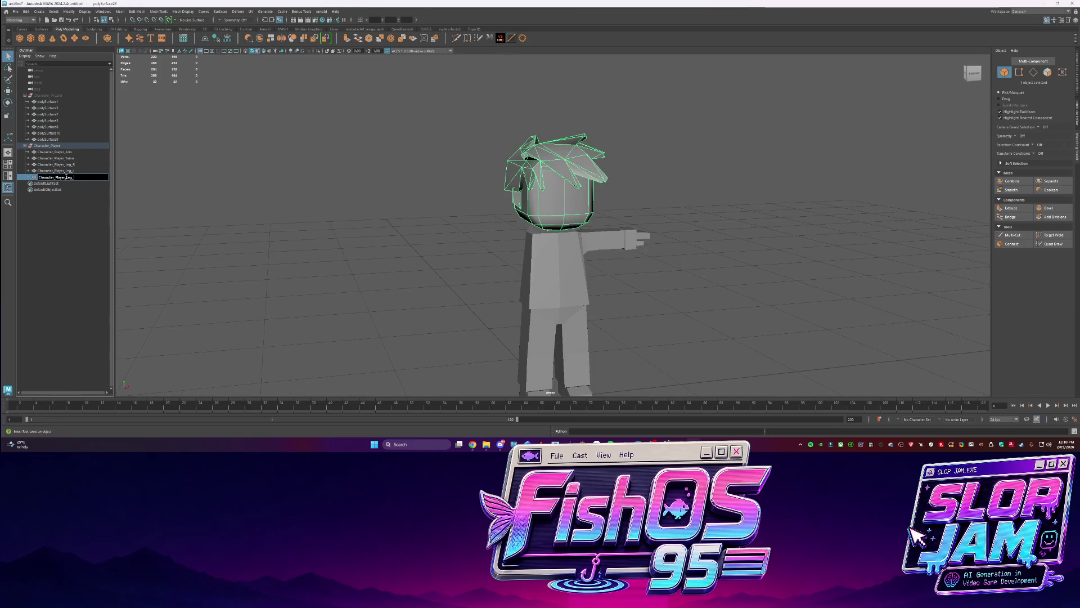
{"action": "type", "text": "ad"}
{"action": "key", "text": "Return"}
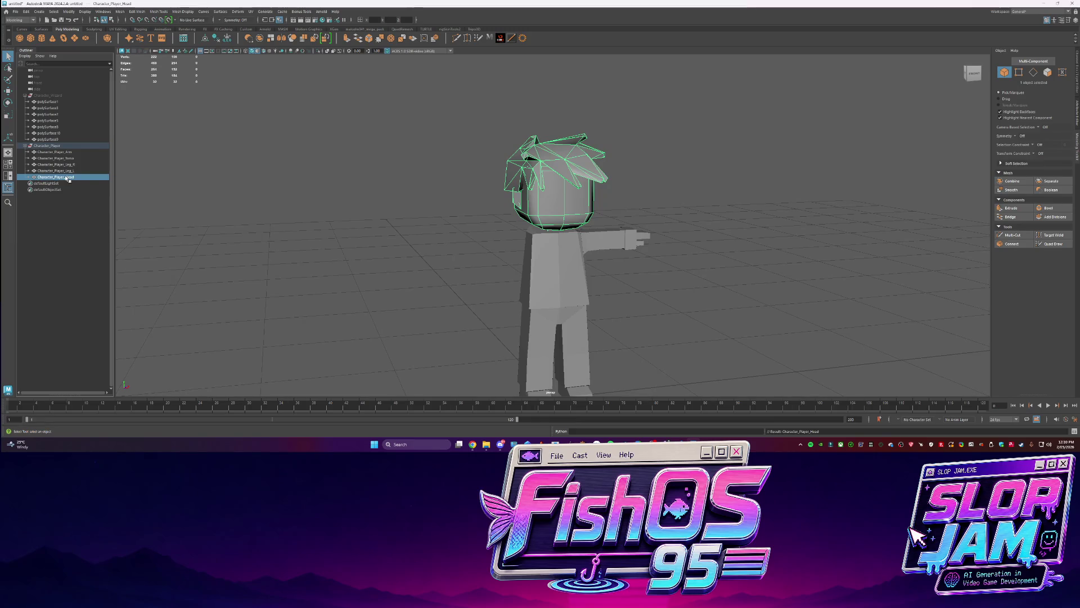
{"action": "mouse_move", "coordinate": [368, 190]}
{"action": "left_mouse_down", "text": "alt"}
{"action": "mouse_move", "coordinate": [536, 234]}
{"action": "mouse_move", "coordinate": [510, 189]}
{"action": "left_mouse_up", "text": "alt"}
Check an edge on the head, then pull back to view the whole character
{"action": "left_click", "coordinate": [510, 188]}
{"action": "right_click_drag", "start_coordinate": [606, 200], "coordinate": [646, 196]}
{"action": "left_click", "coordinate": [645, 196]}
{"action": "left_click_drag", "start_coordinate": [645, 196], "coordinate": [614, 229], "text": "alt"}
{"action": "scroll", "coordinate": [631, 209], "scroll_direction": "down", "scroll_amount": 5}
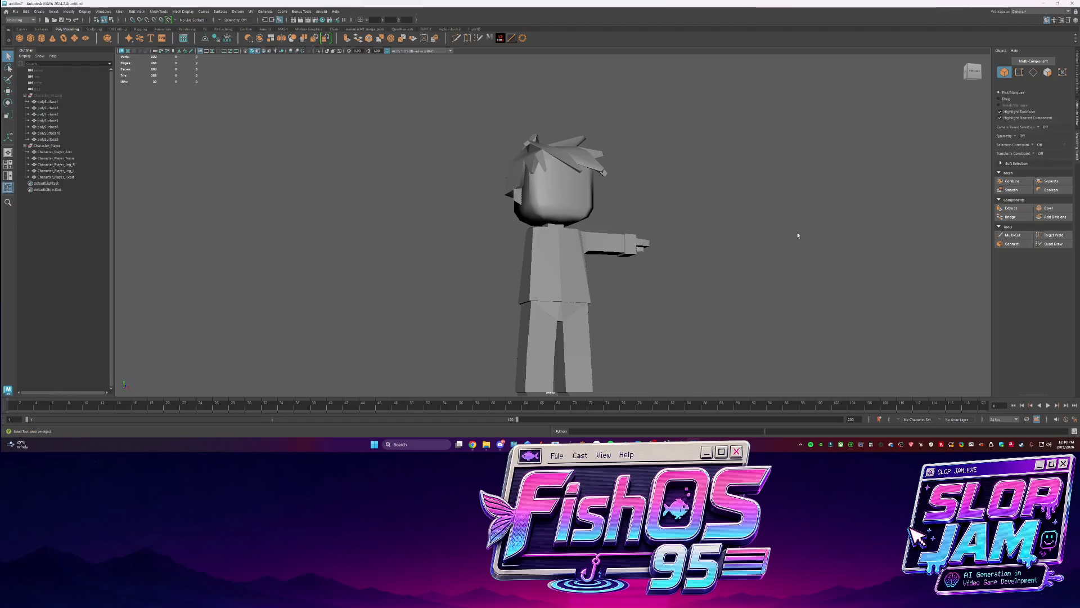
{"action": "left_click_drag", "start_coordinate": [861, 218], "coordinate": [665, 286], "text": "alt"}
Select the torso and inspect one of its edges in edge mode
{"action": "left_click", "coordinate": [557, 262]}
{"action": "scroll", "coordinate": [557, 262], "scroll_direction": "up", "scroll_amount": 3}
{"action": "right_click_drag", "start_coordinate": [551, 261], "coordinate": [550, 242]}
{"action": "left_click_drag", "start_coordinate": [691, 285], "coordinate": [579, 256], "text": "alt"}
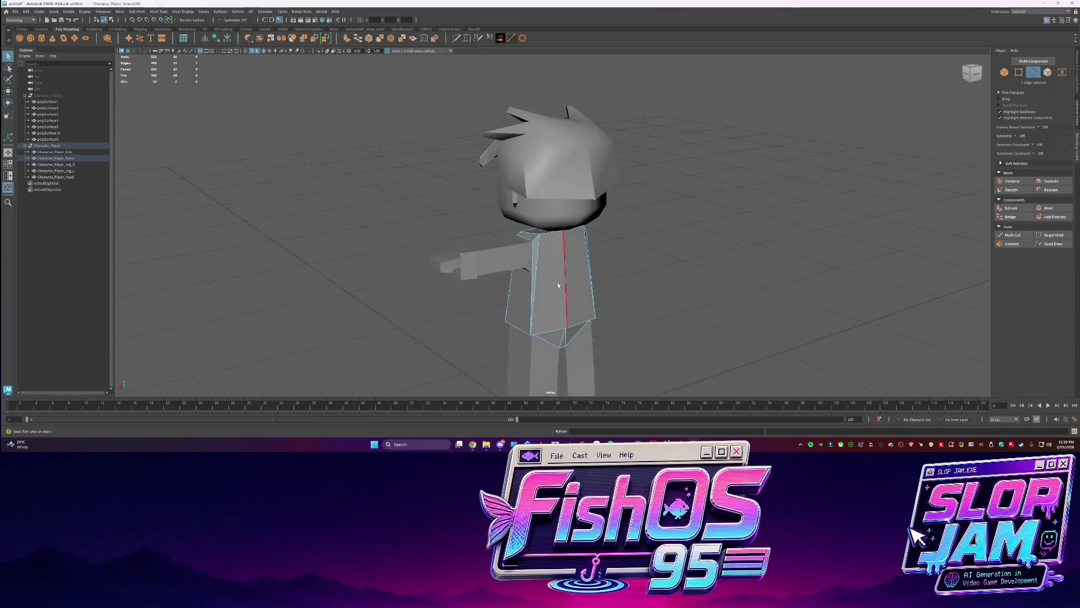
{"action": "key", "text": "F10"}
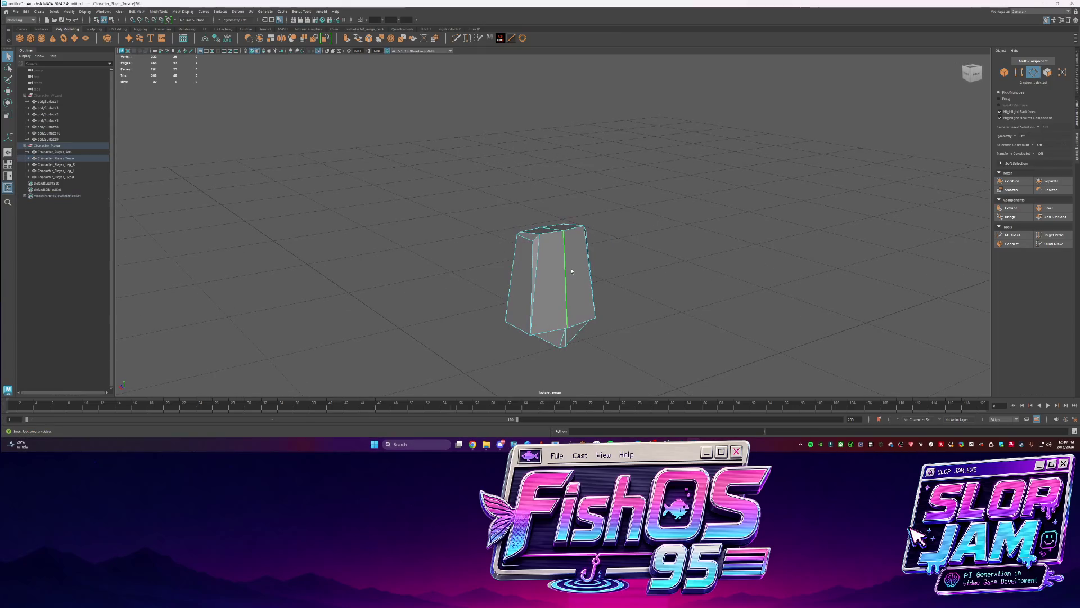
{"action": "left_click", "coordinate": [569, 276]}
{"action": "mouse_move", "coordinate": [613, 287]}
{"action": "left_mouse_down", "text": "alt"}
{"action": "mouse_move", "coordinate": [628, 250]}
{"action": "mouse_move", "coordinate": [568, 248]}
{"action": "mouse_move", "coordinate": [577, 337]}
{"action": "left_mouse_up", "text": "alt"}
{"action": "key", "text": "F8"}
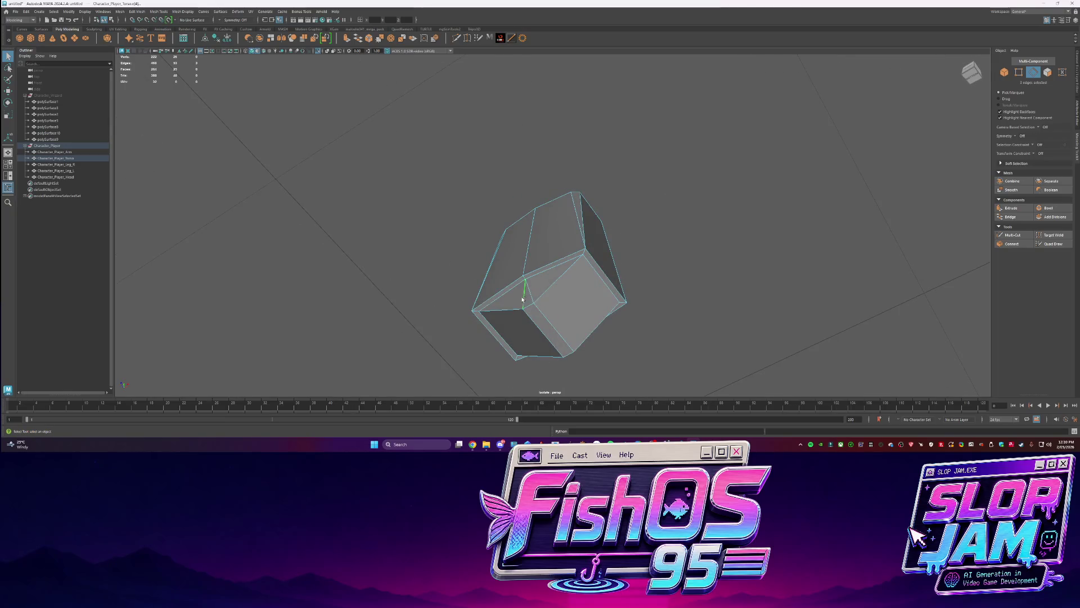
{"action": "left_click", "coordinate": [647, 248]}
Pick torso edges from a front view and change their soft/hard shading
{"action": "key", "text": "Home"}
{"action": "left_click_drag", "start_coordinate": [638, 294], "coordinate": [612, 295], "text": "alt"}
{"action": "key", "text": "F10"}
{"action": "left_click", "coordinate": [549, 266]}
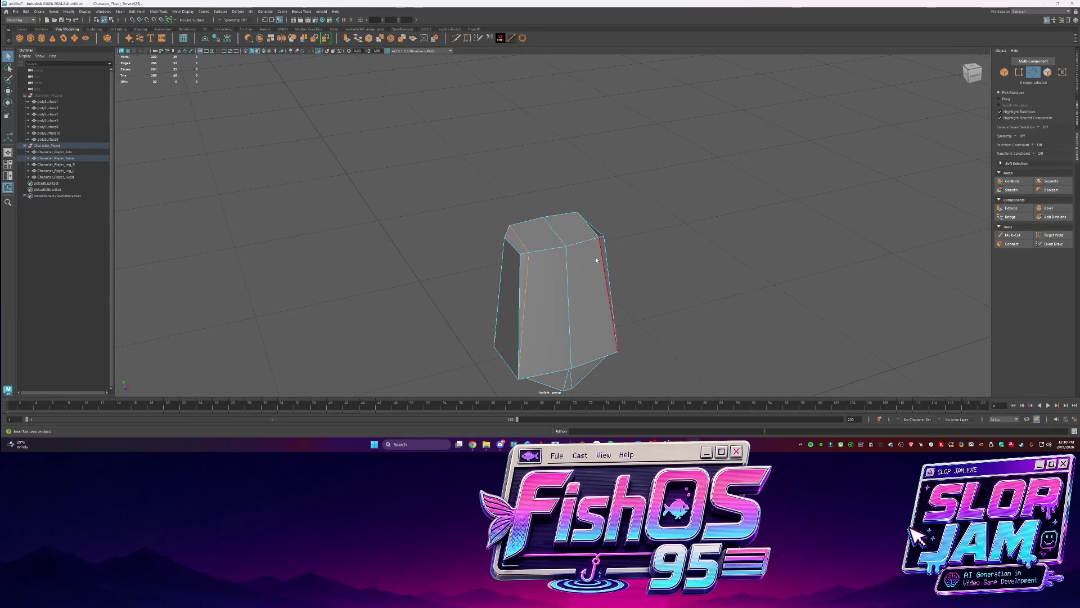
{"action": "key", "text": "F8"}
{"action": "mouse_move", "coordinate": [593, 255]}
{"action": "left_mouse_down", "text": "alt"}
{"action": "mouse_move", "coordinate": [646, 234]}
{"action": "mouse_move", "coordinate": [617, 238]}
{"action": "mouse_move", "coordinate": [588, 265]}
{"action": "mouse_move", "coordinate": [610, 283]}
{"action": "mouse_move", "coordinate": [615, 237]}
{"action": "left_mouse_up", "text": "alt"}
{"action": "key", "text": "ctrl+1"}
Select an edge loop on the arm and bring up the Shift+right-click edge smoothing menu
{"action": "scroll", "coordinate": [589, 266], "scroll_direction": "up", "scroll_amount": 5}
{"action": "left_click", "coordinate": [611, 283]}
{"action": "key", "text": "F10"}
{"action": "double_click", "coordinate": [558, 247]}
{"action": "right_click", "coordinate": [604, 261], "text": "shift"}
{"action": "left_click", "coordinate": [615, 237]}
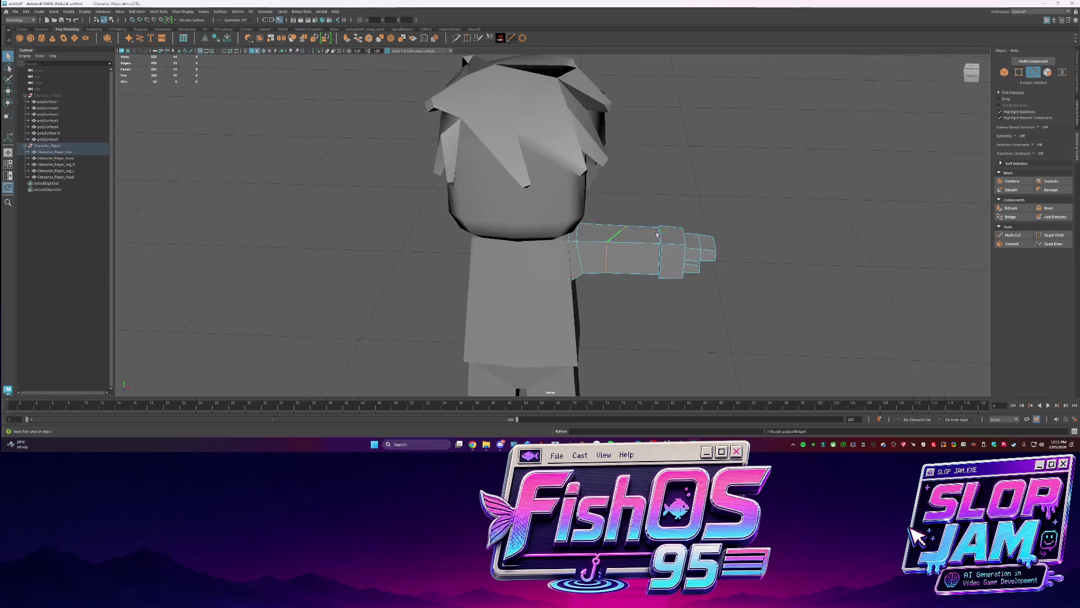
{"action": "key", "text": "F8"}
{"action": "left_click", "coordinate": [687, 198]}
{"action": "mouse_move", "coordinate": [687, 198]}
{"action": "left_mouse_down", "text": "alt"}
{"action": "mouse_move", "coordinate": [511, 209]}
{"action": "mouse_move", "coordinate": [539, 225]}
{"action": "mouse_move", "coordinate": [730, 249]}
{"action": "mouse_move", "coordinate": [354, 148]}
{"action": "mouse_move", "coordinate": [613, 383]}
{"action": "left_mouse_up", "text": "alt"}
Frame the arm for a closer look, then switch to the code assistant window
{"action": "left_click", "coordinate": [539, 225]}
{"action": "key", "text": "f"}
{"action": "scroll", "coordinate": [539, 226], "scroll_direction": "down", "scroll_amount": 3}
{"action": "scroll", "coordinate": [719, 258], "scroll_direction": "down", "scroll_amount": 3}
{"action": "scroll", "coordinate": [721, 258], "scroll_direction": "up", "scroll_amount": 2}
{"action": "left_click", "coordinate": [353, 148]}
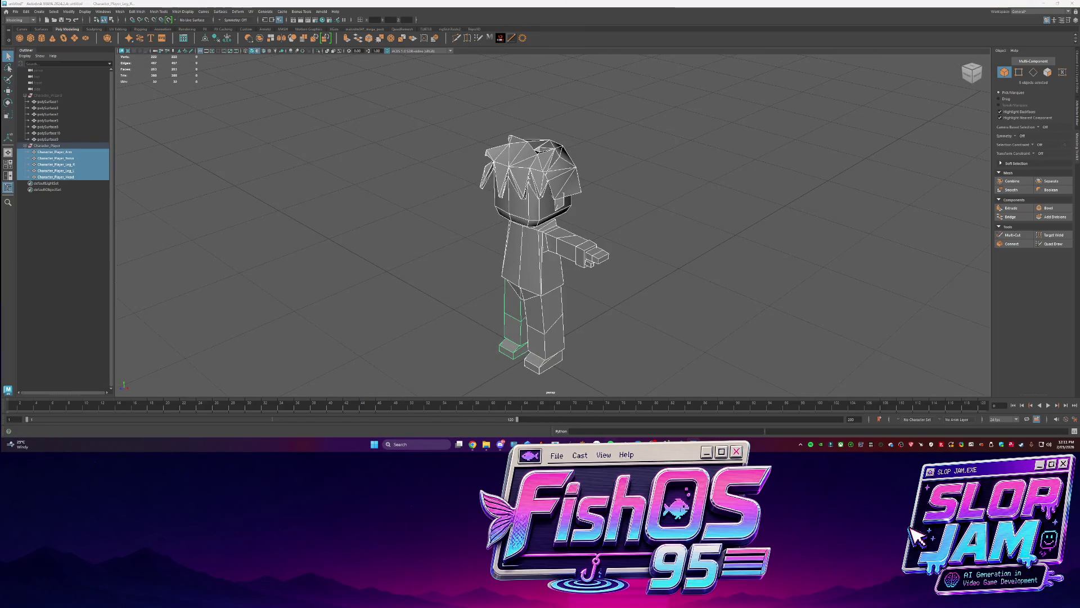
{"action": "key", "text": "alt+Tab"}
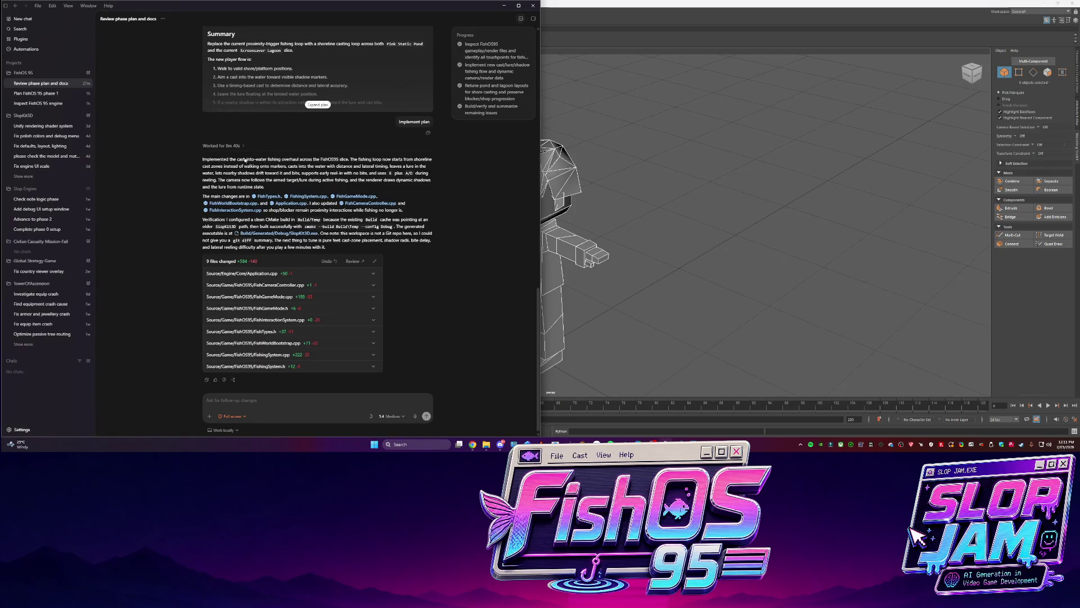
{"action": "mouse_move", "coordinate": [486, 444]}
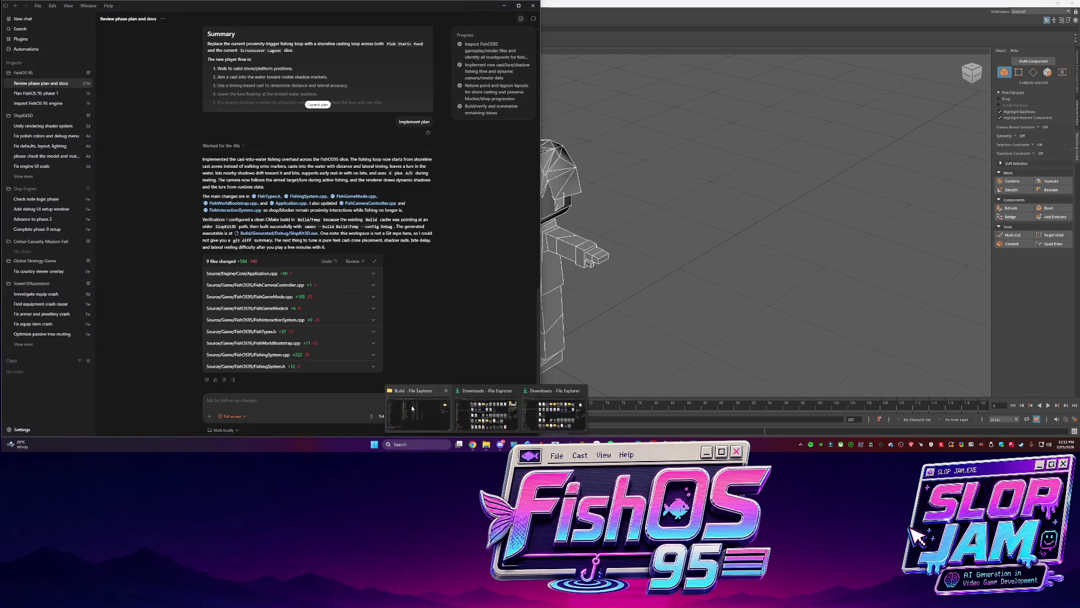
{"action": "left_click", "coordinate": [418, 409]}
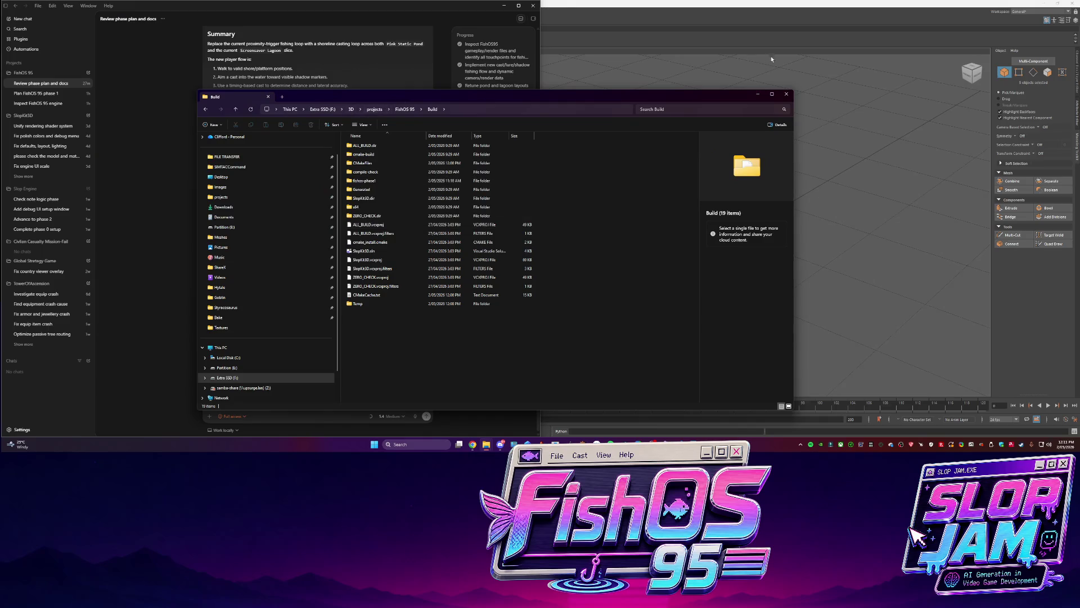
{"action": "left_click", "coordinate": [787, 94]}
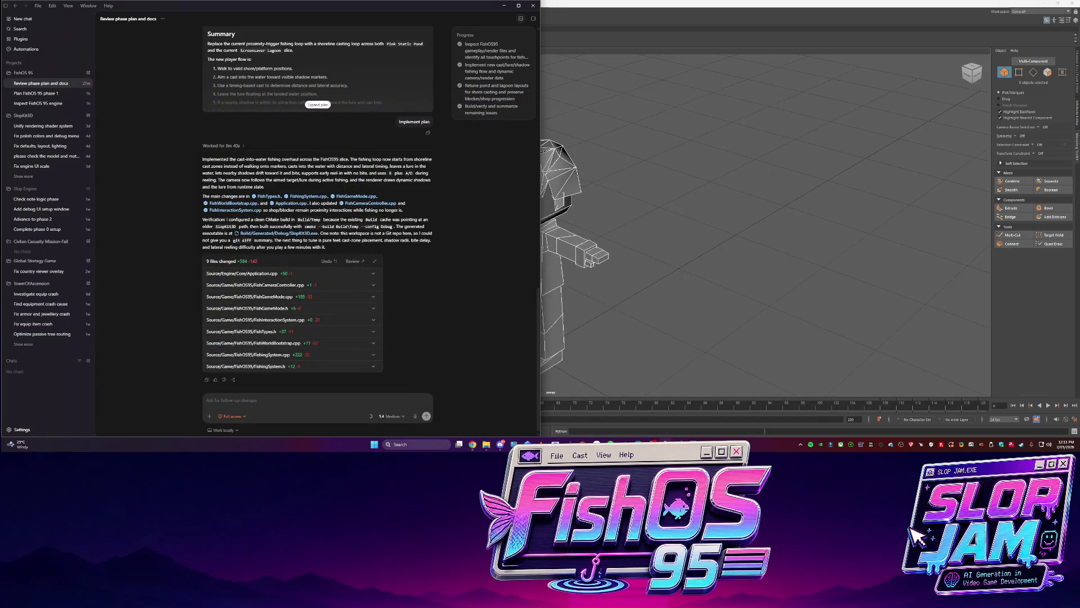
{"action": "mouse_move", "coordinate": [470, 447]}
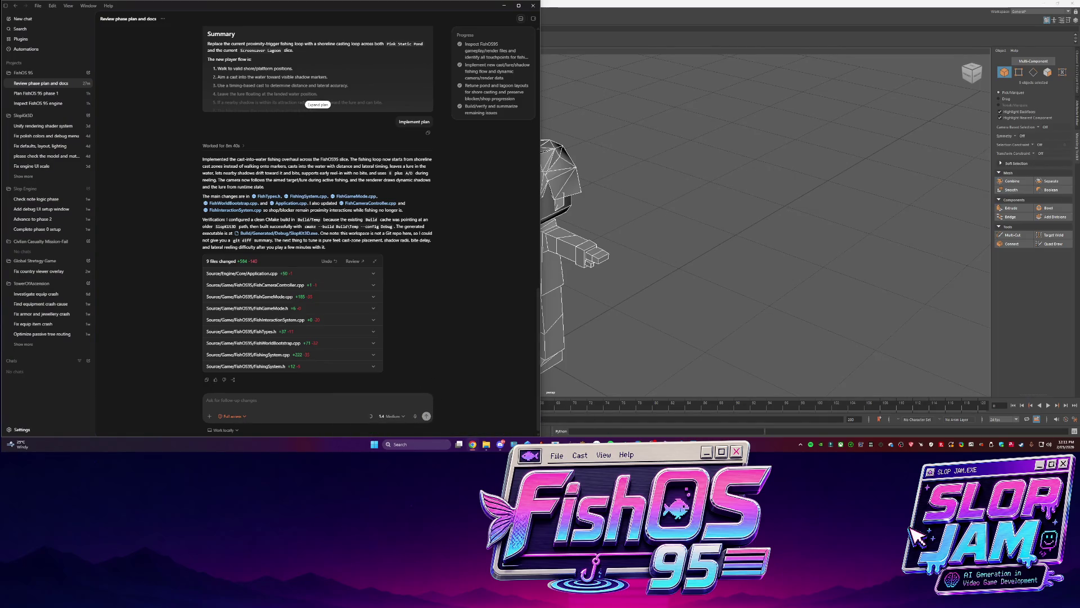
Add the currently playing Throne 1 song to the Suno queue
{"action": "key", "text": "alt+Tab"}
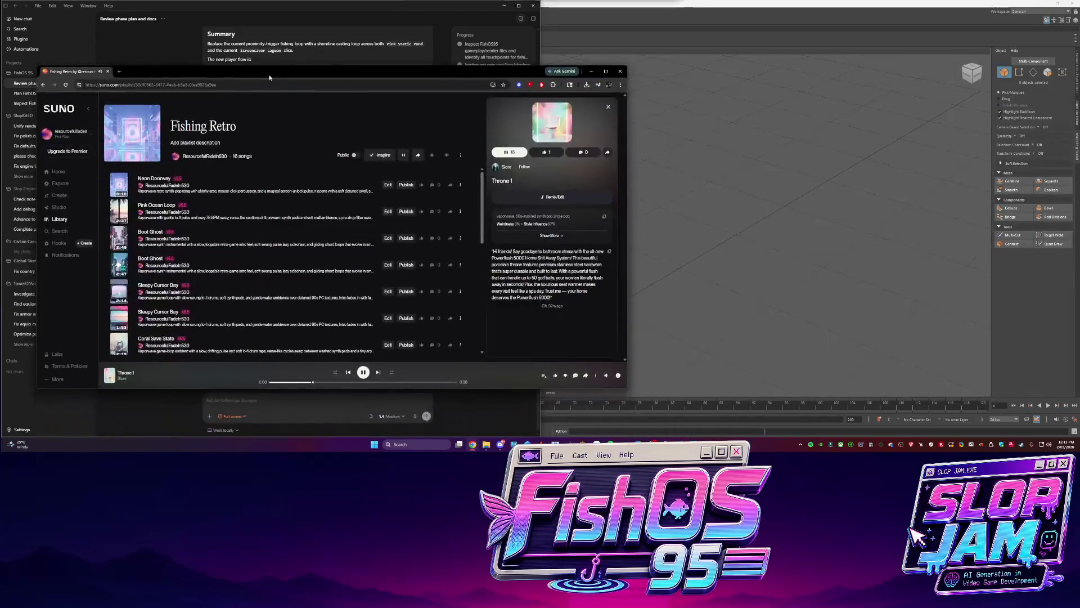
{"action": "scroll", "coordinate": [273, 200], "scroll_direction": "down", "scroll_amount": 5}
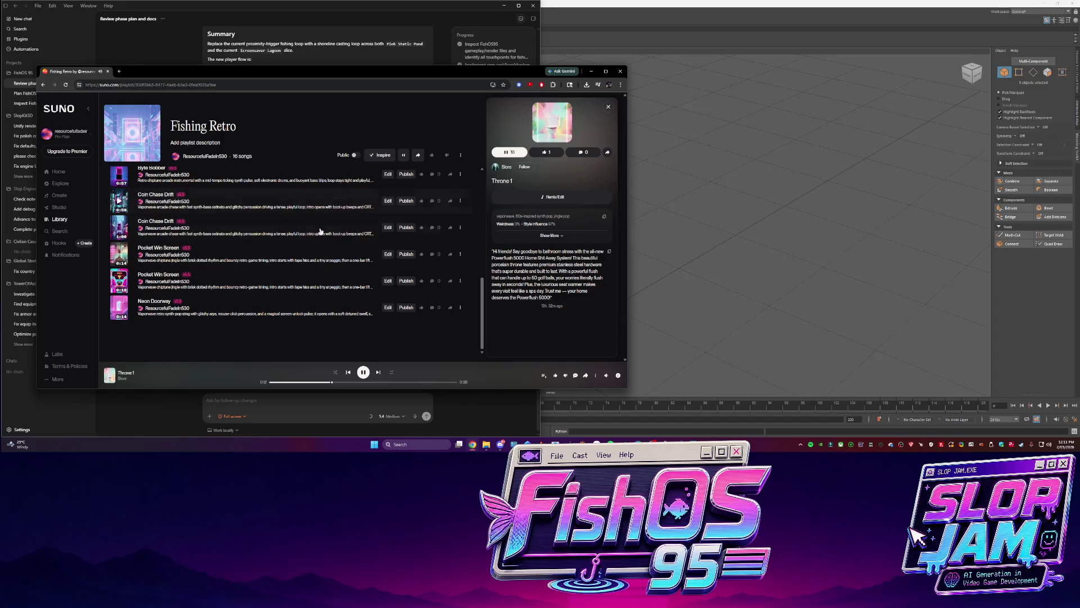
{"action": "left_click", "coordinate": [596, 376]}
{"action": "mouse_move", "coordinate": [582, 314]}
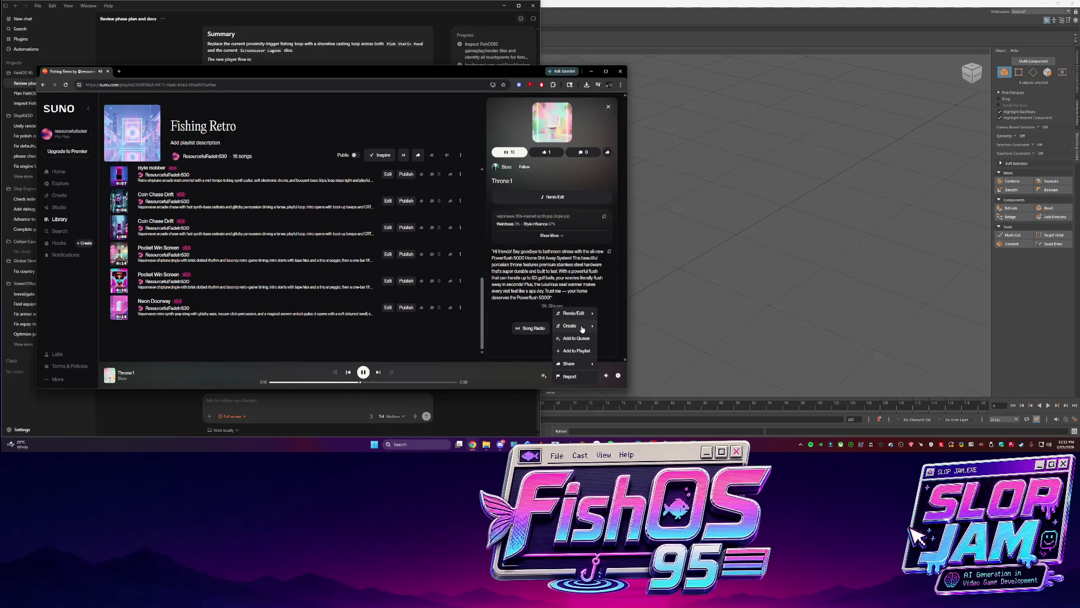
{"action": "left_click", "coordinate": [596, 376]}
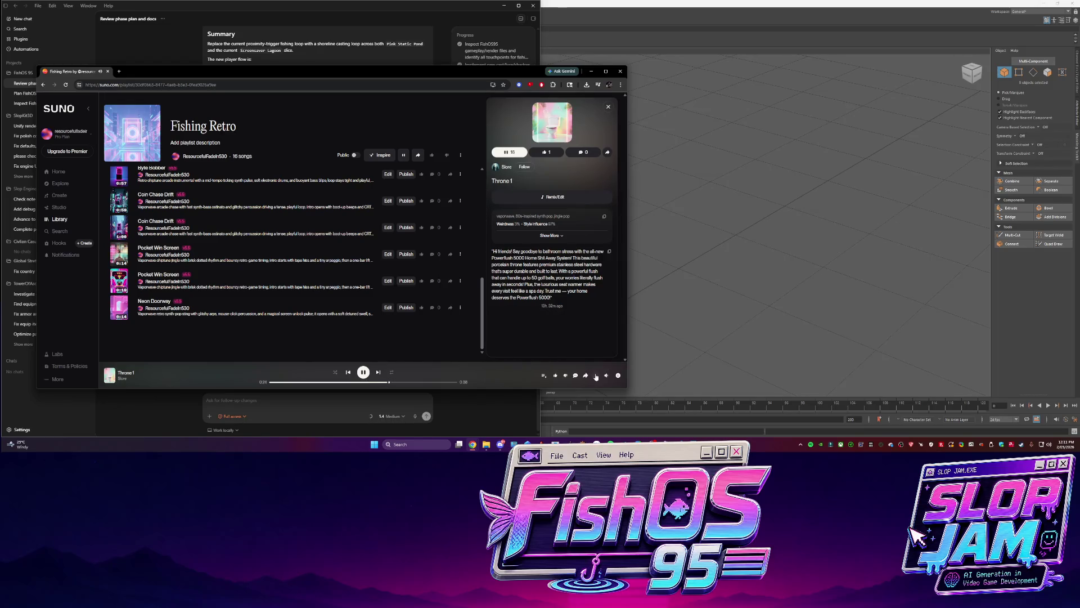
{"action": "left_click", "coordinate": [596, 375]}
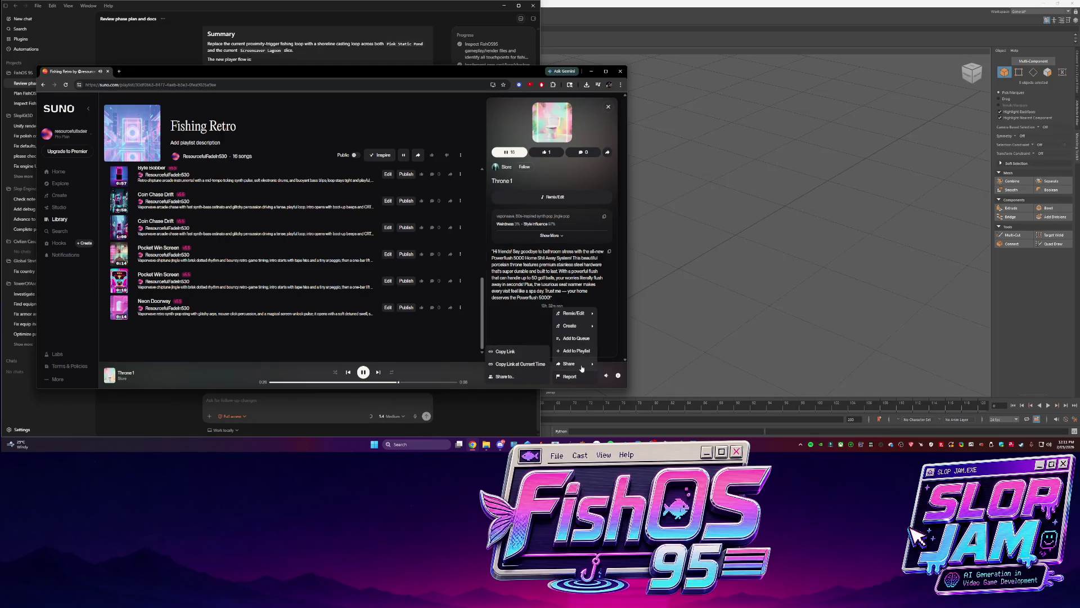
{"action": "left_click", "coordinate": [577, 339]}
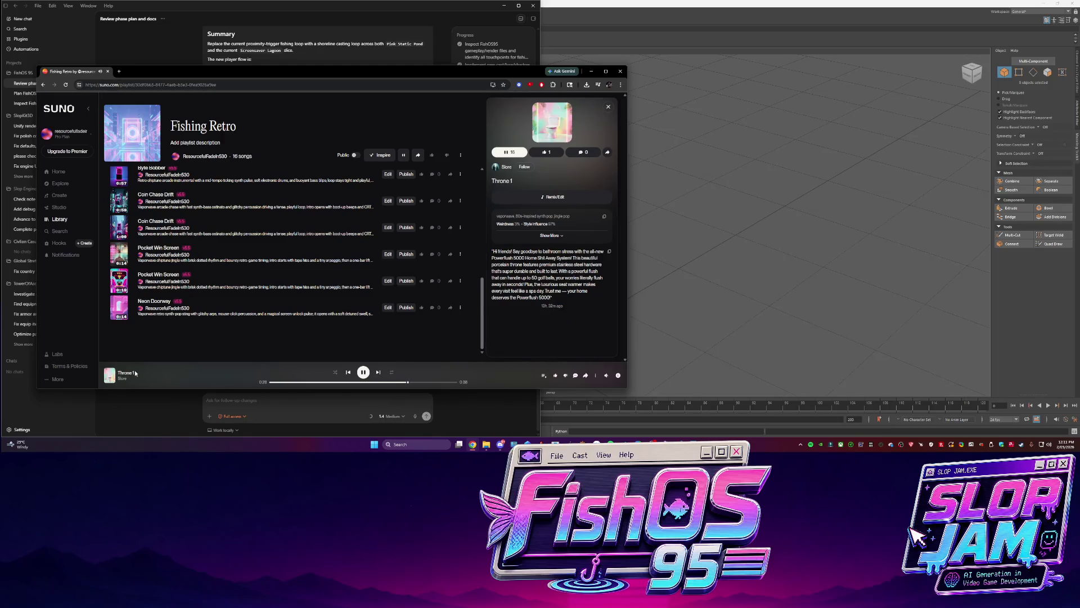
Open the Throne 1 song page and show its Remix/Edit options
{"action": "left_click", "coordinate": [131, 375]}
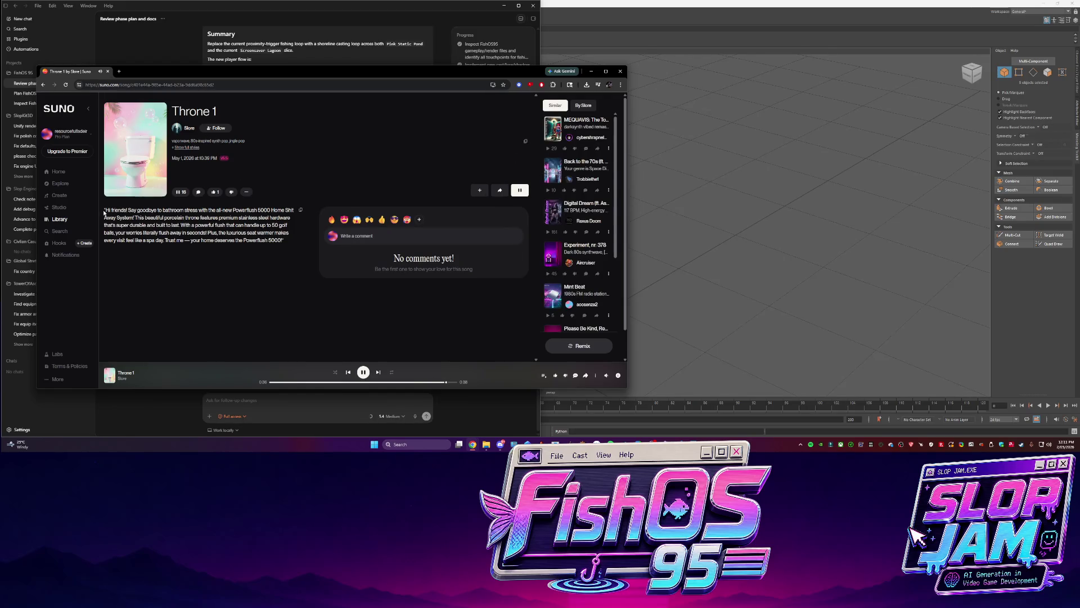
{"action": "left_click_drag", "start_coordinate": [106, 210], "coordinate": [251, 246]}
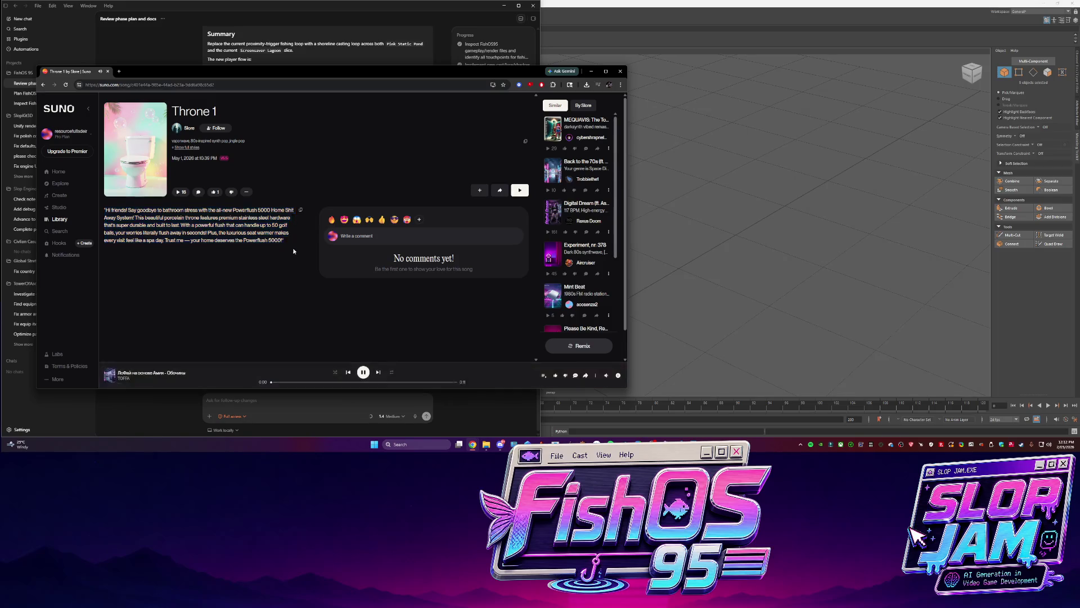
{"action": "left_click", "coordinate": [245, 192]}
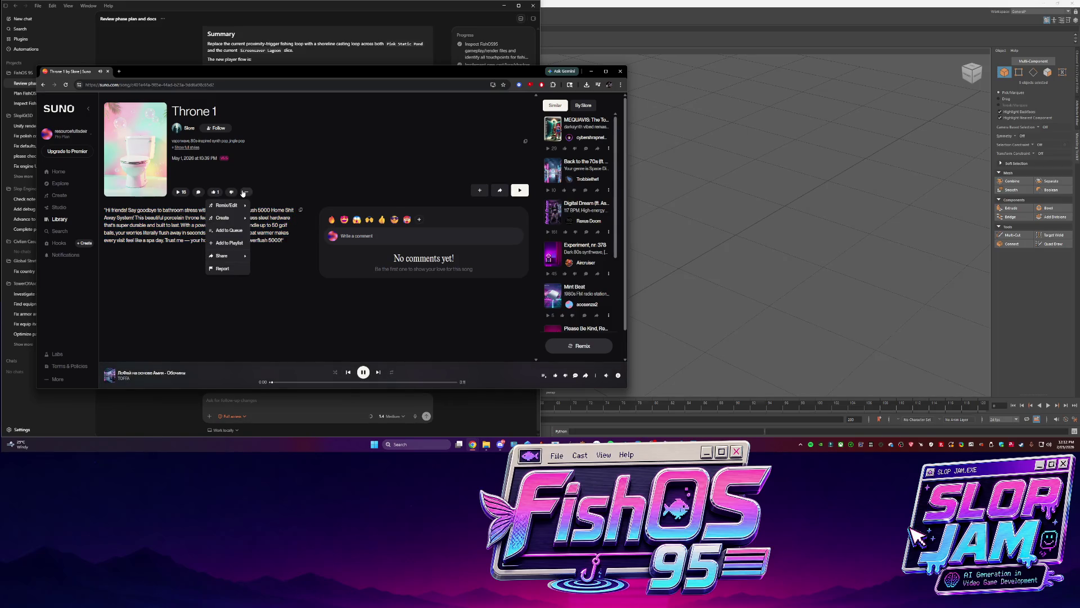
{"action": "mouse_move", "coordinate": [241, 208]}
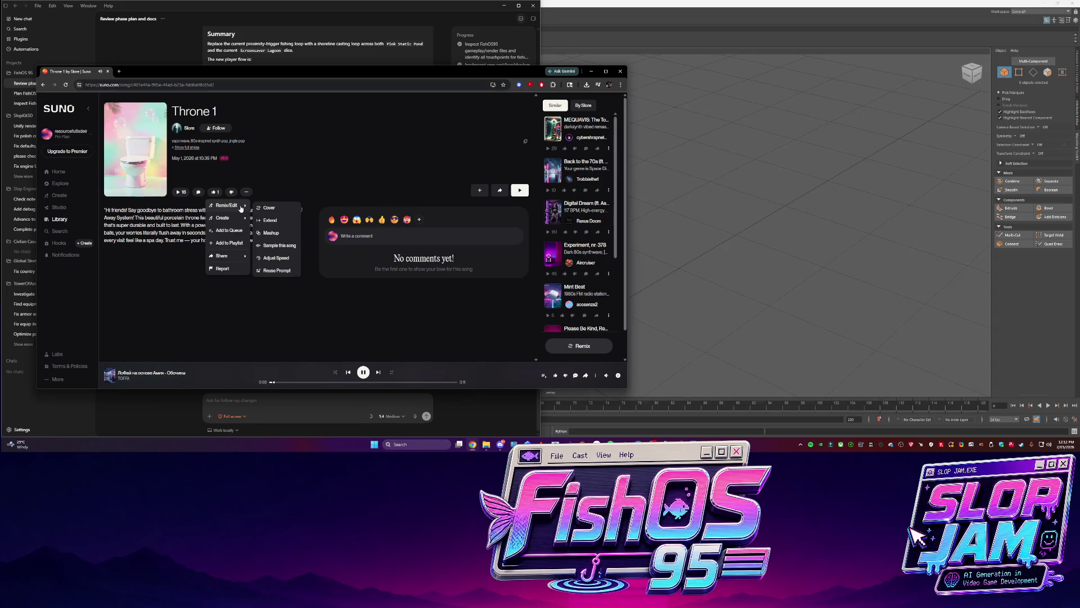
Reuse Throne 1's prompt, generate two new versions, and play the second take
{"action": "left_click", "coordinate": [270, 265]}
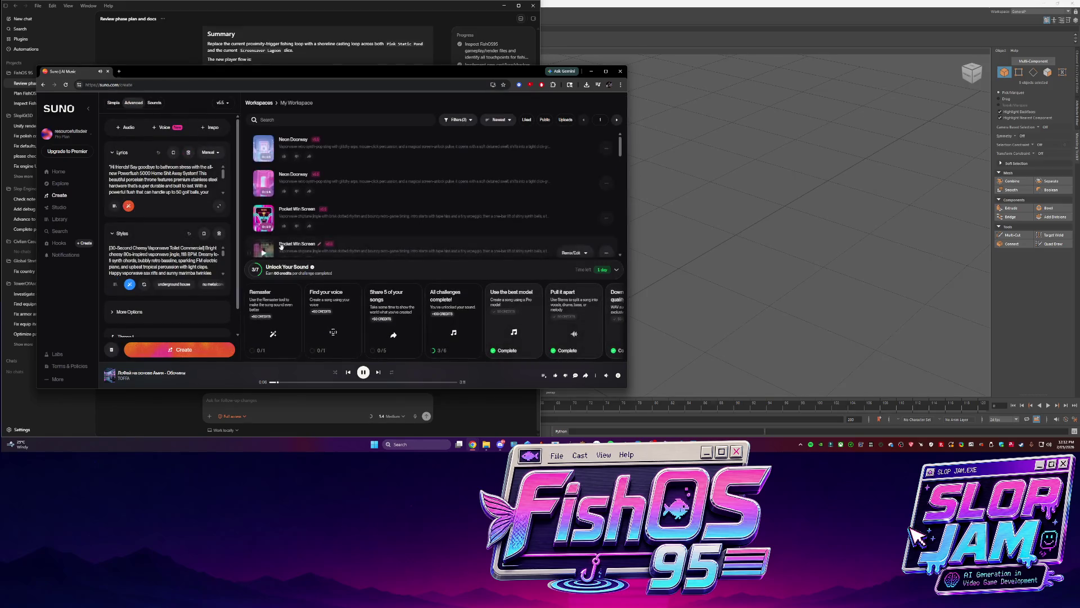
{"action": "left_click", "coordinate": [167, 353]}
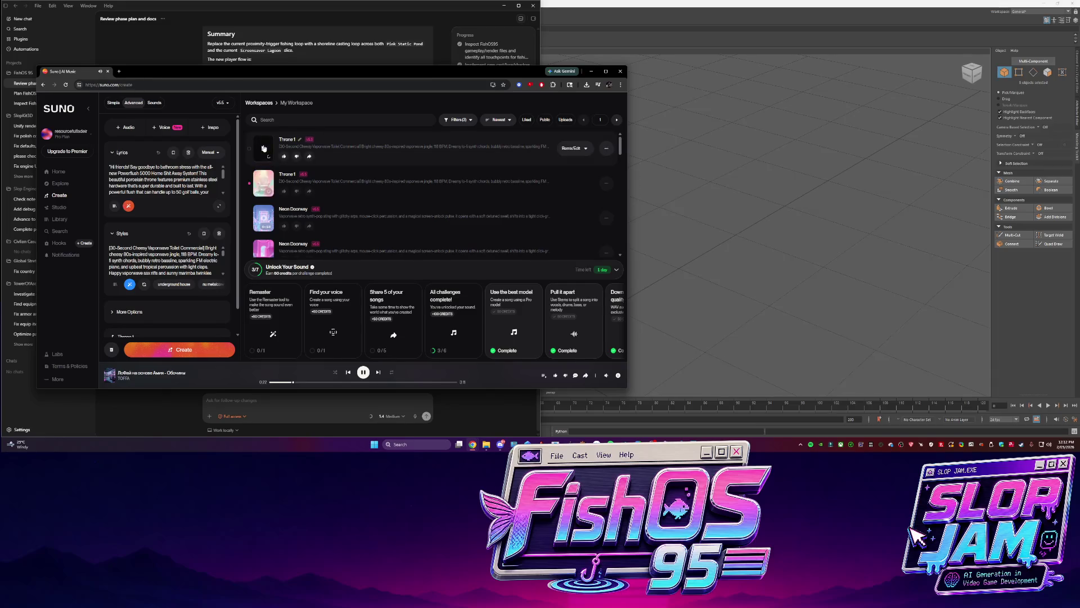
{"action": "left_click", "coordinate": [263, 182]}
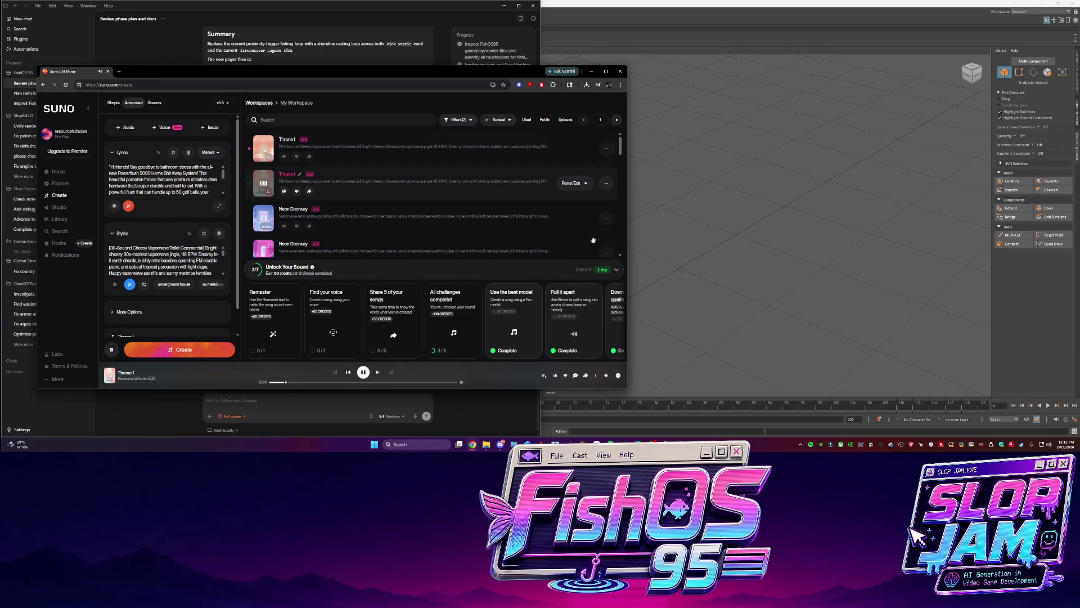
{"action": "left_click", "coordinate": [604, 189]}
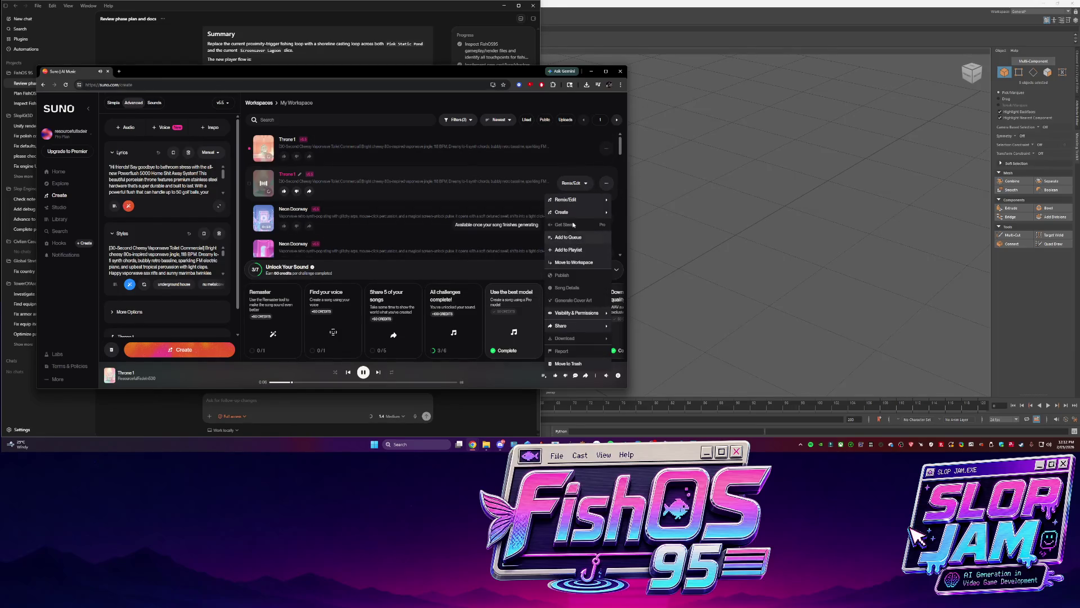
Download the playing Throne 1 take as Throne 1.wav, then return to the Codex chat
{"action": "mouse_move", "coordinate": [570, 215]}
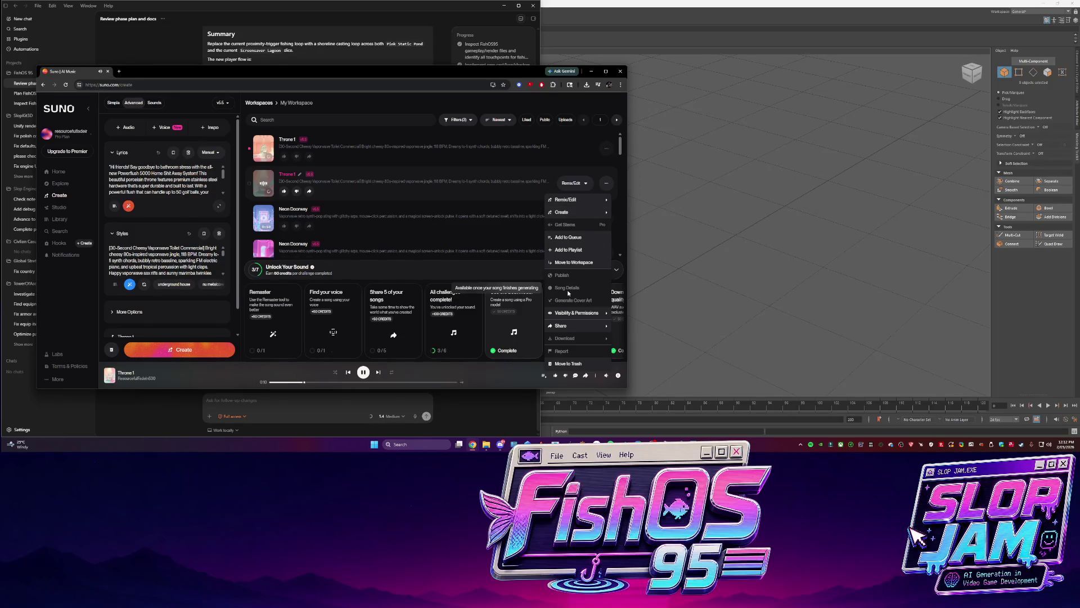
{"action": "left_click", "coordinate": [595, 375]}
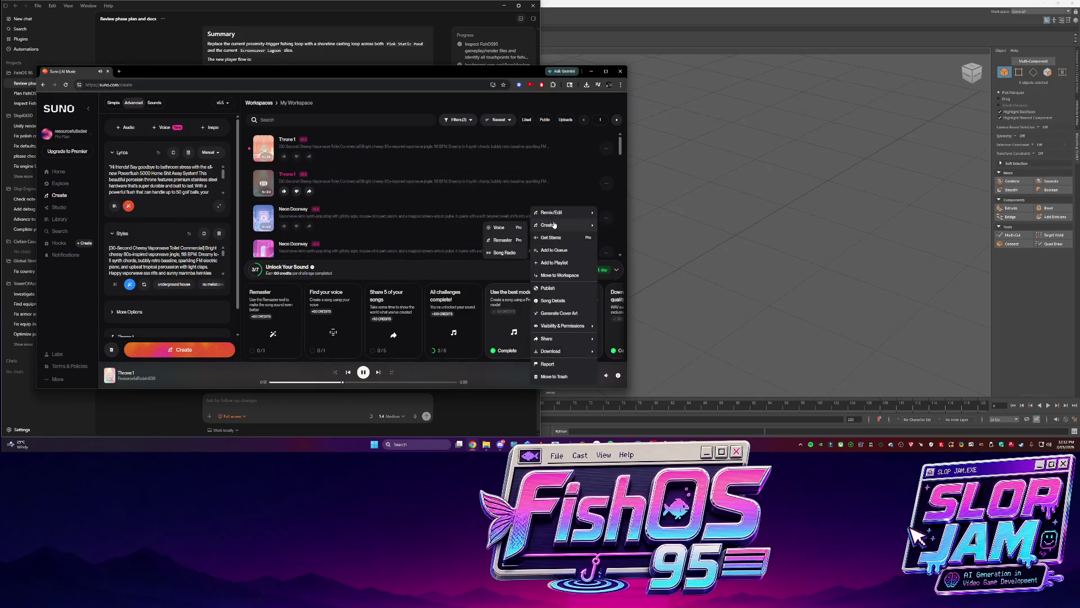
{"action": "mouse_move", "coordinate": [552, 225]}
{"action": "mouse_move", "coordinate": [554, 351]}
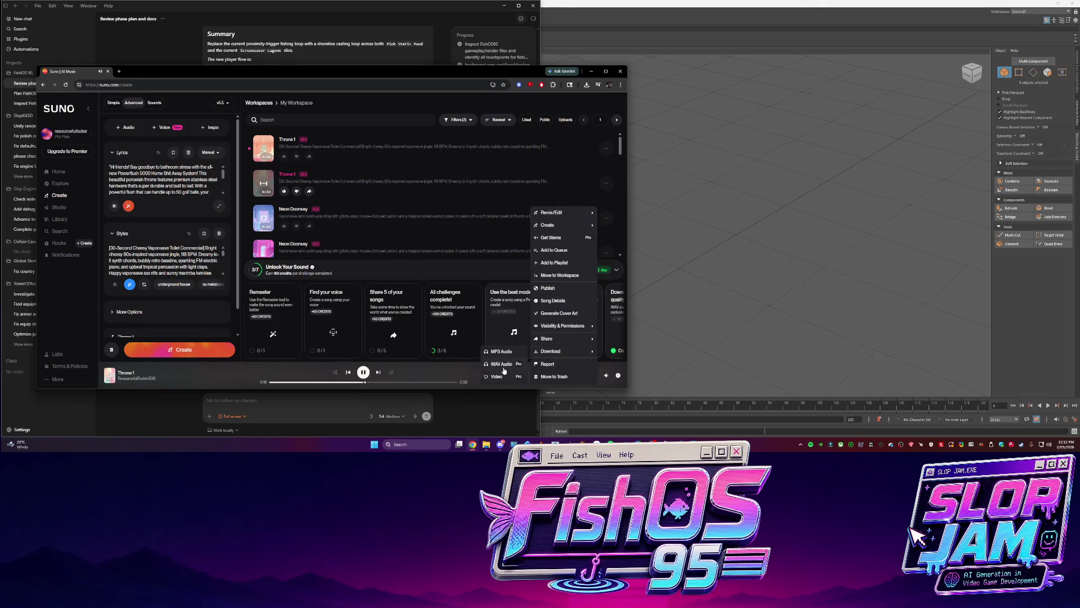
{"action": "left_click", "coordinate": [496, 364]}
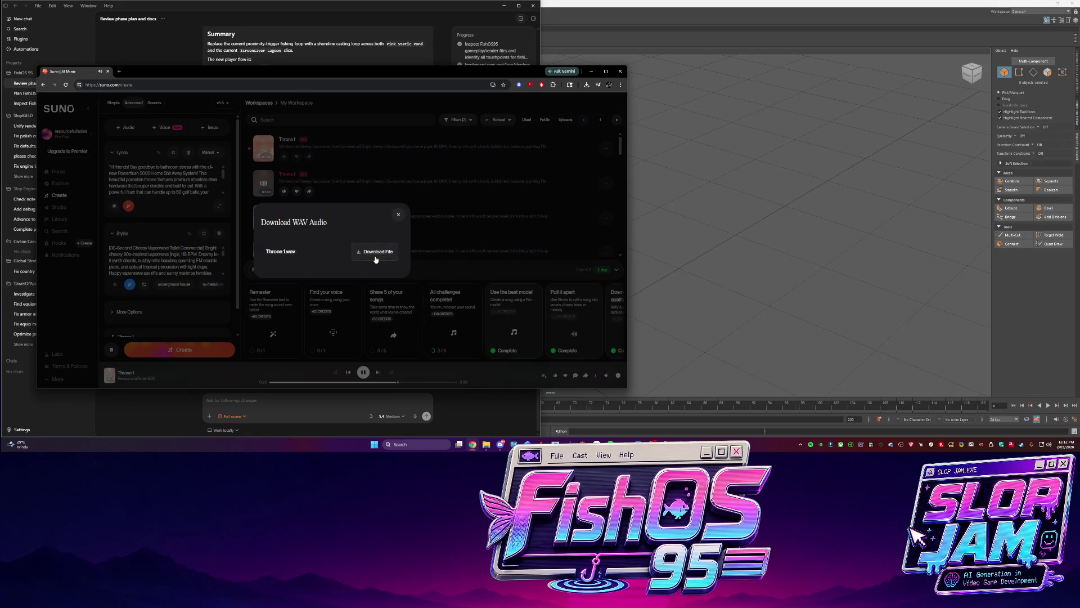
{"action": "left_click", "coordinate": [375, 254]}
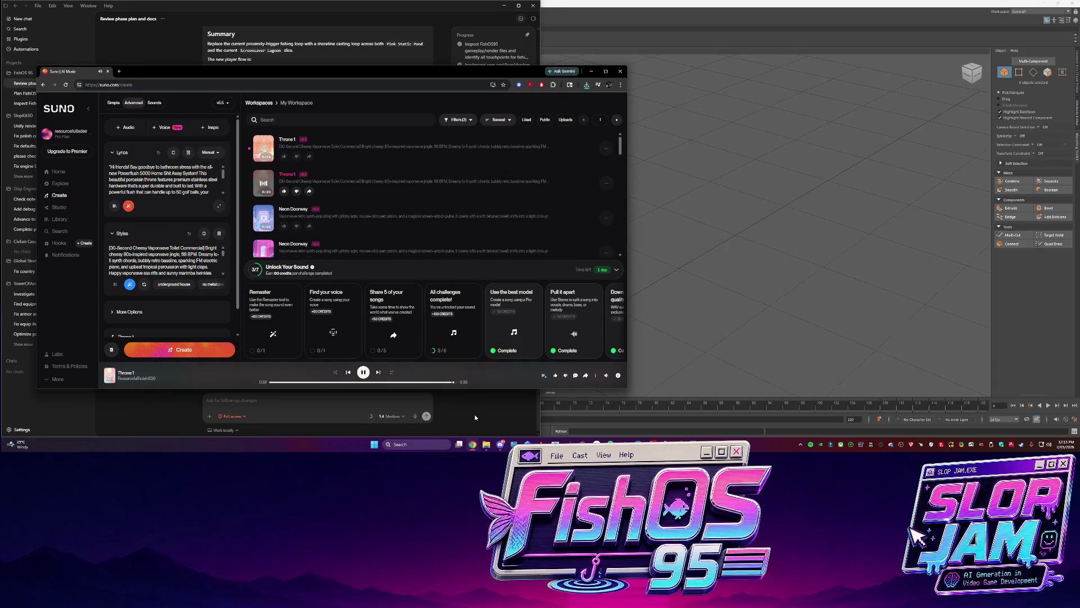
{"action": "left_click", "coordinate": [475, 418]}
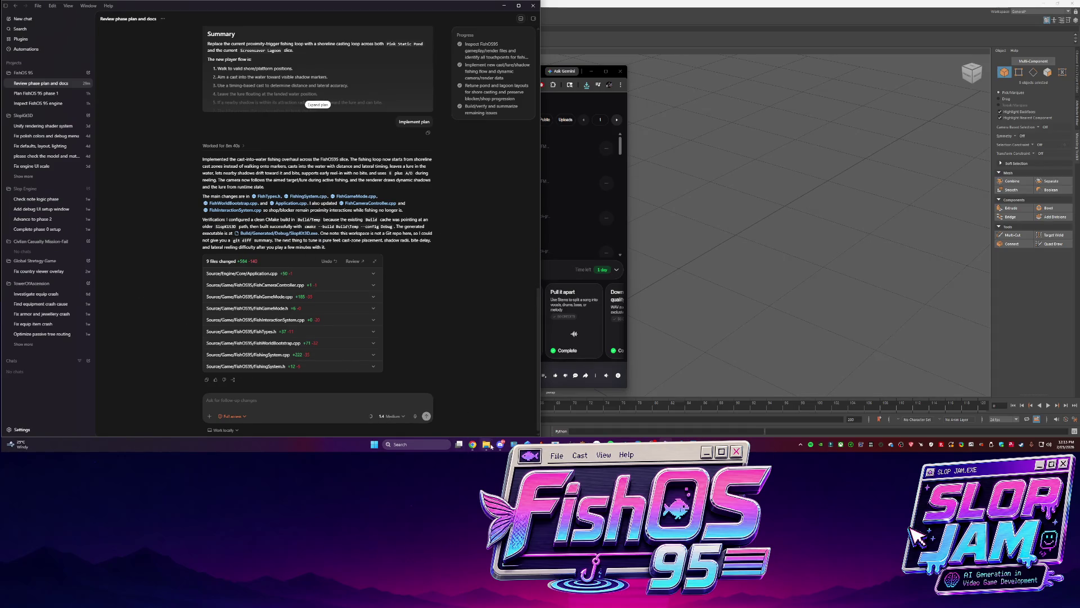
Open the Debug build folder in Explorer and launch the SlopKit3D game executable
{"action": "right_click", "coordinate": [292, 233]}
{"action": "left_click", "coordinate": [319, 276]}
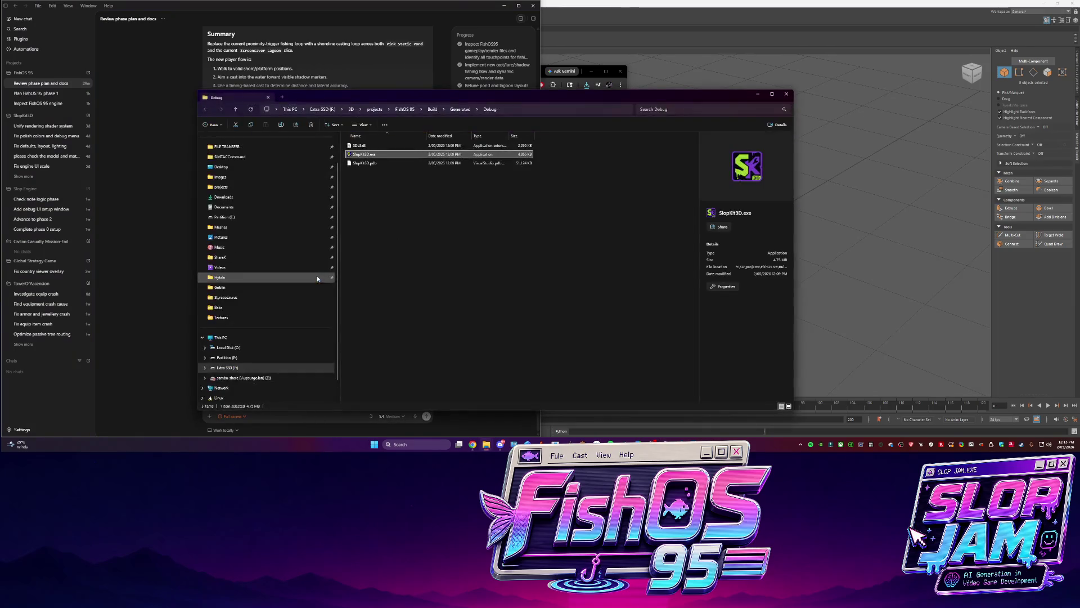
{"action": "double_click", "coordinate": [369, 158]}
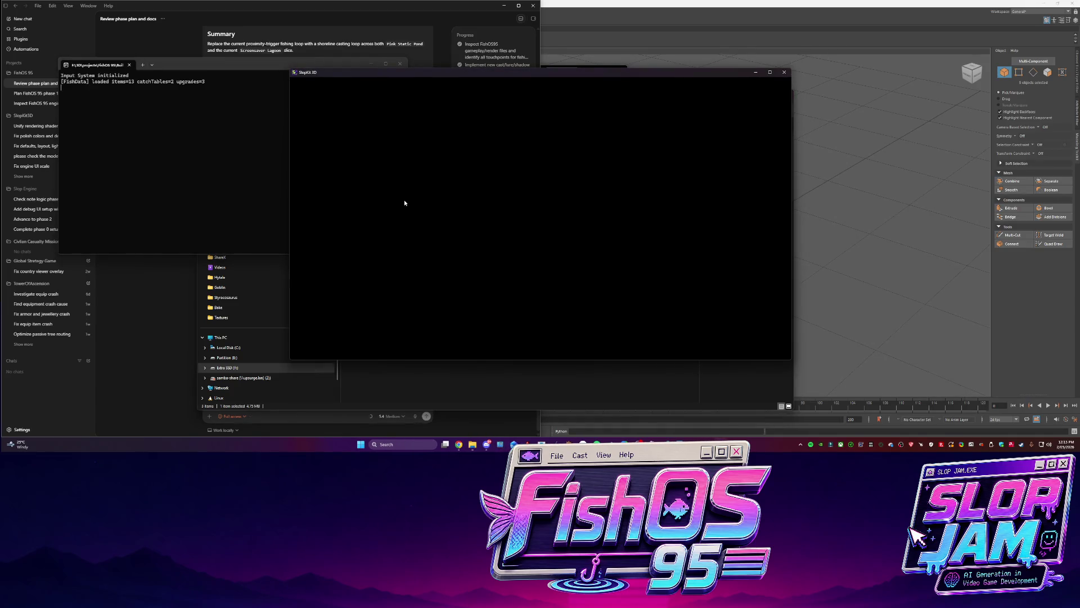
Walk the player across the Pink Static Pond onto the shoreline dock
{"action": "key", "text": "w"}
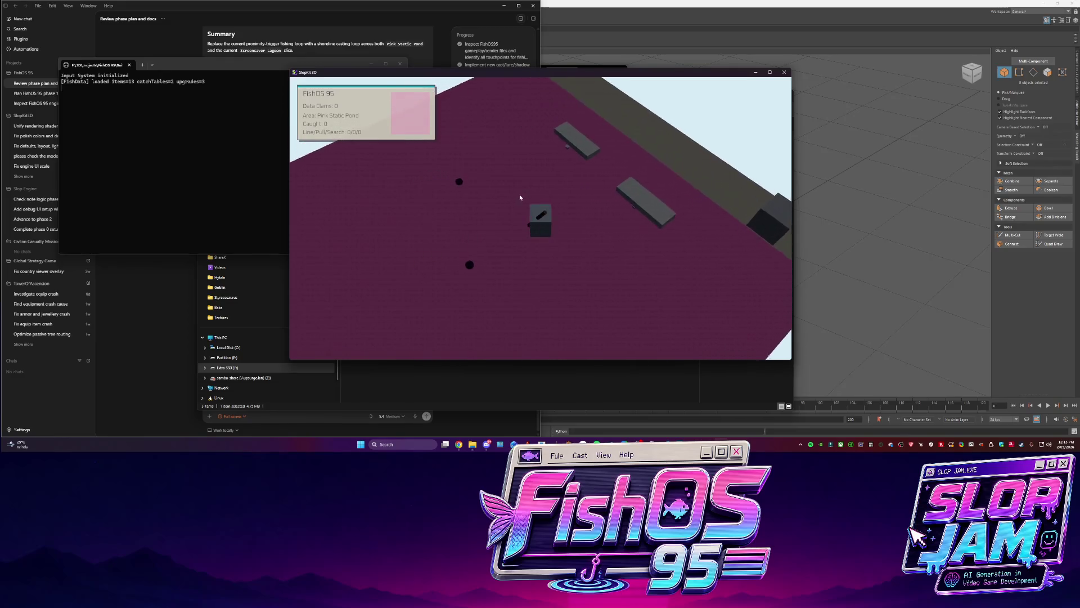
{"action": "key", "text": "s"}
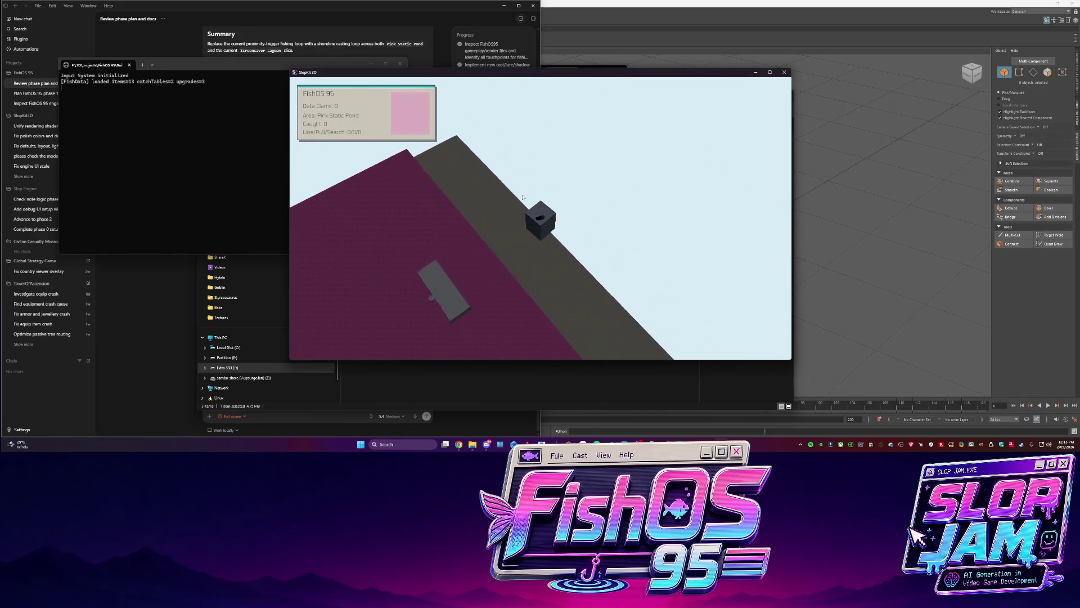
{"action": "key", "text": "s"}
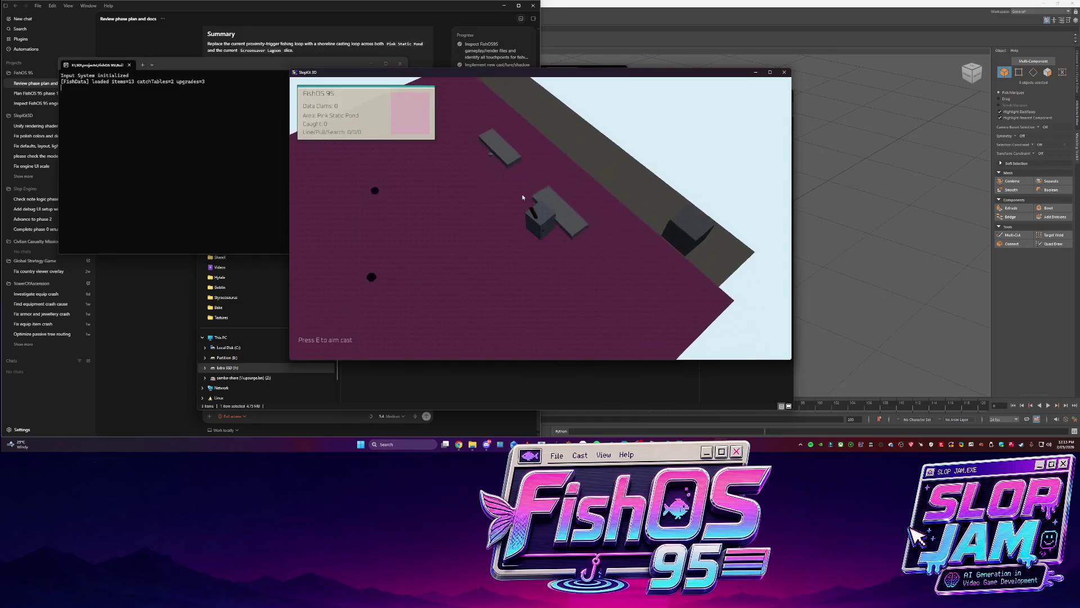
{"action": "key", "text": "s"}
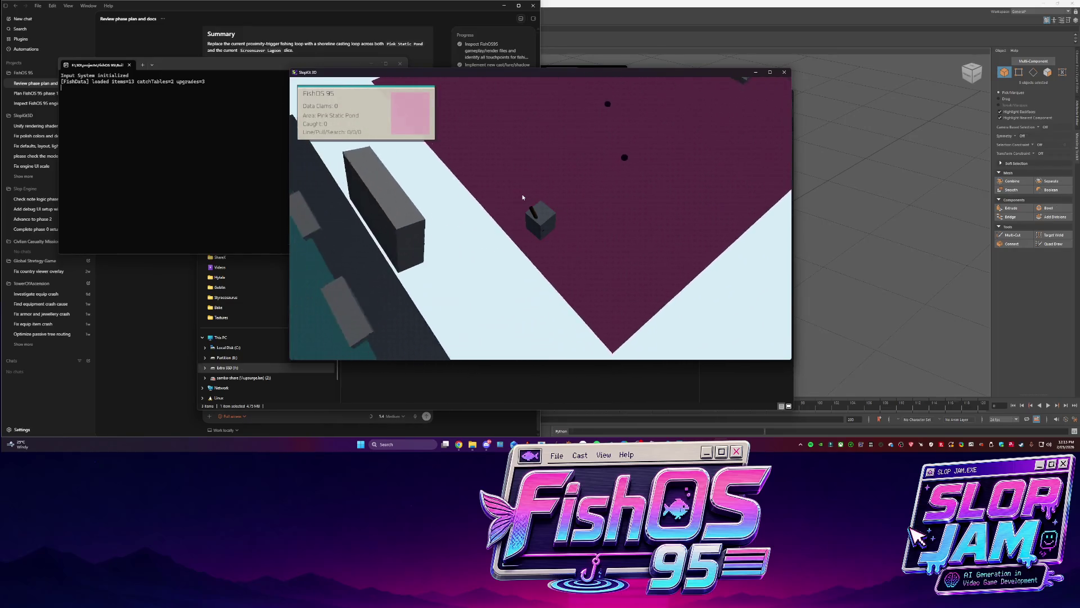
{"action": "key", "text": "w"}
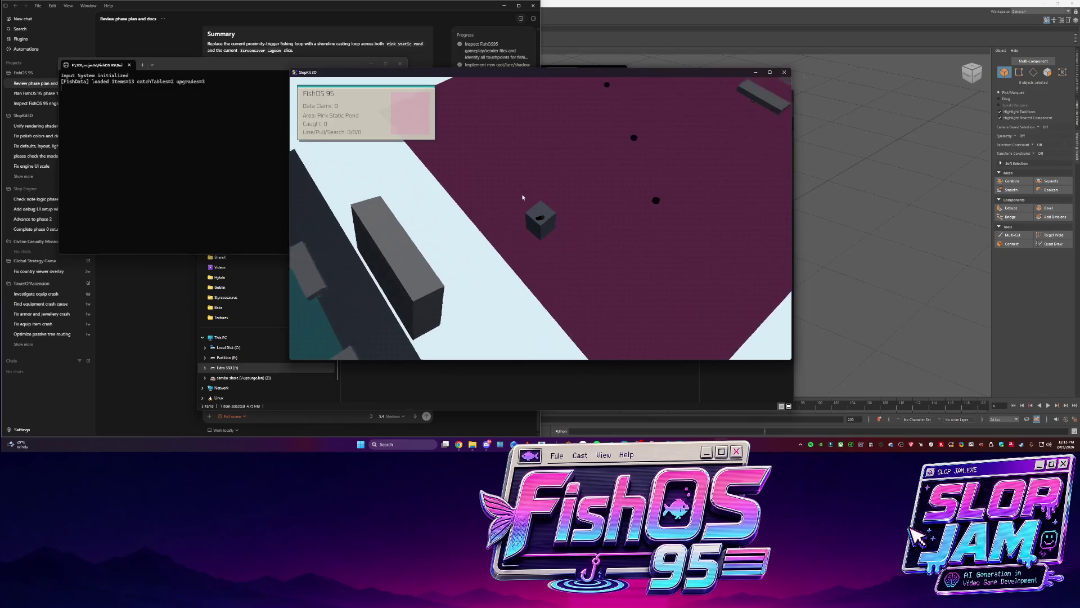
{"action": "key", "text": "w"}
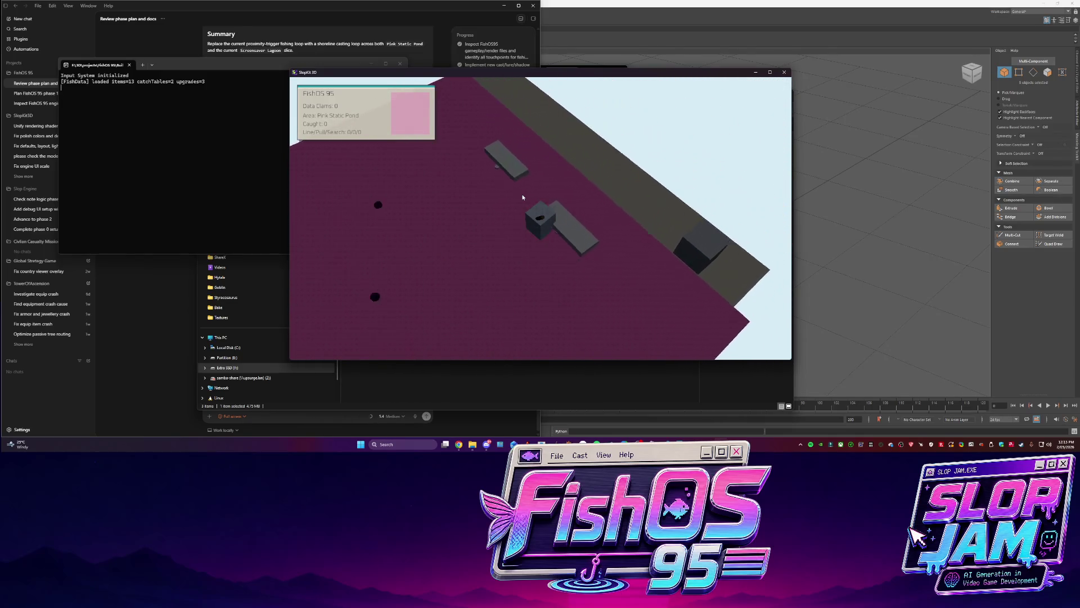
Cast with E and D aiming, then hook and land a JPEG Jellyfish, bringing the catch count to 1
{"action": "key", "text": "e"}
{"action": "key", "text": "d"}
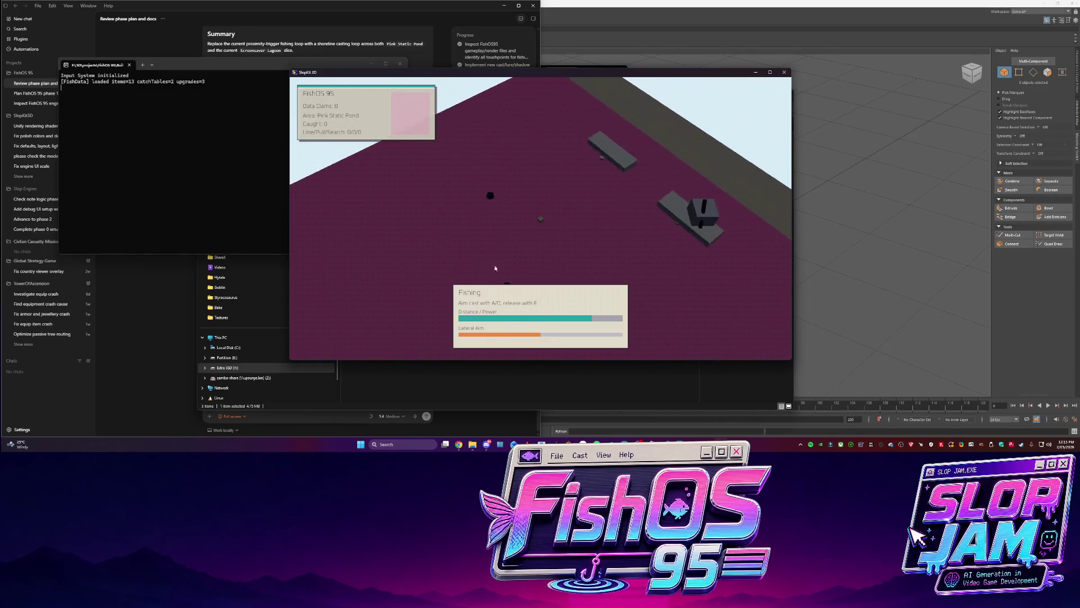
{"action": "key", "text": "e"}
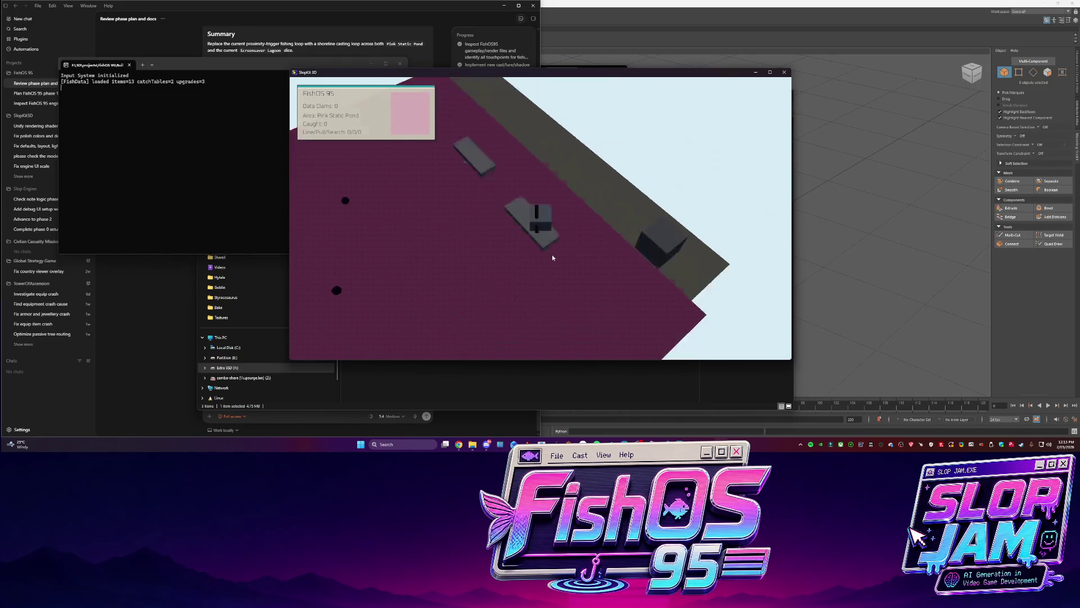
{"action": "key", "text": "e"}
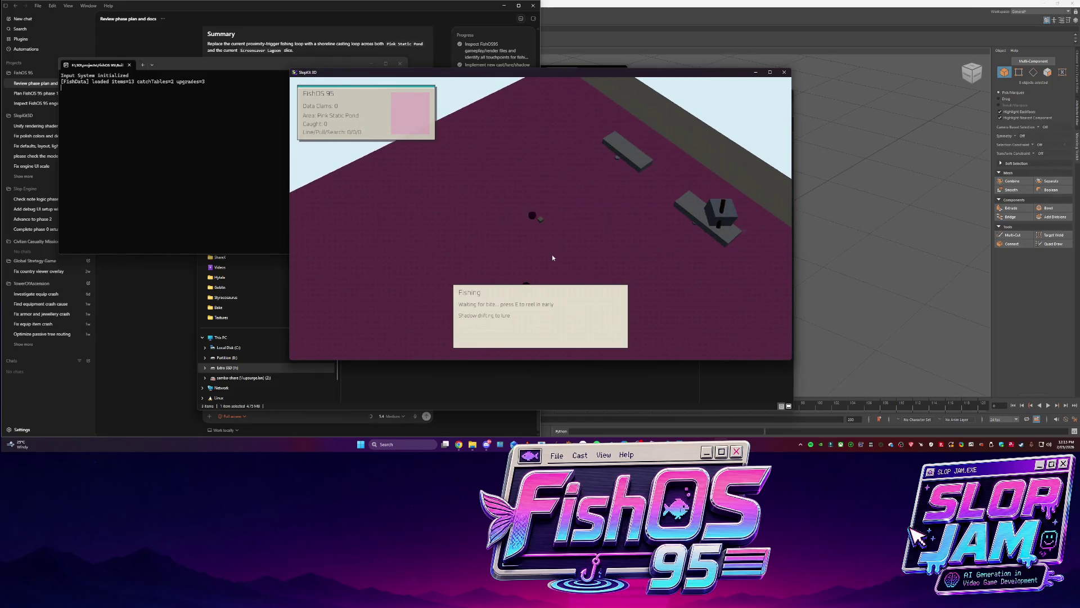
{"action": "key", "text": "e"}
{"action": "key", "text": "e"}
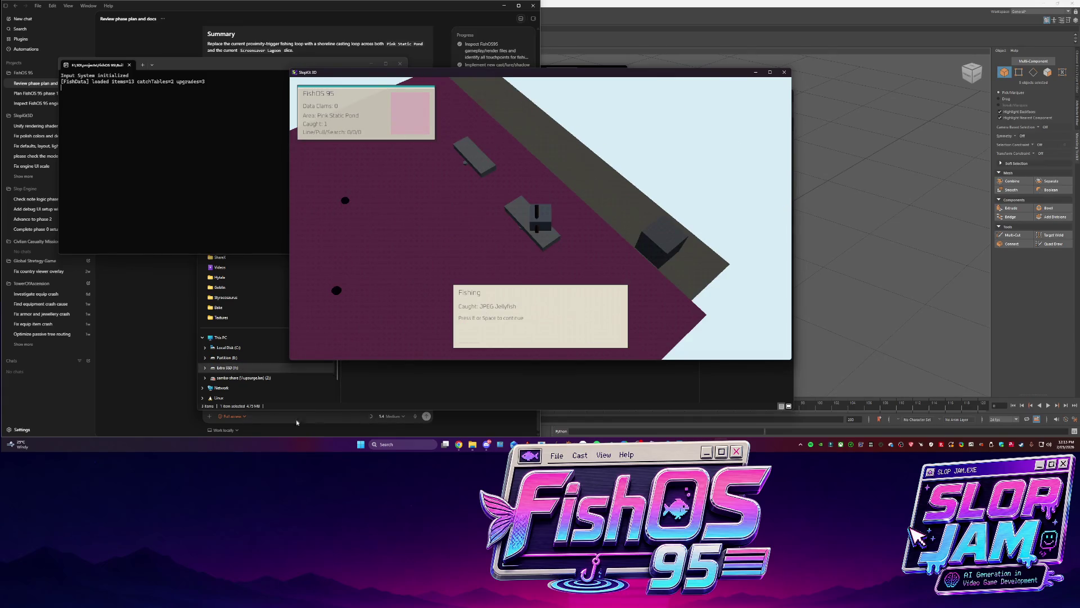
{"action": "left_click", "coordinate": [524, 419]}
Draft Codex feedback: stop the player walking on water, and make reeling pull the lure back toward the player
{"action": "left_click", "coordinate": [235, 396]}
{"action": "type", "text": "cool t"}
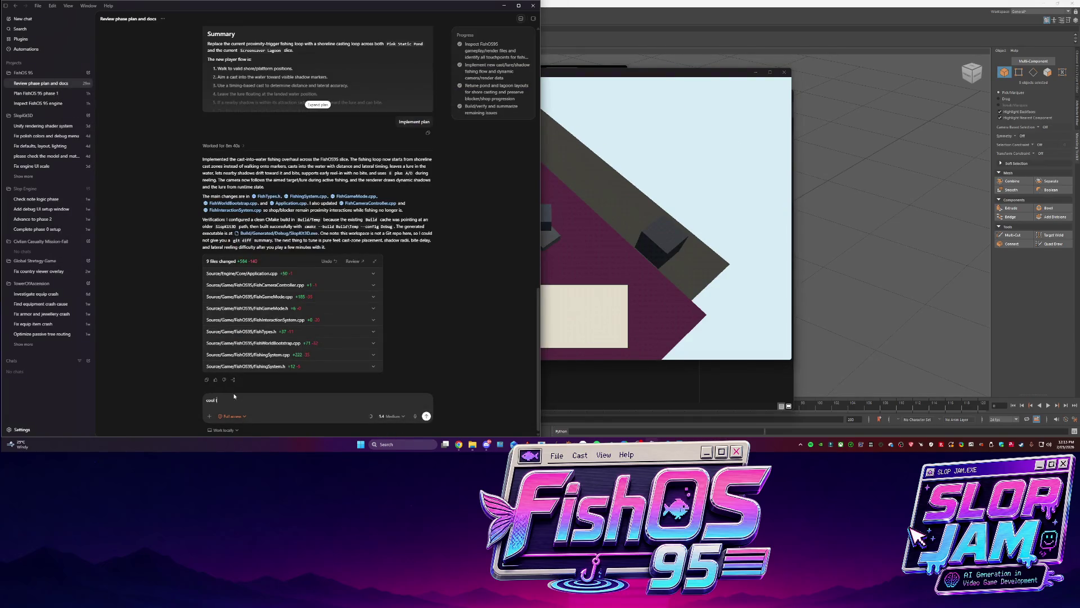
{"action": "type", "text": "rt. we need a layout ch"}
{"action": "type", "text": "ange"}
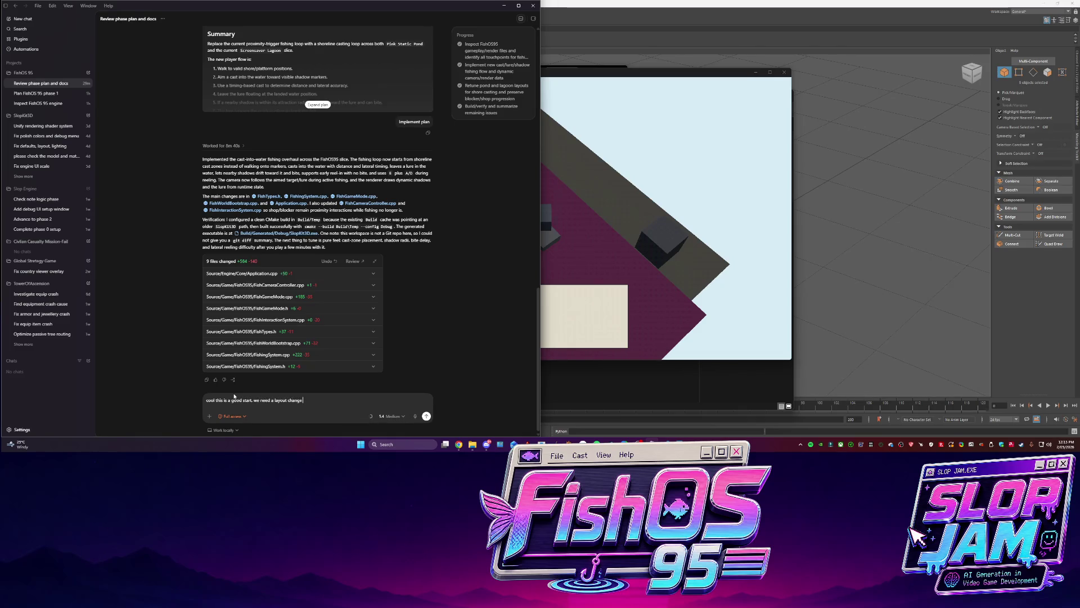
{"action": "type", "text": " so player cannot walk on the water. and also"}
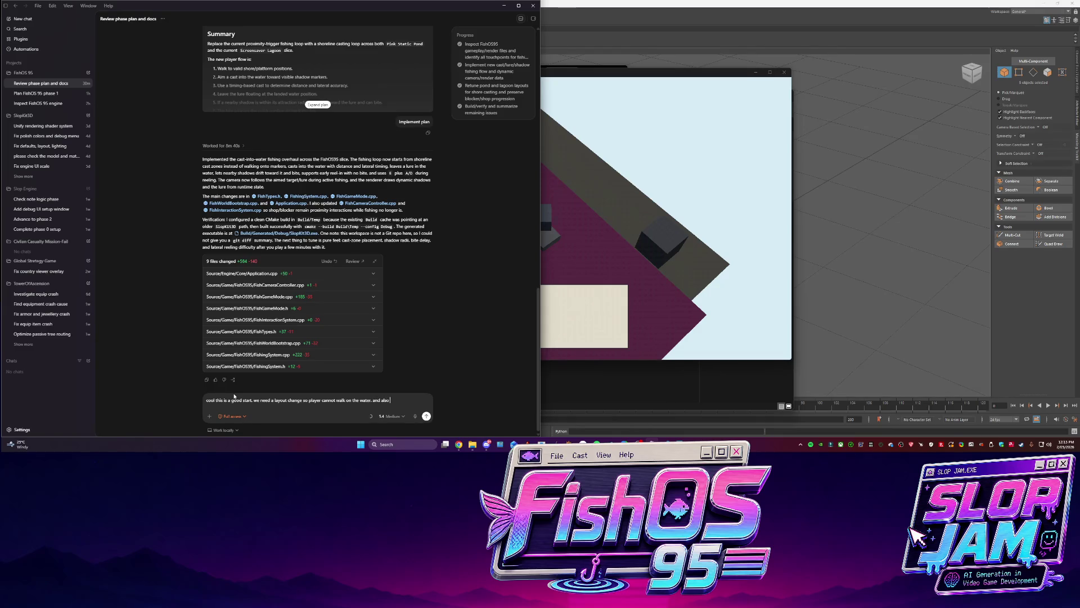
{"action": "type", "text": " as we reel in this"}
{"action": "type", "text": " should just be pullint"}
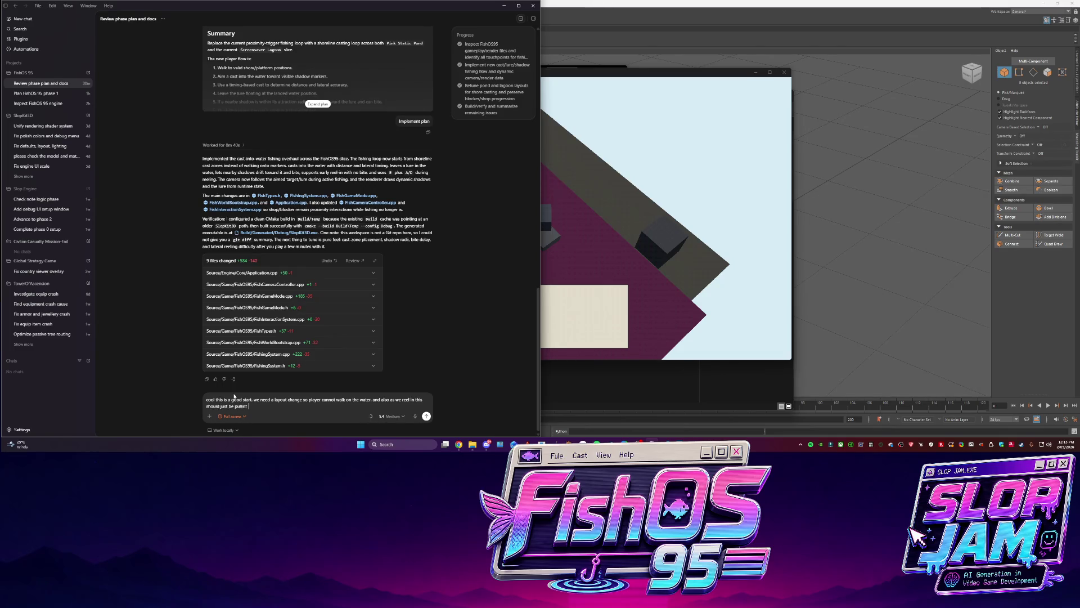
{"action": "type", "text": "owards the player by distance now. so chnge it so cast"}
{"action": "type", "text": "makes it go so fa"}
{"action": "type", "text": "r, then e is pull"}
{"action": "type", "text": "ing it in. not usi"}
{"action": "type", "text": "ng the"}
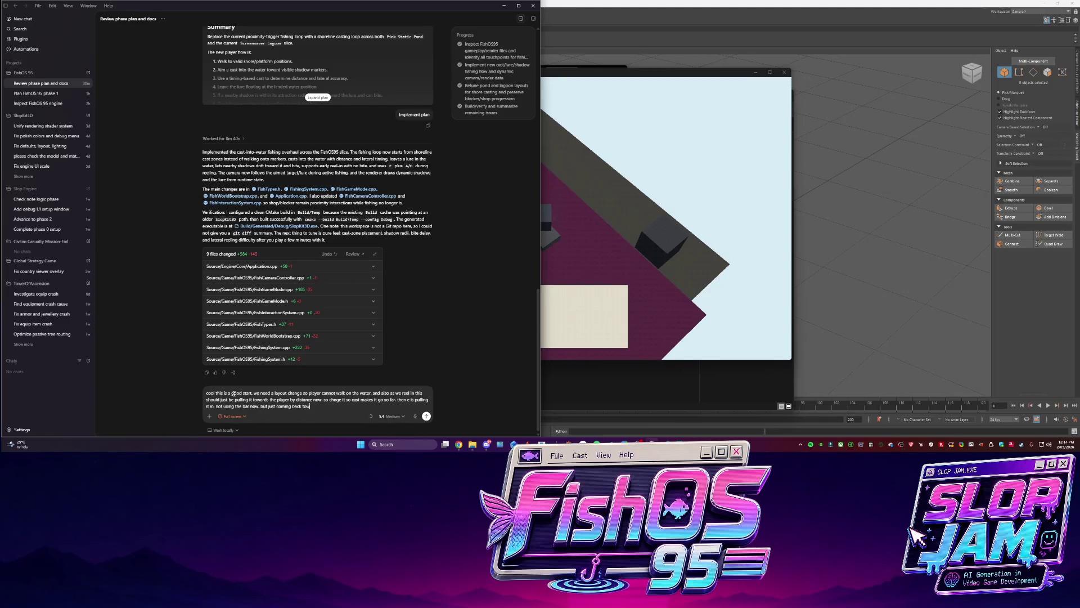
{"action": "type", "text": "yer with the tension still here"}
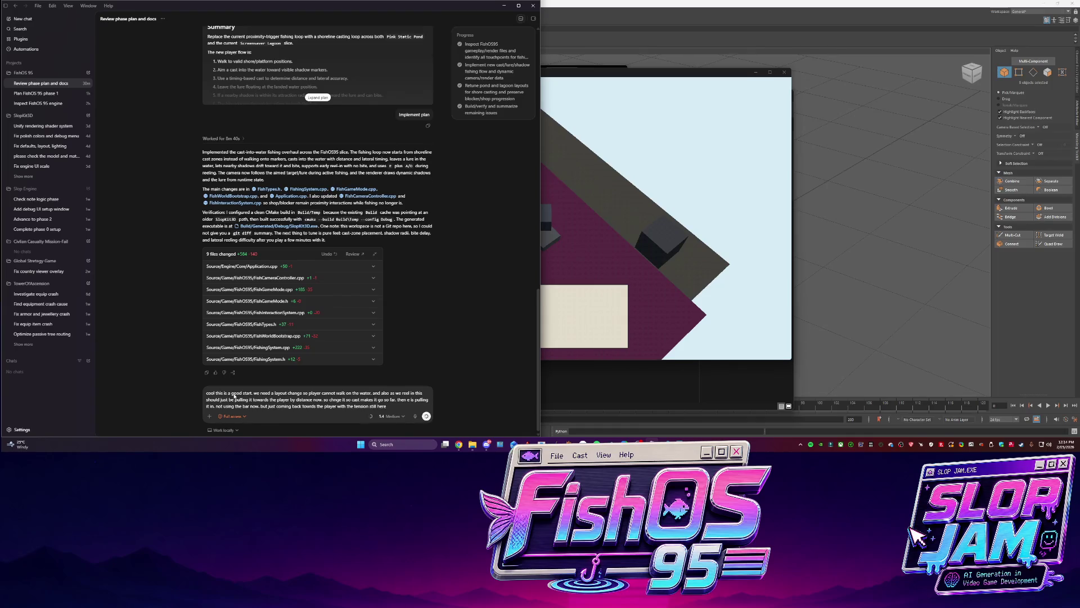
Send the Codex feedback, then return to the game and recast into the pond
{"action": "key", "text": "Return"}
{"action": "left_click", "coordinate": [656, 229]}
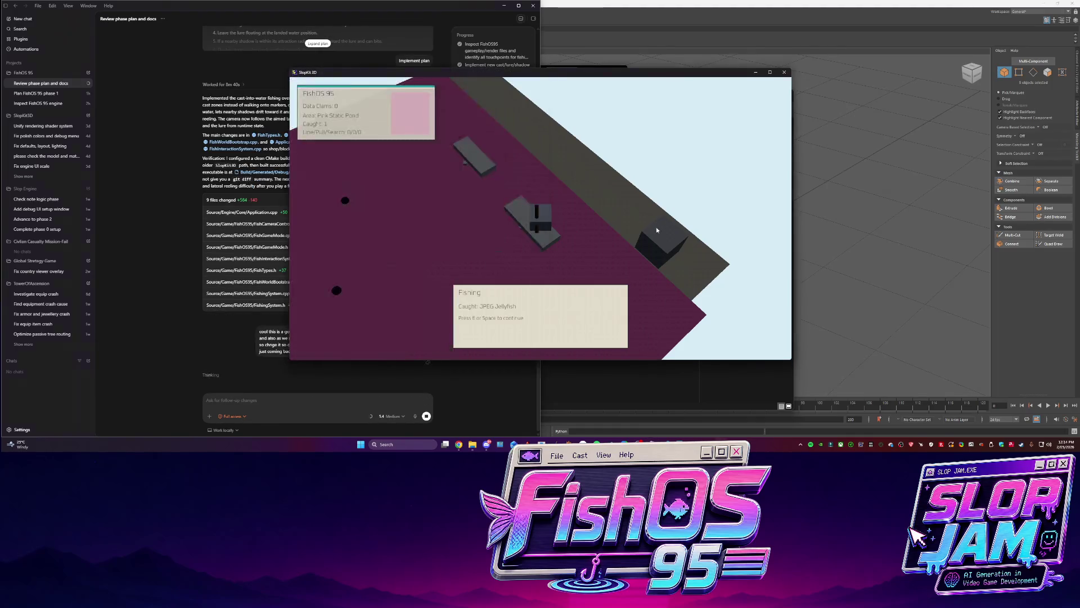
{"action": "key", "text": "e"}
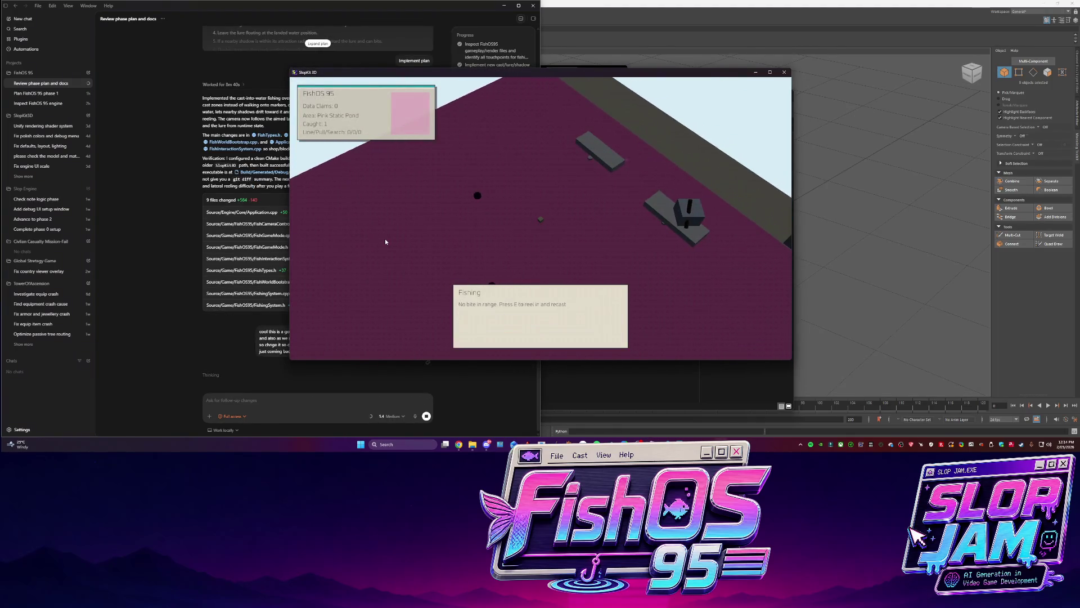
{"action": "key", "text": "d"}
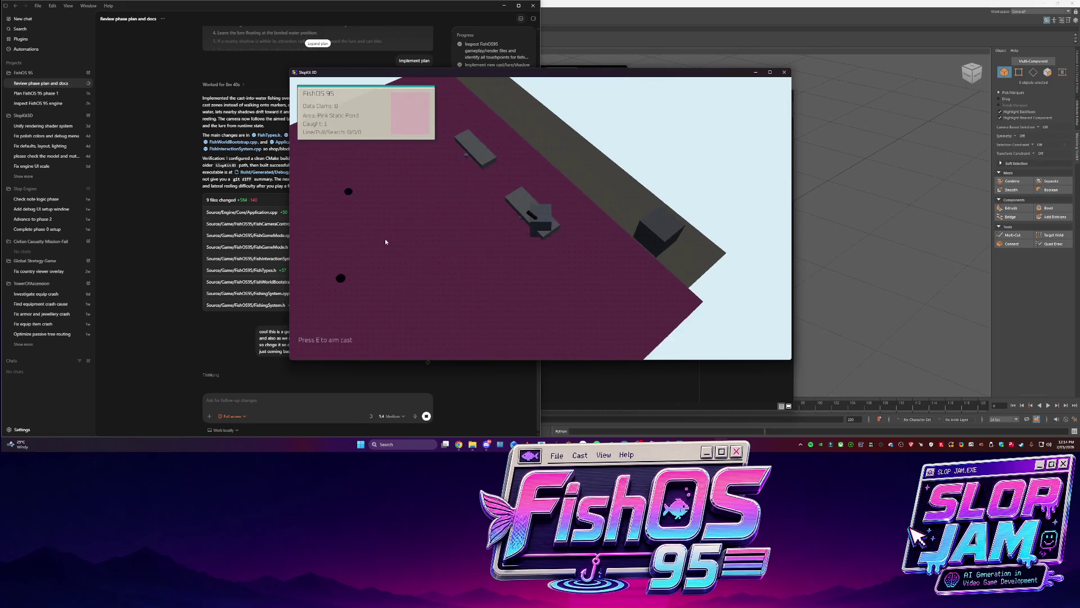
{"action": "key", "text": "e"}
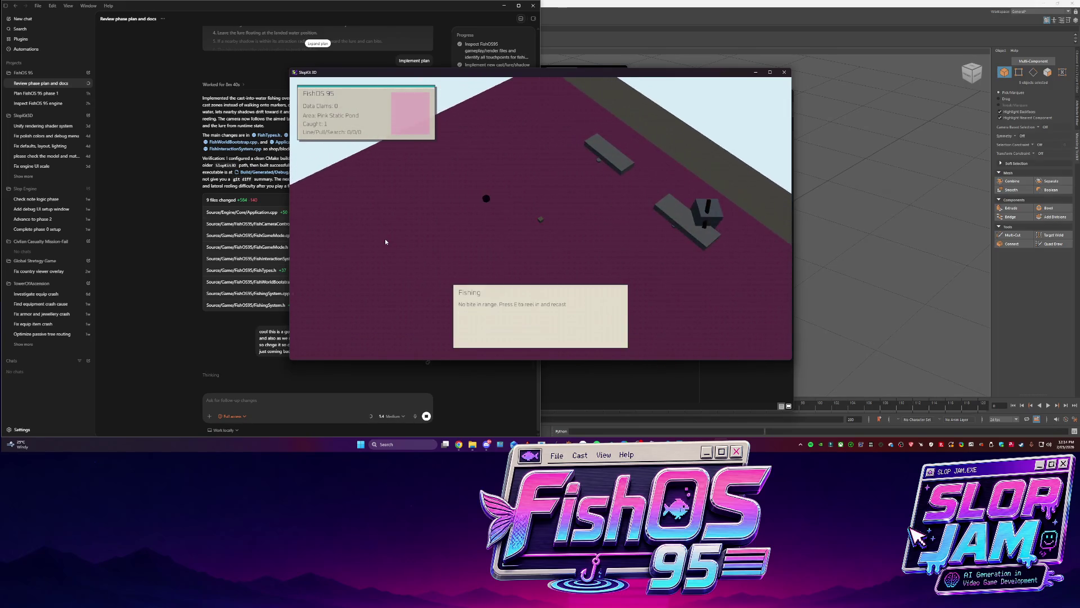
{"action": "key", "text": "e"}
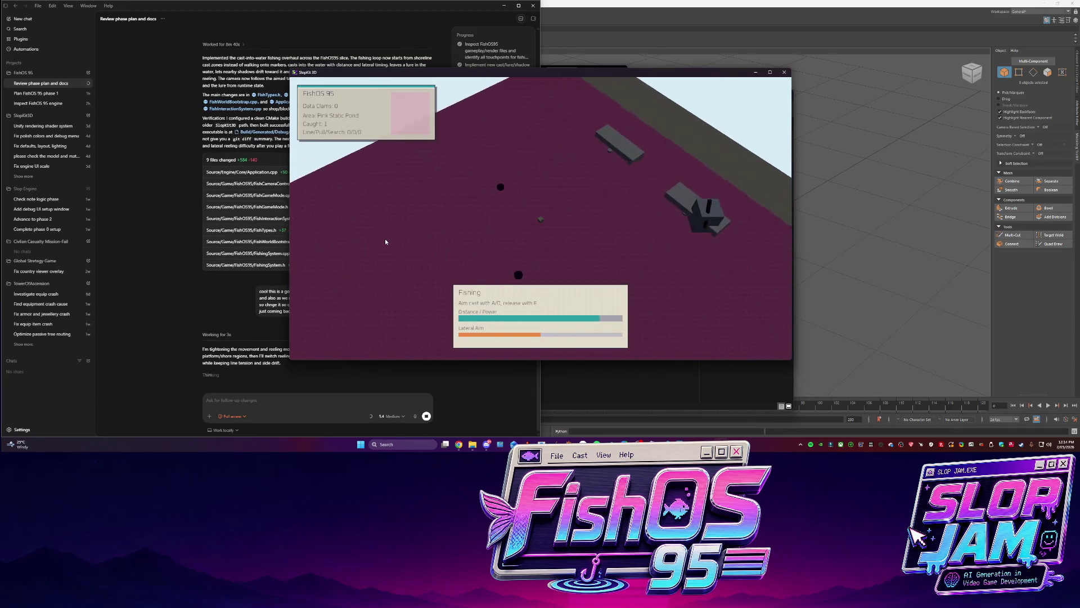
Keep recasting until a Sticky Keyboard Key is landed, raising the catch to 2, then close the game
{"action": "key", "text": "e"}
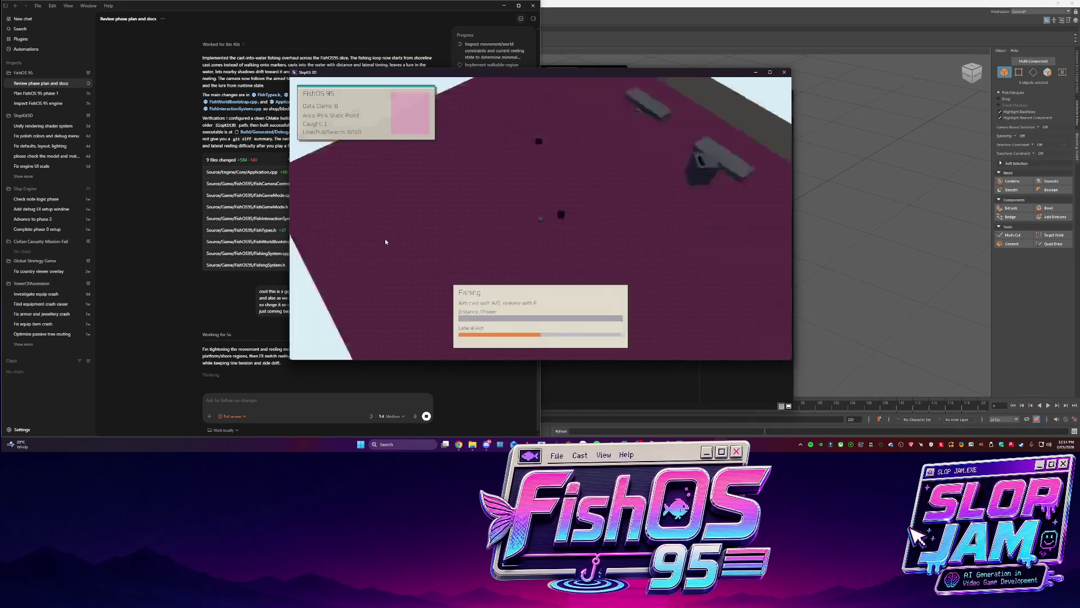
{"action": "key", "text": "e"}
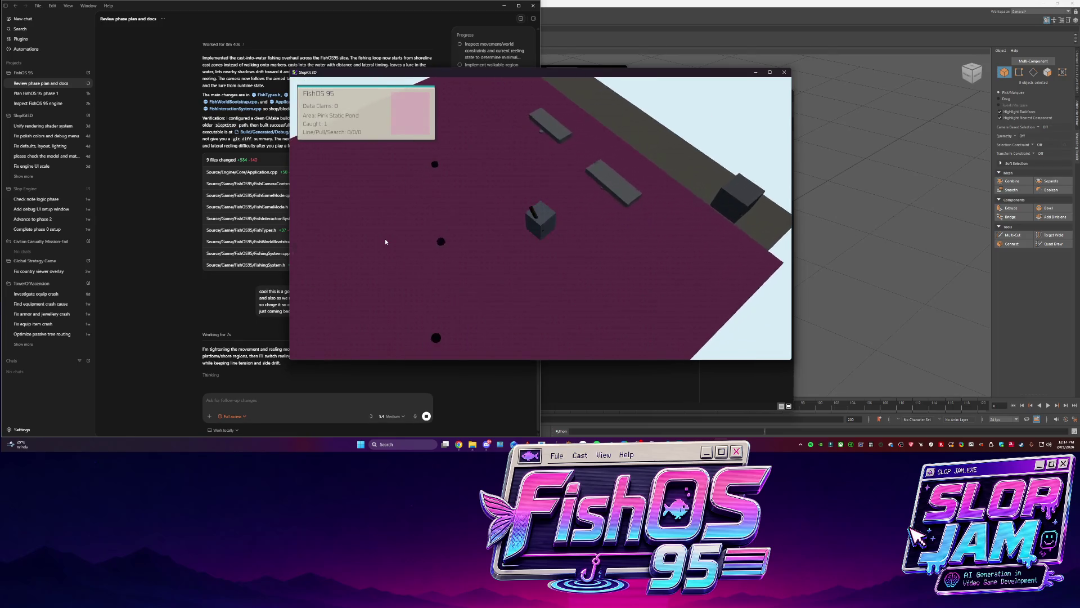
{"action": "key", "text": "e"}
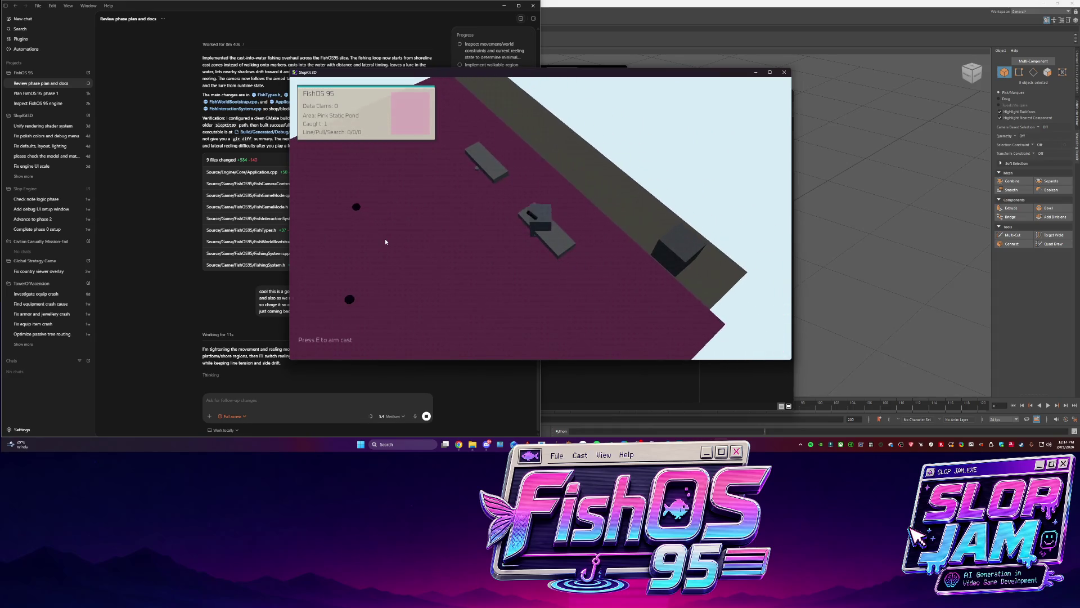
{"action": "key", "text": "e"}
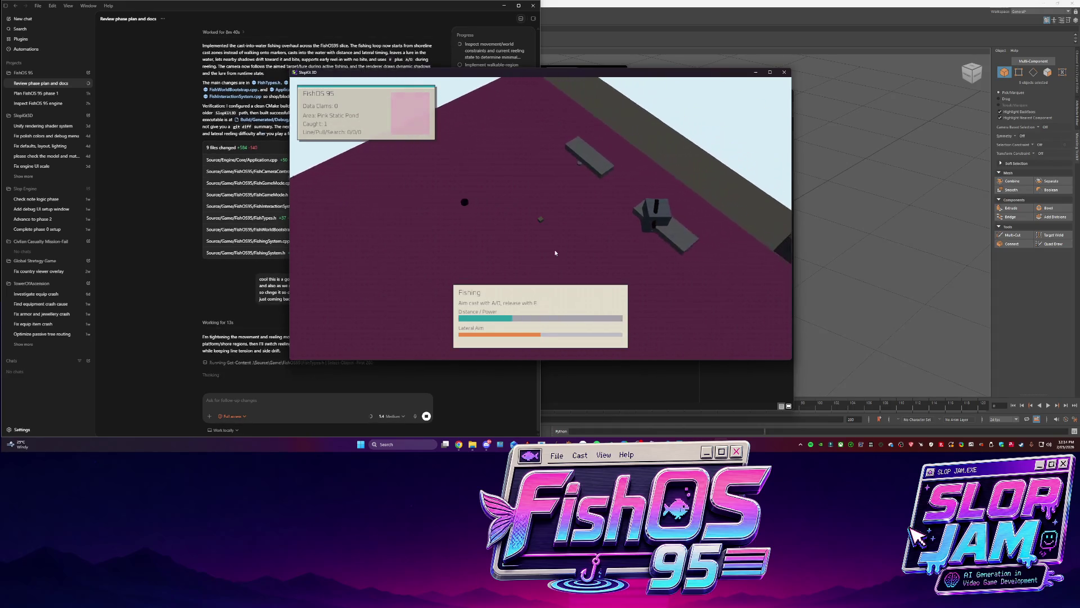
{"action": "key", "text": "e"}
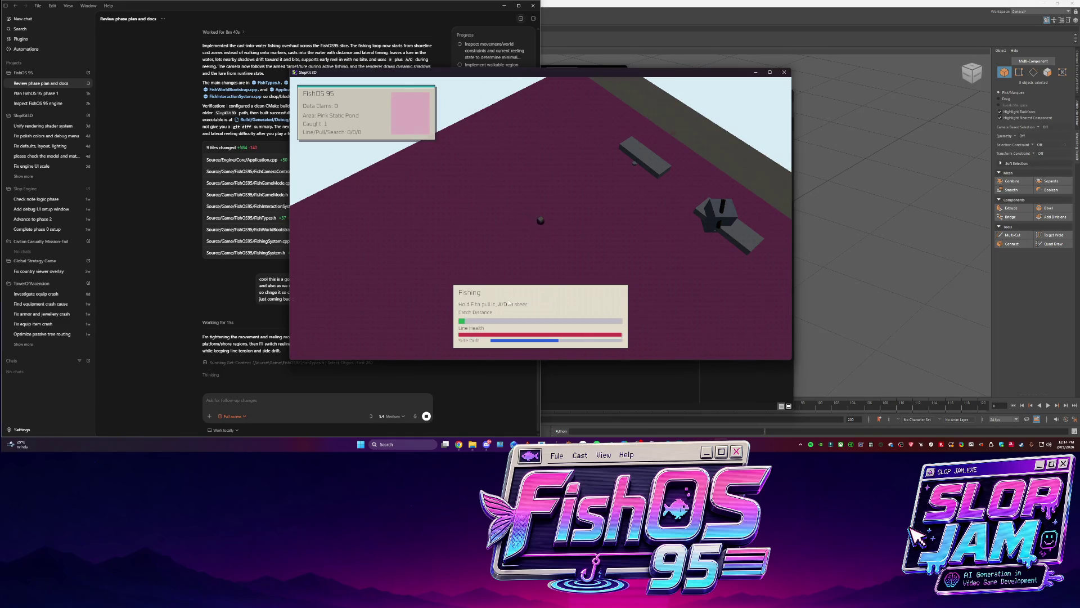
{"action": "key", "text": "e"}
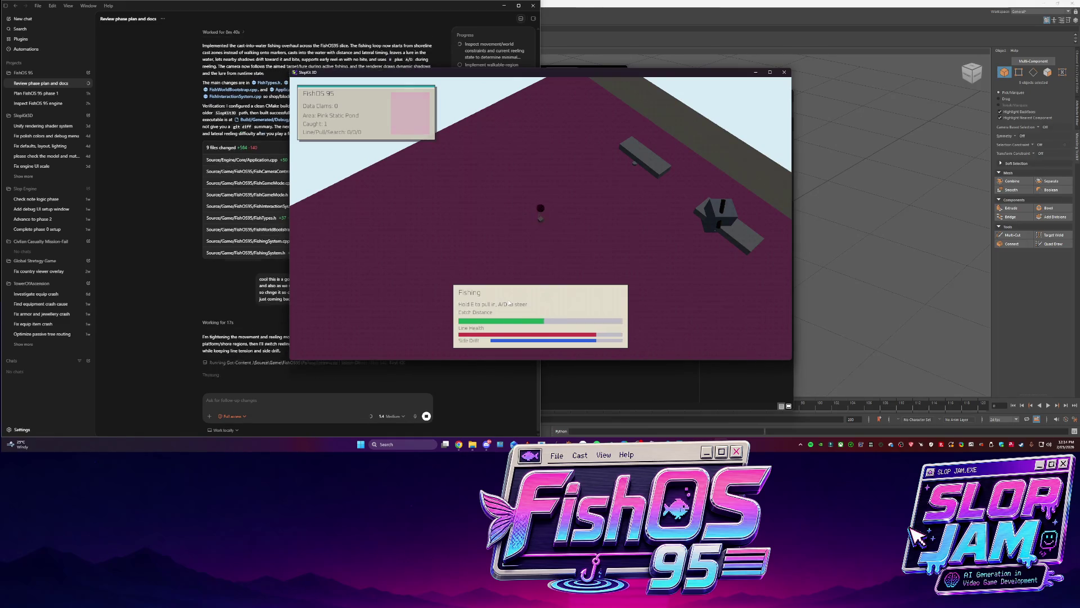
{"action": "key", "text": "e"}
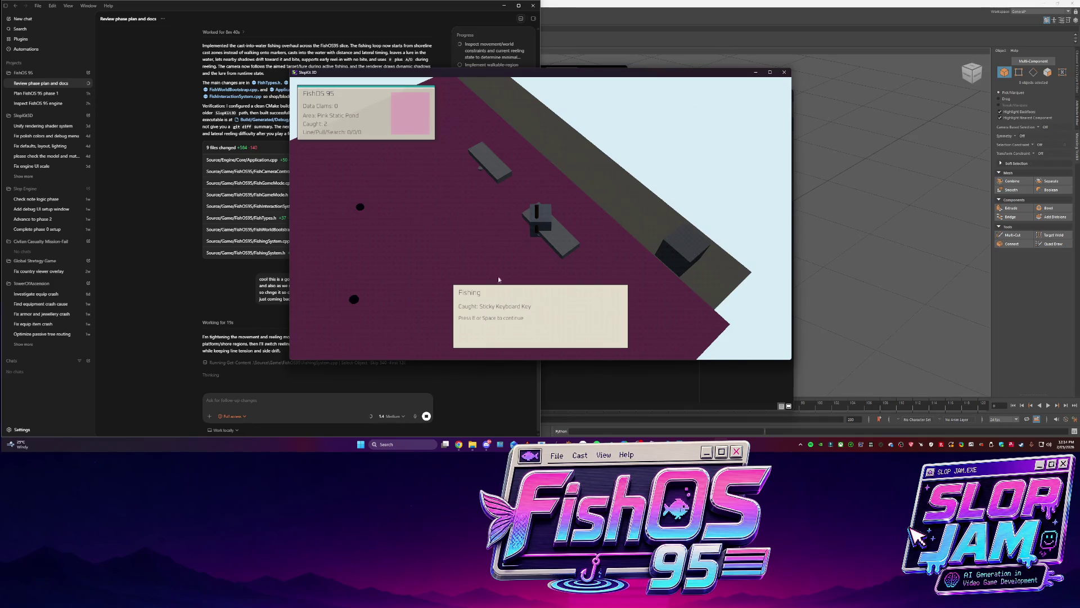
{"action": "left_click", "coordinate": [785, 73]}
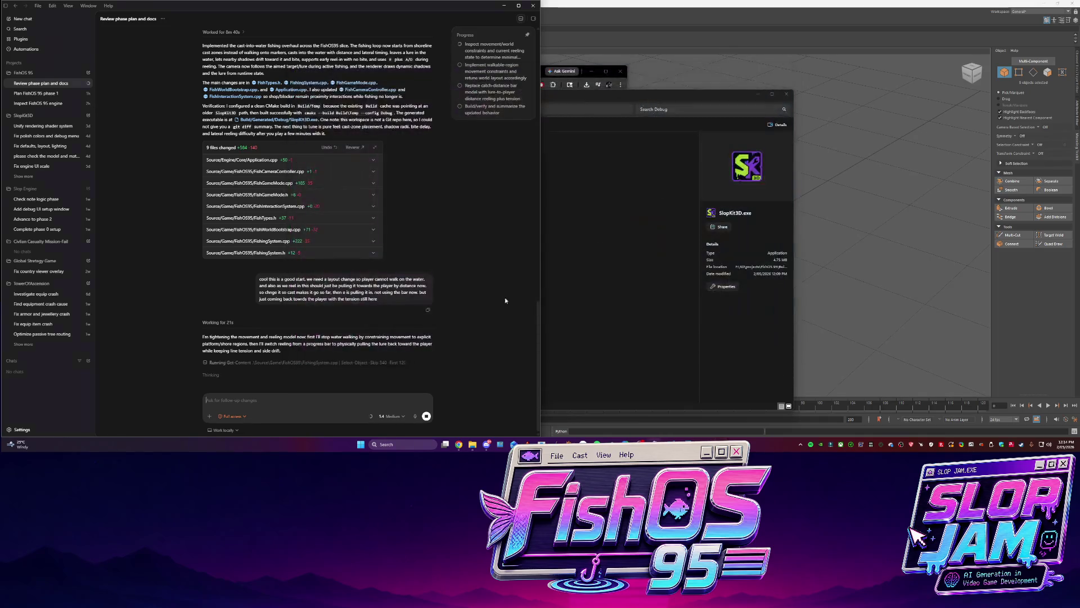
In Maya, rename the character's material to MAT_Character_Player
{"action": "left_click", "coordinate": [669, 426]}
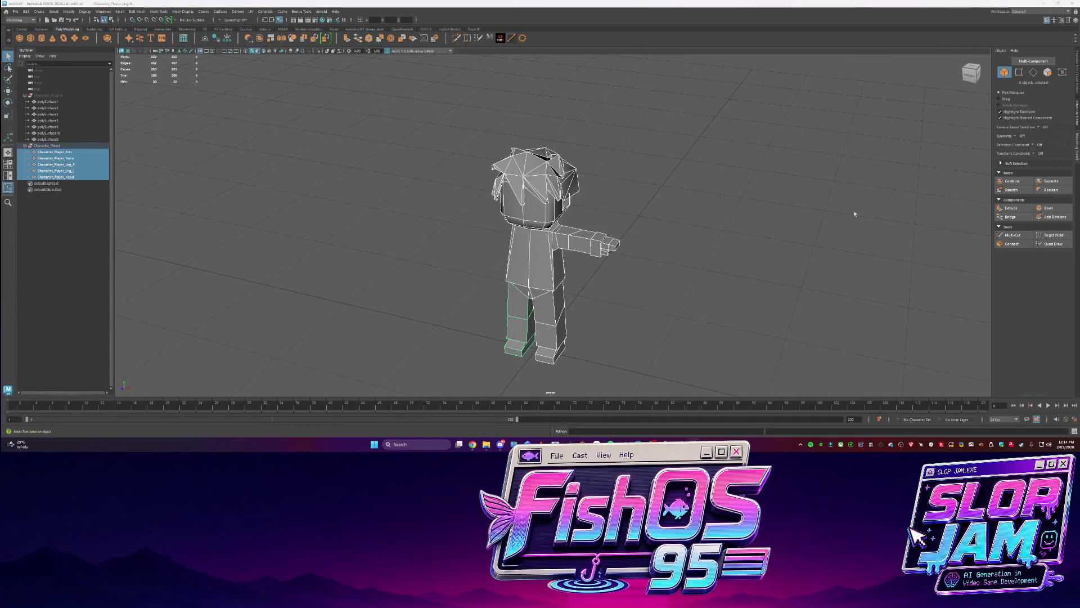
{"action": "key", "text": "ctrl+a"}
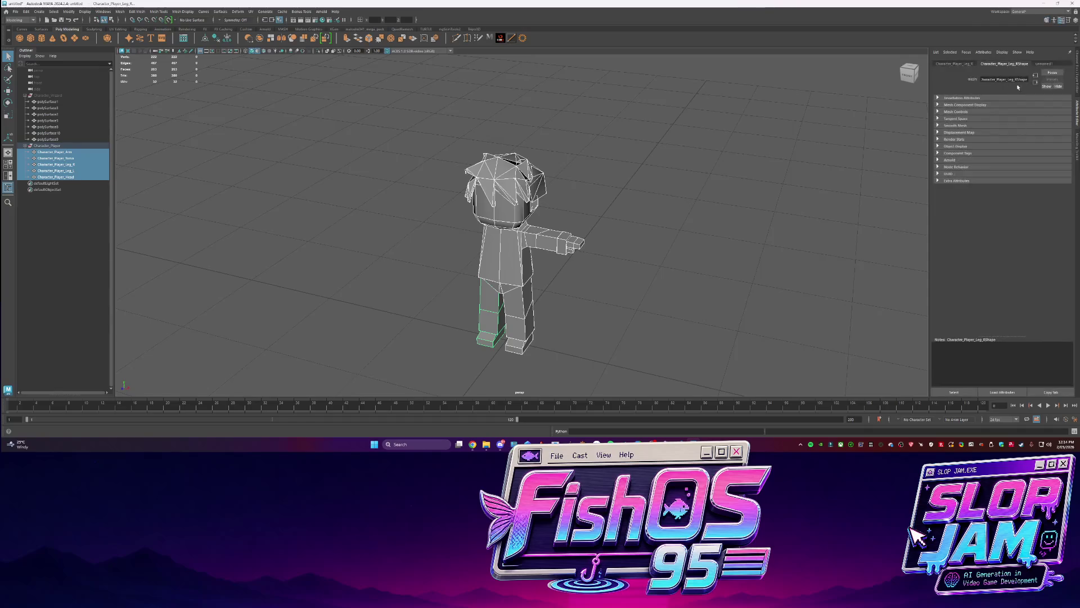
{"action": "left_click", "coordinate": [1042, 64]}
{"action": "right_click", "coordinate": [462, 252]}
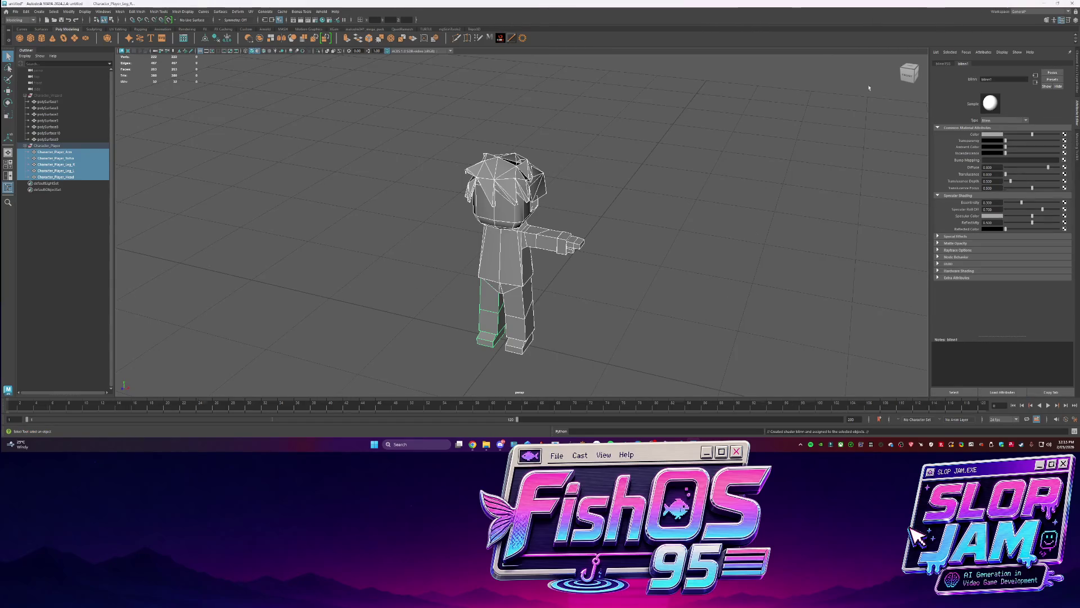
{"action": "type", "text": "Mi"}
{"action": "type", "text": "CH"}
{"action": "type", "text": "yer"}
{"action": "key", "text": "Return"}
Connect a file texture to the material colour, loading T_Atlas_Character_Player.png from FishOS 95's Content/Textures folder
{"action": "left_click", "coordinate": [1066, 135]}
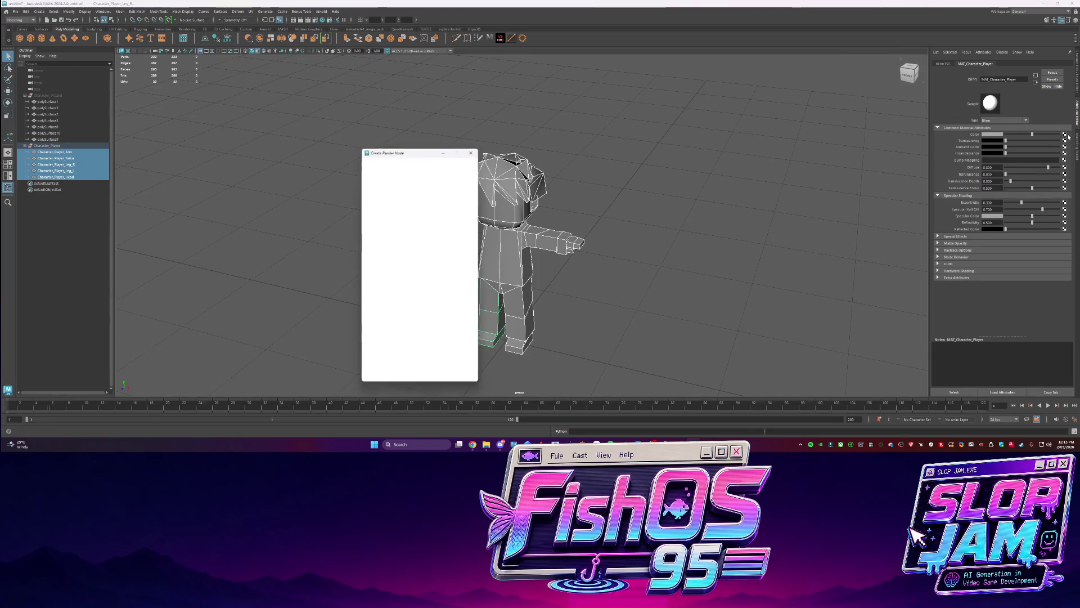
{"action": "left_click", "coordinate": [417, 202]}
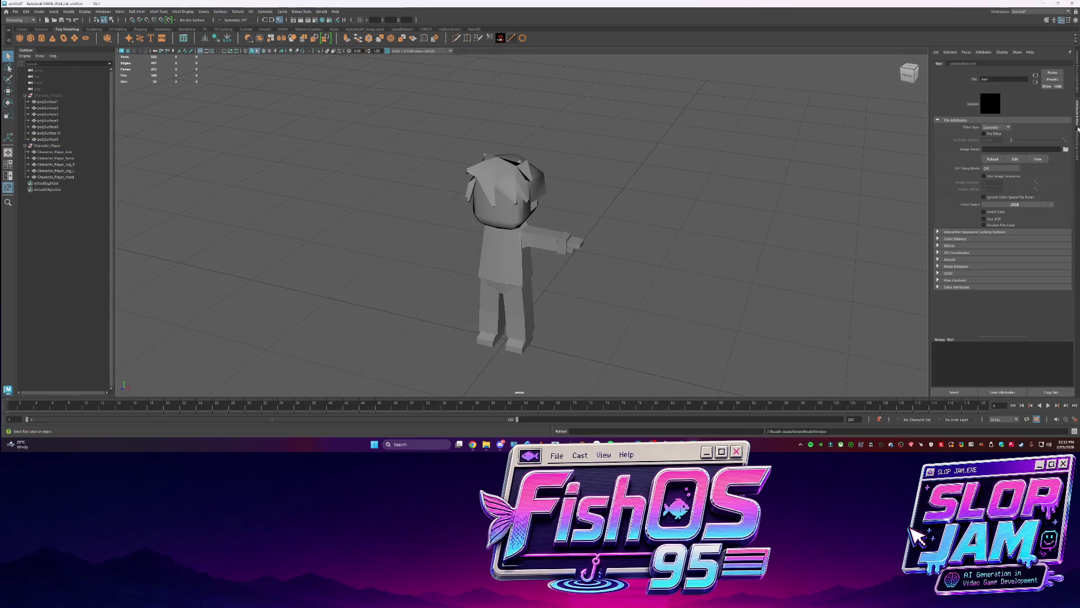
{"action": "left_click", "coordinate": [1066, 149]}
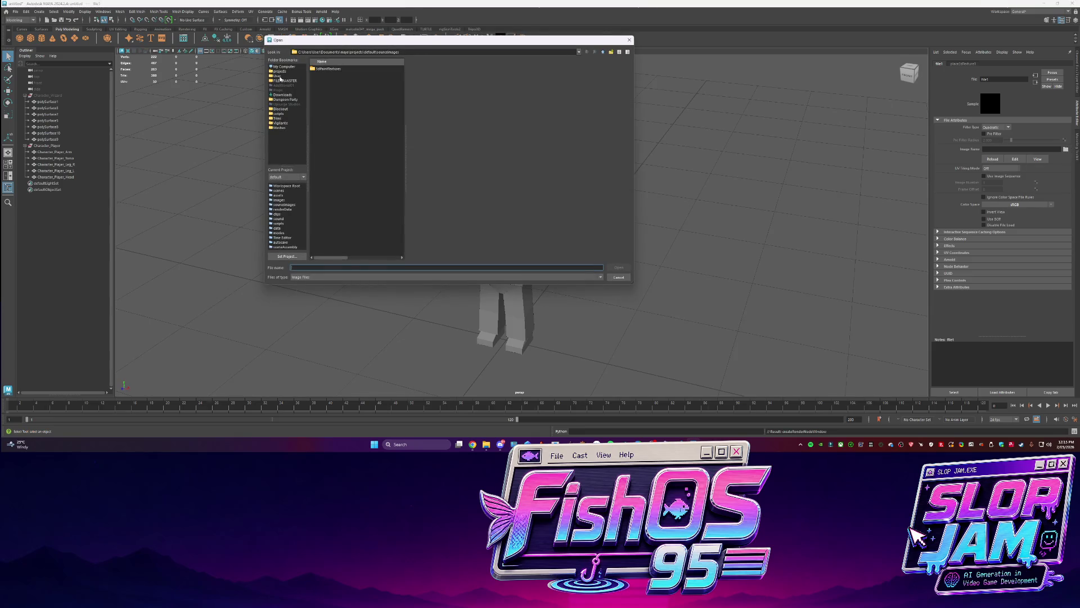
{"action": "left_click", "coordinate": [281, 72]}
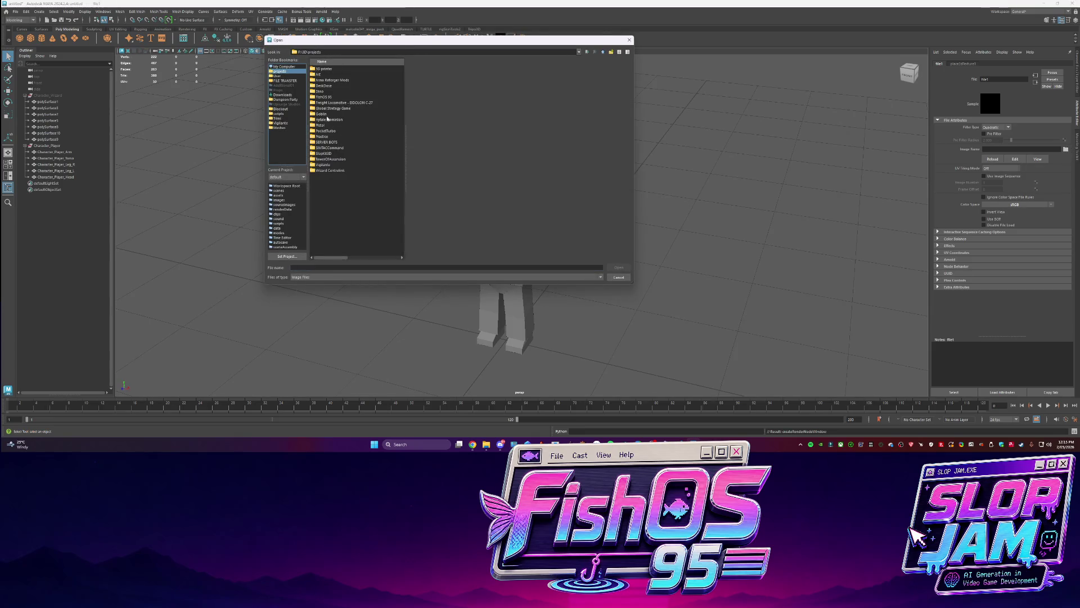
{"action": "double_click", "coordinate": [328, 98]}
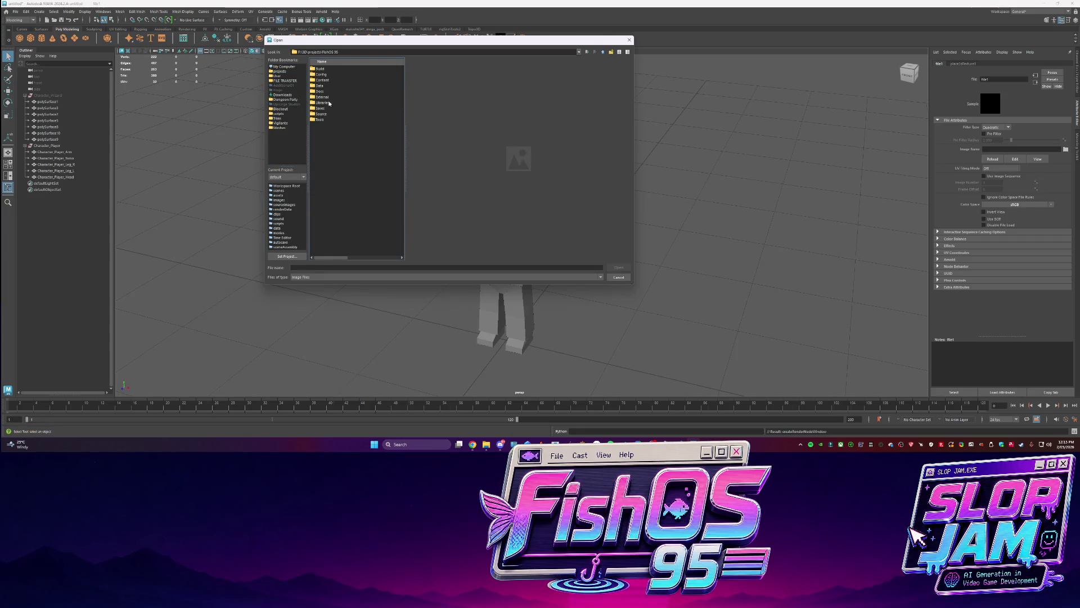
{"action": "double_click", "coordinate": [323, 81]}
{"action": "double_click", "coordinate": [322, 102]}
{"action": "left_click", "coordinate": [327, 75]}
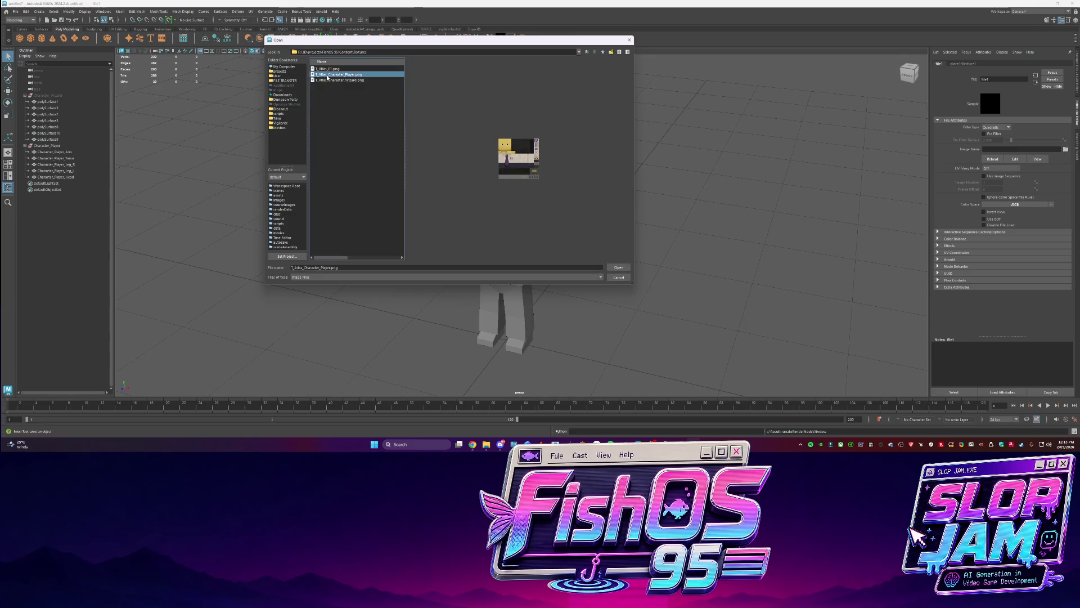
{"action": "double_click", "coordinate": [334, 76]}
Turn on viewport lighting and textured display, then select all the character's parts
{"action": "scroll", "coordinate": [600, 187], "scroll_direction": "up", "scroll_amount": 3}
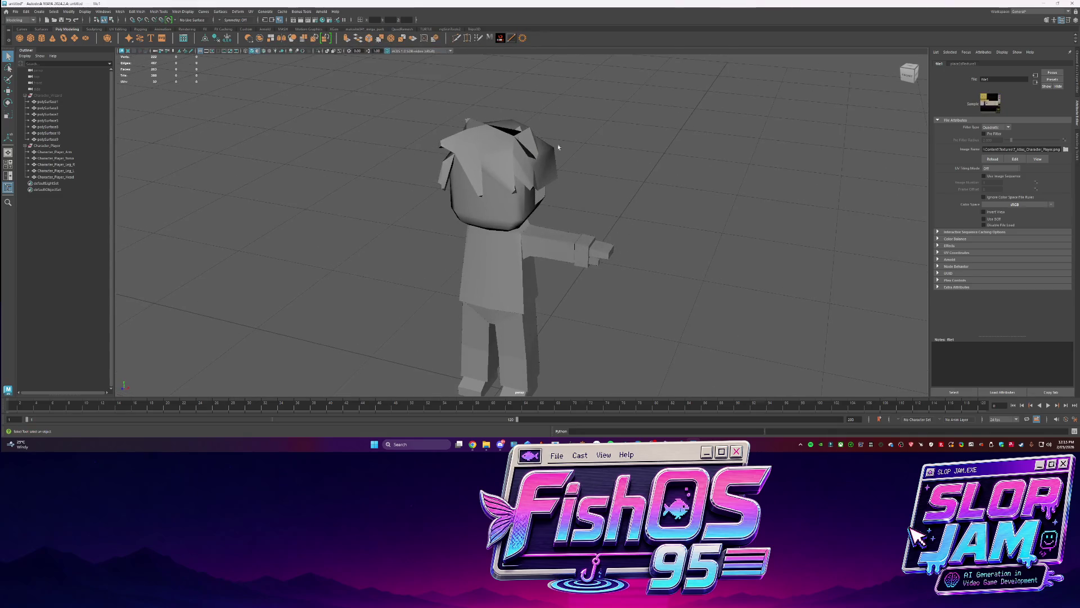
{"action": "left_click", "coordinate": [263, 52]}
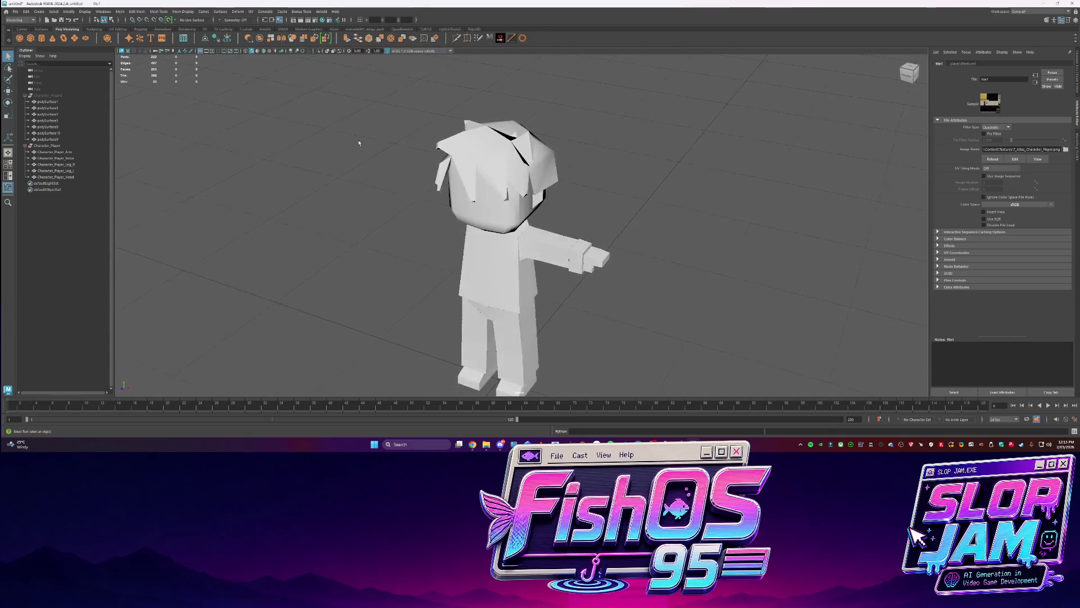
{"action": "left_click", "coordinate": [269, 53]}
{"action": "left_click_drag", "start_coordinate": [635, 253], "coordinate": [416, 383]}
{"action": "scroll", "coordinate": [405, 232], "scroll_direction": "down", "scroll_amount": 2}
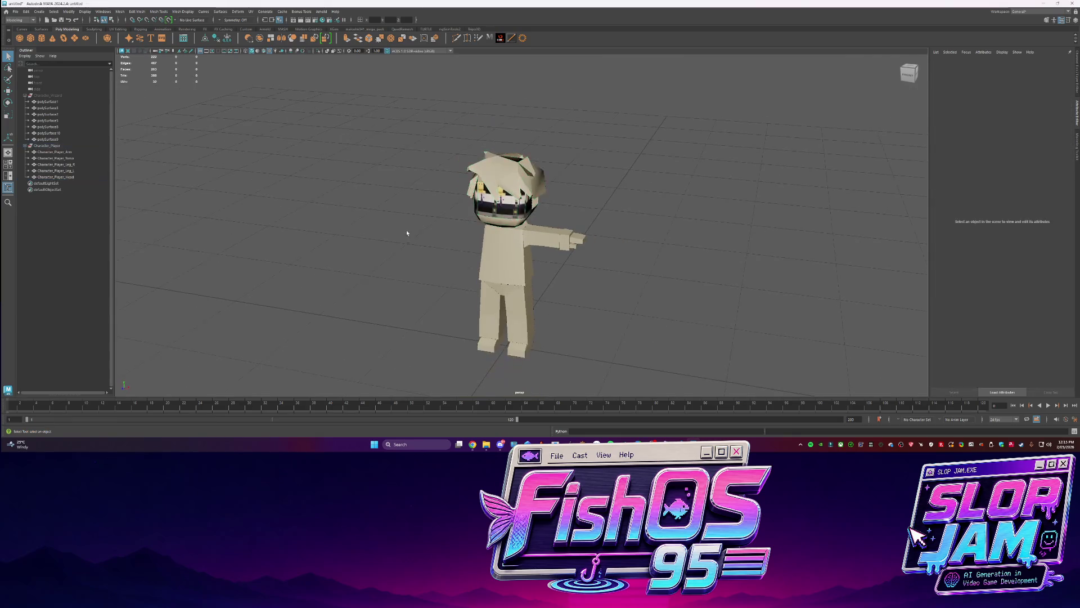
Switch Maya to the UV Editing workspace and maximise the window
{"action": "left_click", "coordinate": [1029, 12]}
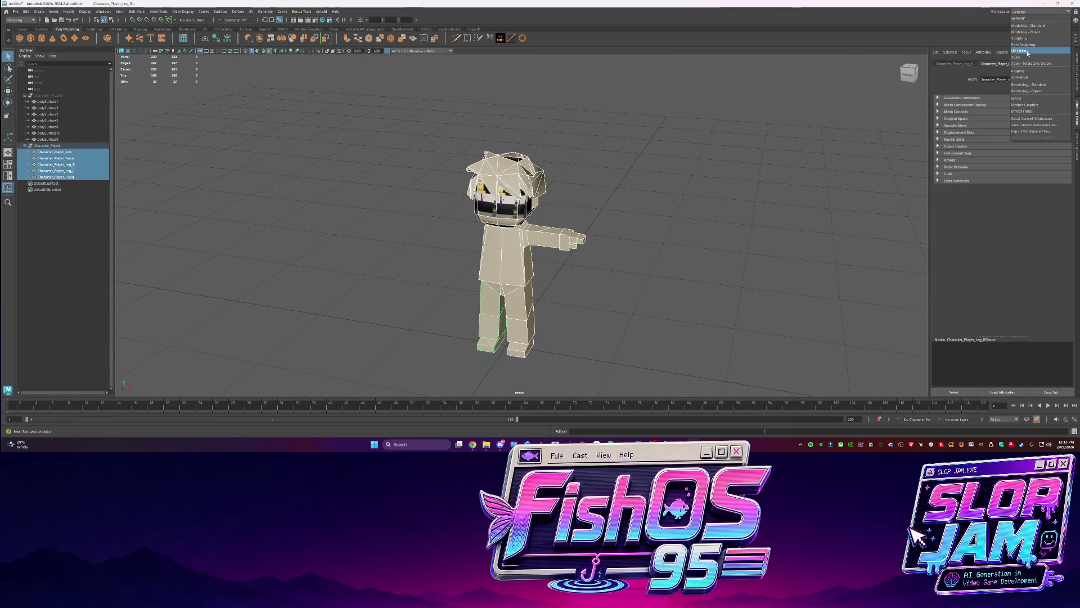
{"action": "left_click", "coordinate": [1041, 51]}
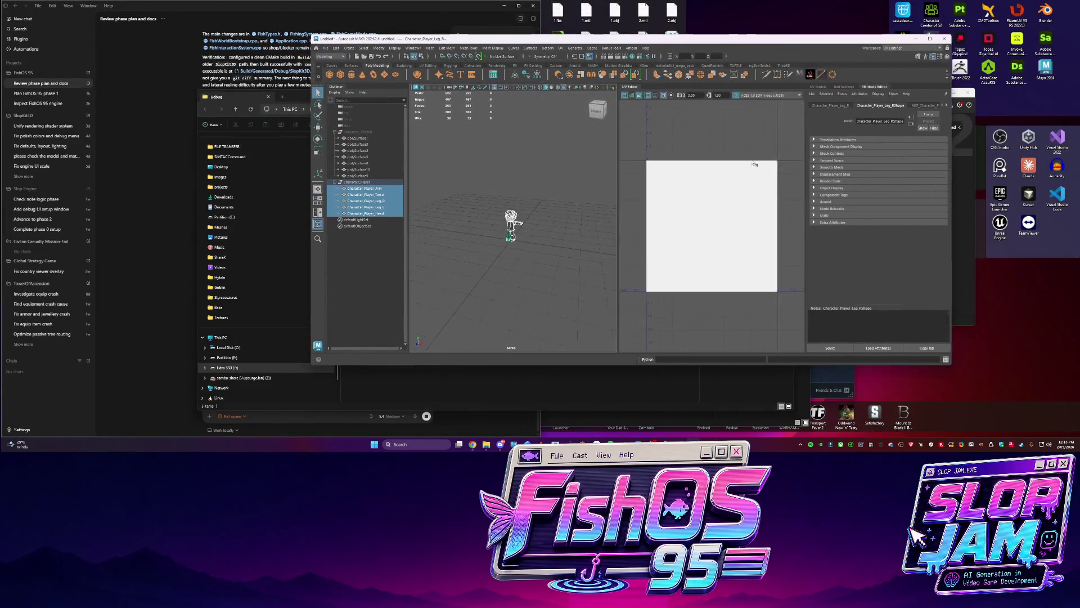
{"action": "left_click", "coordinate": [182, 167]}
{"action": "left_click", "coordinate": [651, 212]}
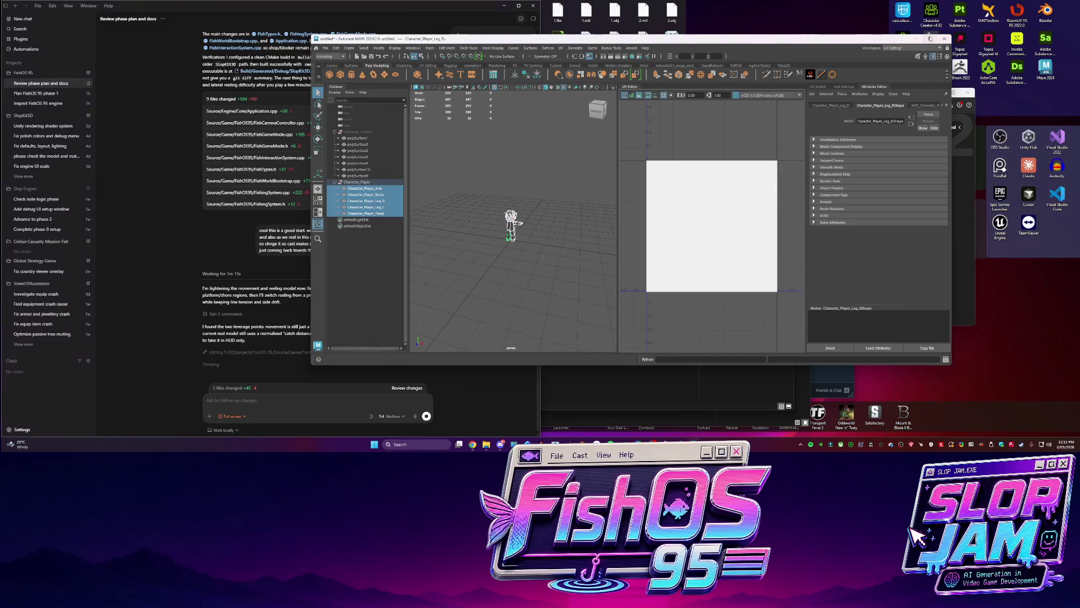
{"action": "left_click", "coordinate": [930, 38]}
Select all five Character_Player meshes and apply Camera-Based UV projection from the UV Toolkit's Create section
{"action": "scroll", "coordinate": [373, 236], "scroll_direction": "up", "scroll_amount": 10}
{"action": "left_click", "coordinate": [362, 248]}
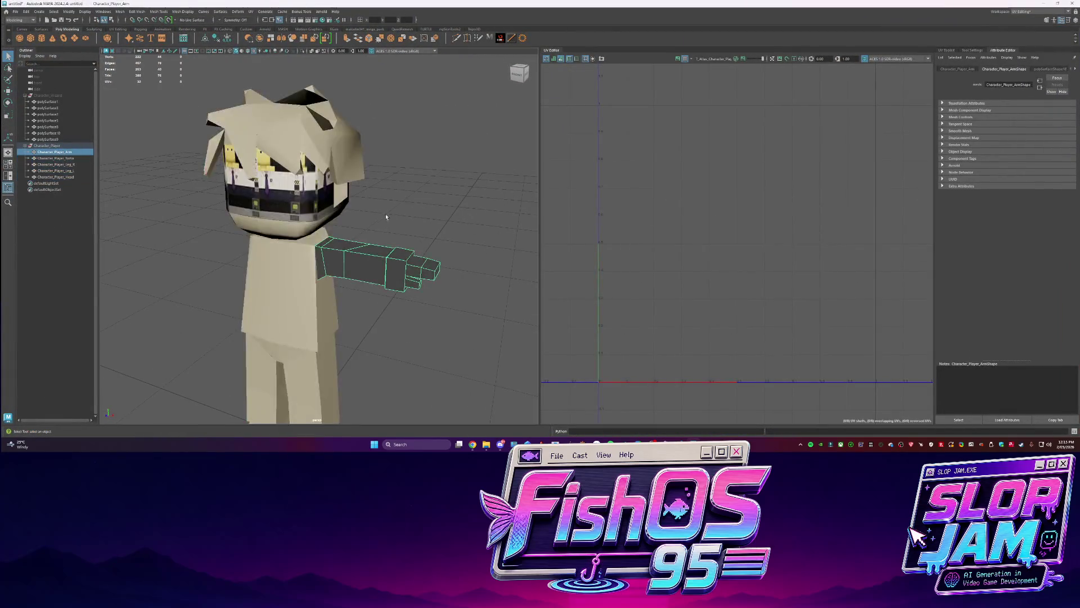
{"action": "scroll", "coordinate": [393, 220], "scroll_direction": "down", "scroll_amount": 3}
{"action": "left_click", "coordinate": [340, 186]}
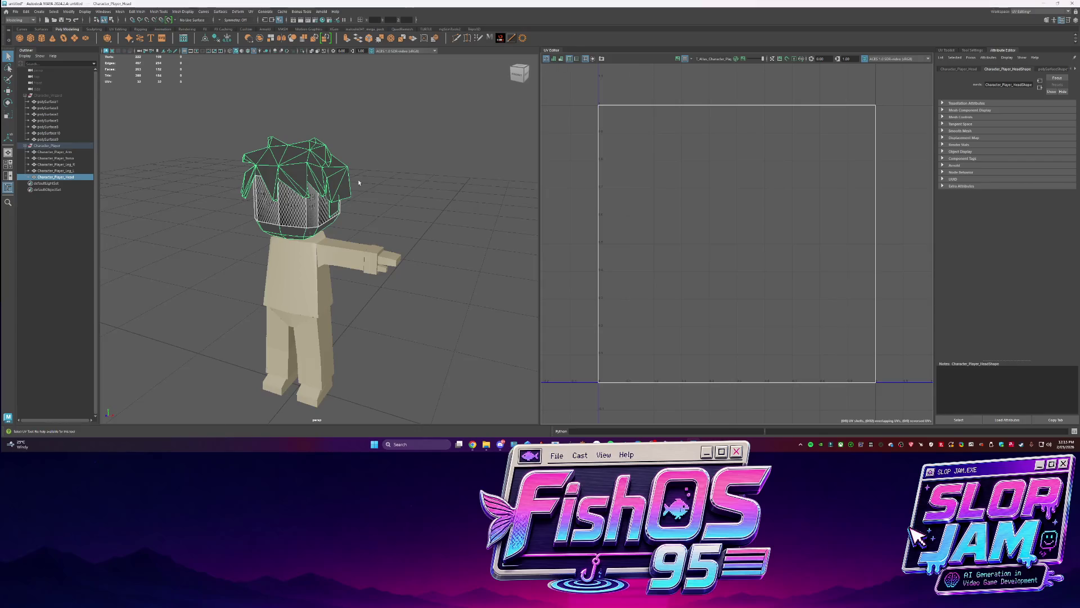
{"action": "scroll", "coordinate": [357, 182], "scroll_direction": "down", "scroll_amount": 3}
{"action": "left_click_drag", "start_coordinate": [394, 349], "coordinate": [224, 164]}
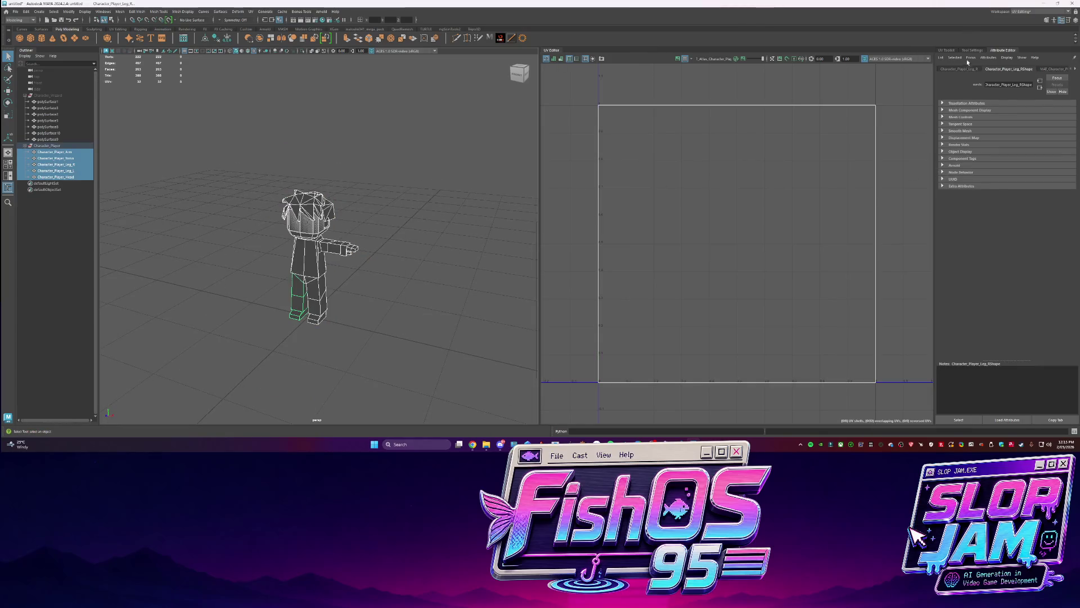
{"action": "left_click", "coordinate": [953, 49]}
{"action": "left_click", "coordinate": [1005, 185]}
{"action": "left_click", "coordinate": [1012, 215]}
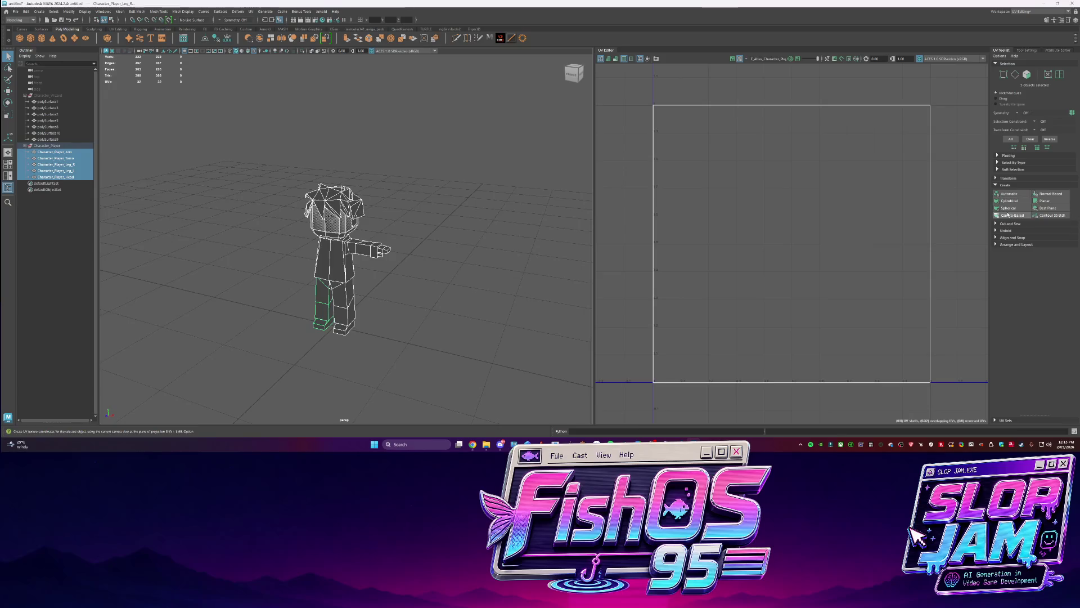
Select every UV shell, toggle the checker map, then scale the shells down and move them upper-left
{"action": "scroll", "coordinate": [304, 265], "scroll_direction": "up", "scroll_amount": 5}
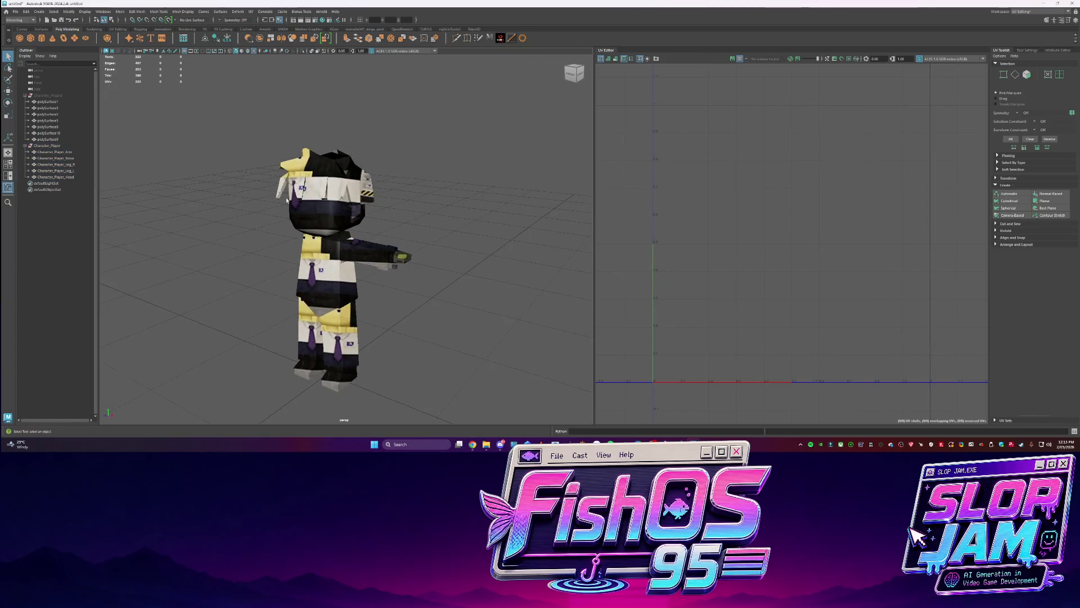
{"action": "right_click", "coordinate": [792, 239]}
{"action": "left_click", "coordinate": [808, 247]}
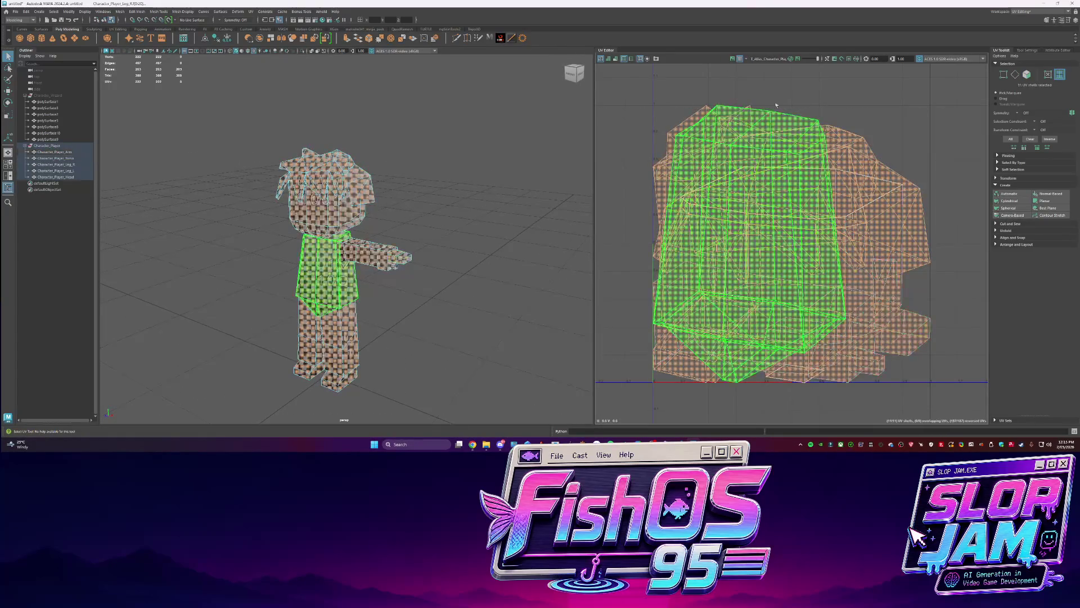
{"action": "left_click", "coordinate": [740, 59]}
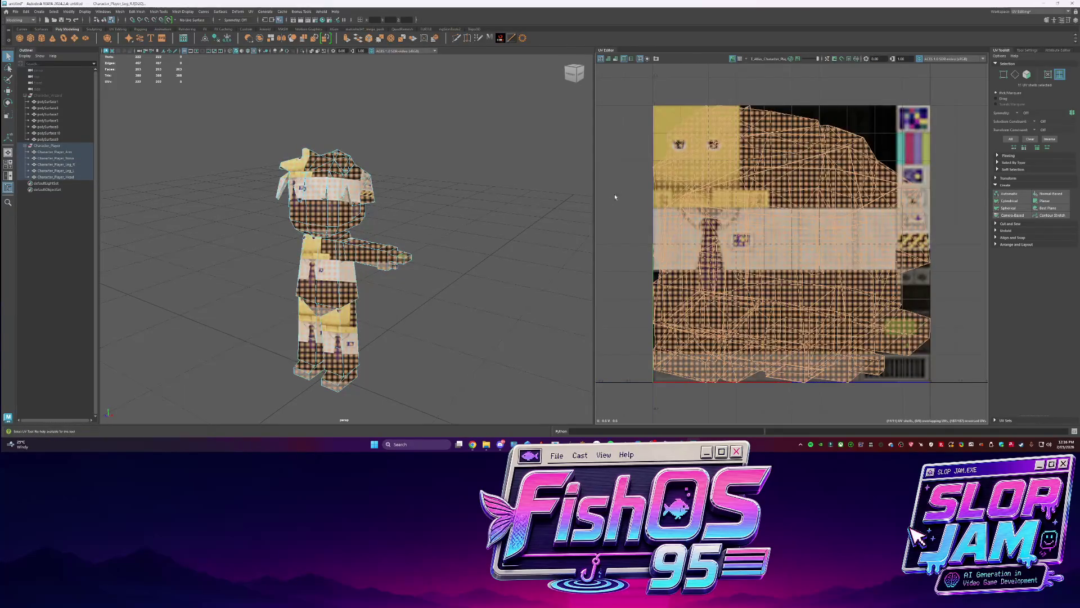
{"action": "key", "text": "r"}
{"action": "left_click_drag", "start_coordinate": [791, 244], "coordinate": [670, 251]}
{"action": "key", "text": "w"}
{"action": "left_click_drag", "start_coordinate": [791, 244], "coordinate": [624, 151]}
{"action": "left_click", "coordinate": [420, 245]}
{"action": "left_click", "coordinate": [624, 151]}
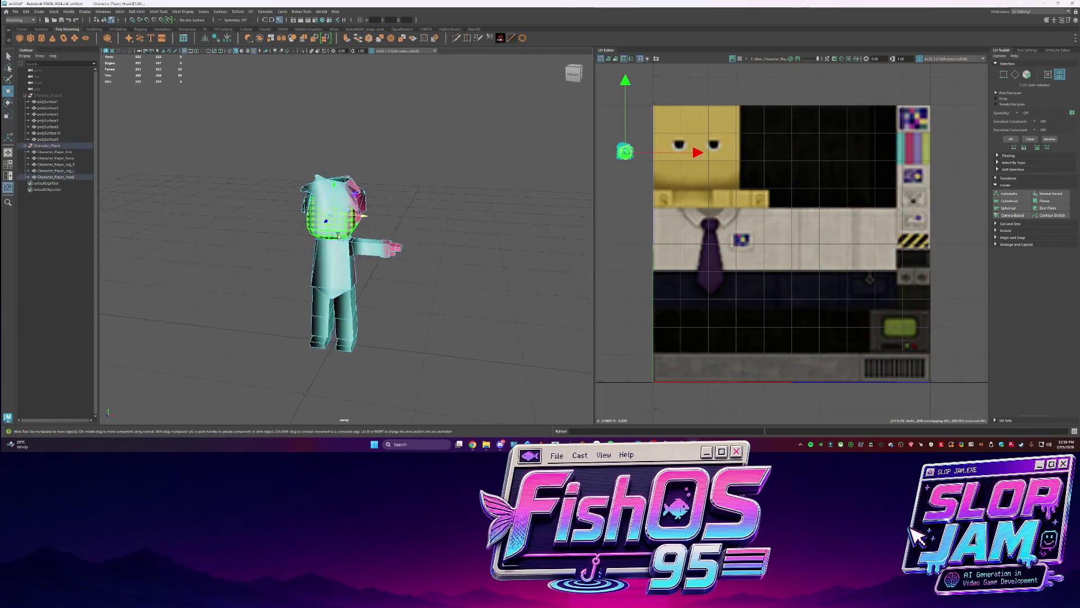
Move and enlarge the head UV shell over the atlas's yellow face region
{"action": "key", "text": "f"}
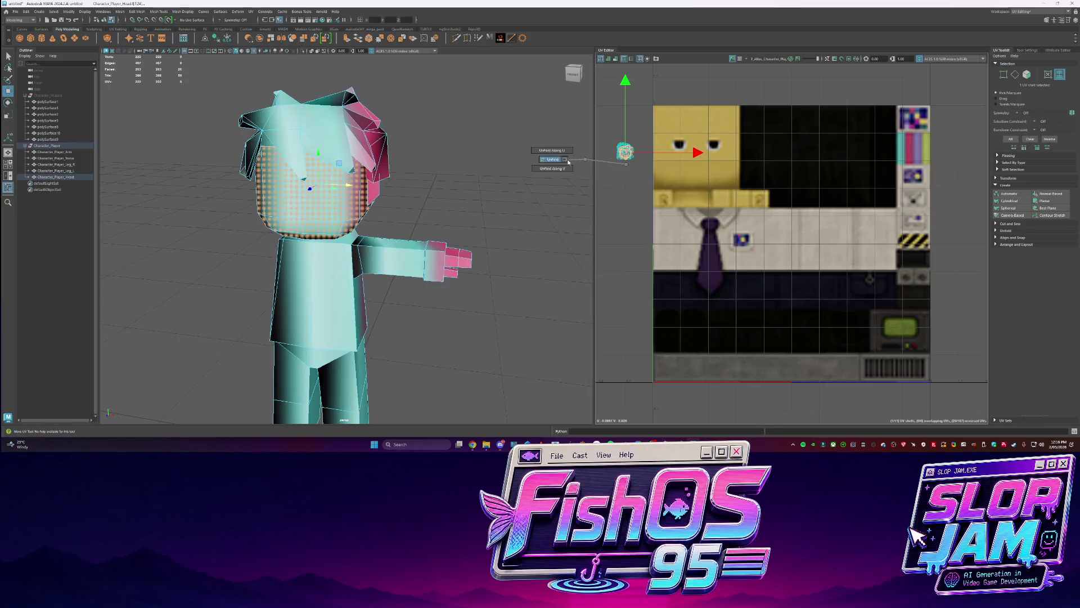
{"action": "left_click_drag", "start_coordinate": [628, 152], "coordinate": [695, 164]}
{"action": "key", "text": "r"}
{"action": "left_click_drag", "start_coordinate": [836, 164], "coordinate": [777, 163]}
{"action": "key", "text": "w"}
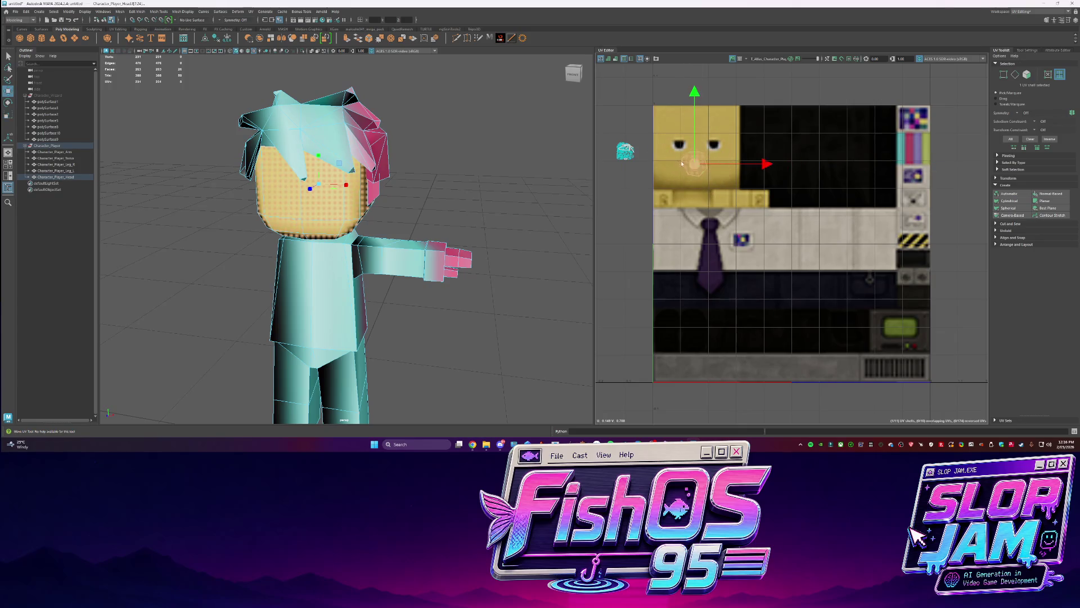
{"action": "left_click", "coordinate": [703, 158]}
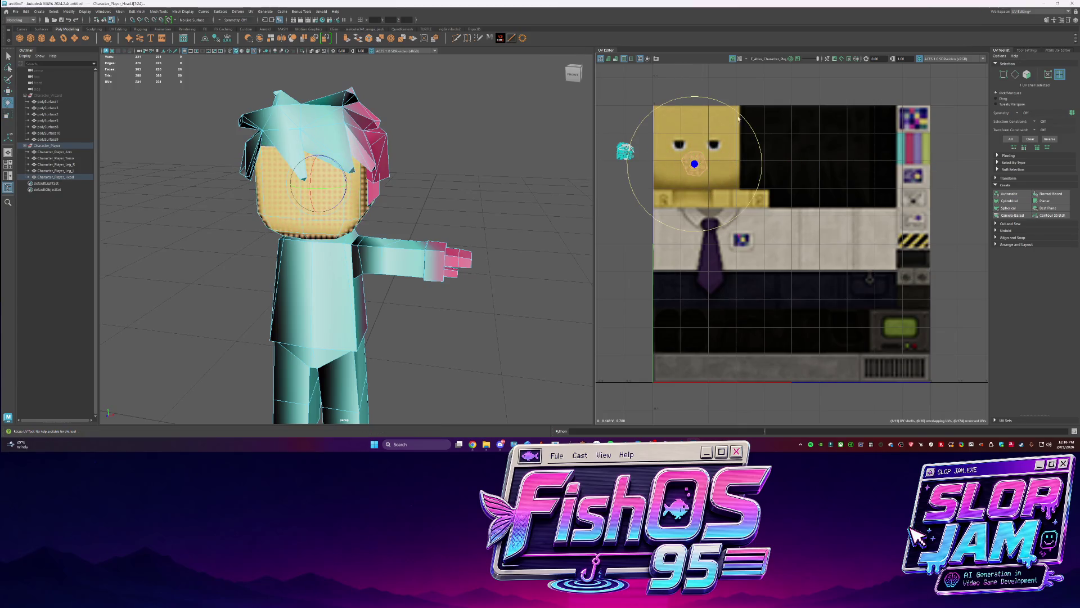
{"action": "left_click", "coordinate": [696, 163]}
{"action": "left_click_drag", "start_coordinate": [696, 164], "coordinate": [695, 125]}
Select seam edges on the head and unfold its UVs along them
{"action": "key", "text": "q"}
{"action": "mouse_move", "coordinate": [394, 214]}
{"action": "left_mouse_down", "text": "alt"}
{"action": "mouse_move", "coordinate": [323, 213]}
{"action": "mouse_move", "coordinate": [328, 201]}
{"action": "left_mouse_up", "text": "alt"}
{"action": "left_click", "coordinate": [324, 213]}
{"action": "left_click", "coordinate": [319, 222]}
{"action": "mouse_move", "coordinate": [419, 220]}
{"action": "left_mouse_down", "text": "alt"}
{"action": "mouse_move", "coordinate": [361, 220]}
{"action": "mouse_move", "coordinate": [349, 198]}
{"action": "left_mouse_up", "text": "alt"}
{"action": "left_click", "coordinate": [349, 196], "text": "shift"}
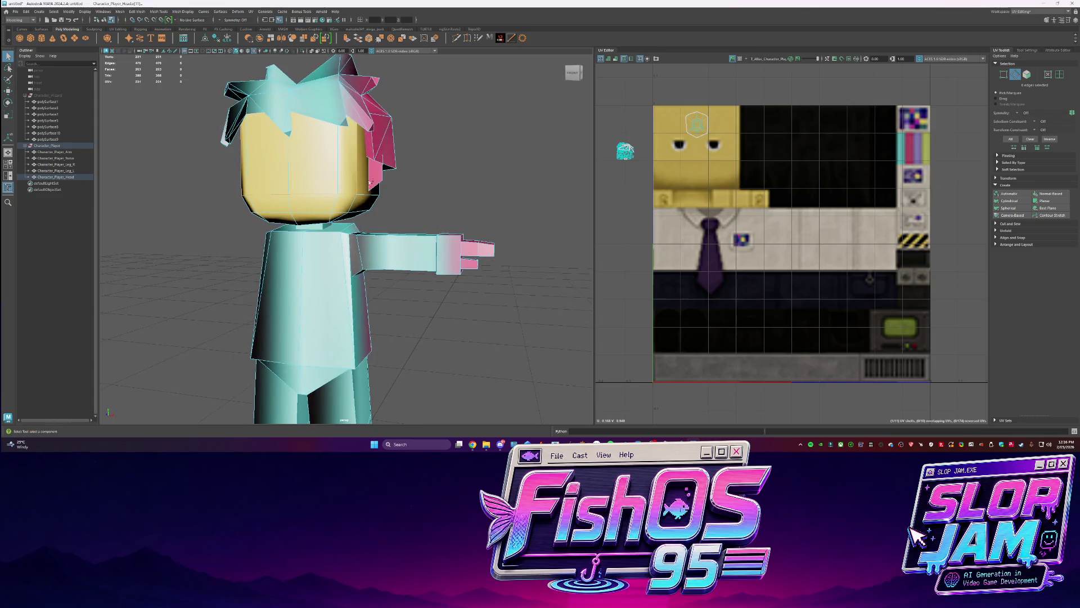
{"action": "right_click_drag", "start_coordinate": [692, 146], "coordinate": [622, 150], "text": "shift"}
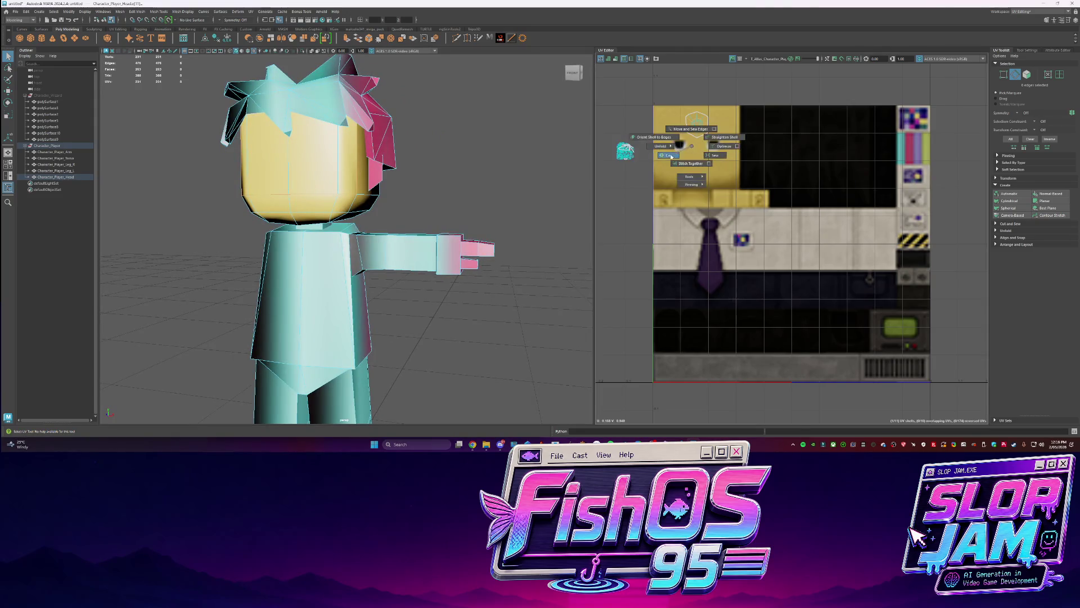
{"action": "left_click", "coordinate": [696, 123]}
Undo the first attempt, then cut the head UVs along a side edge and unfold the shell
{"action": "key", "text": "w"}
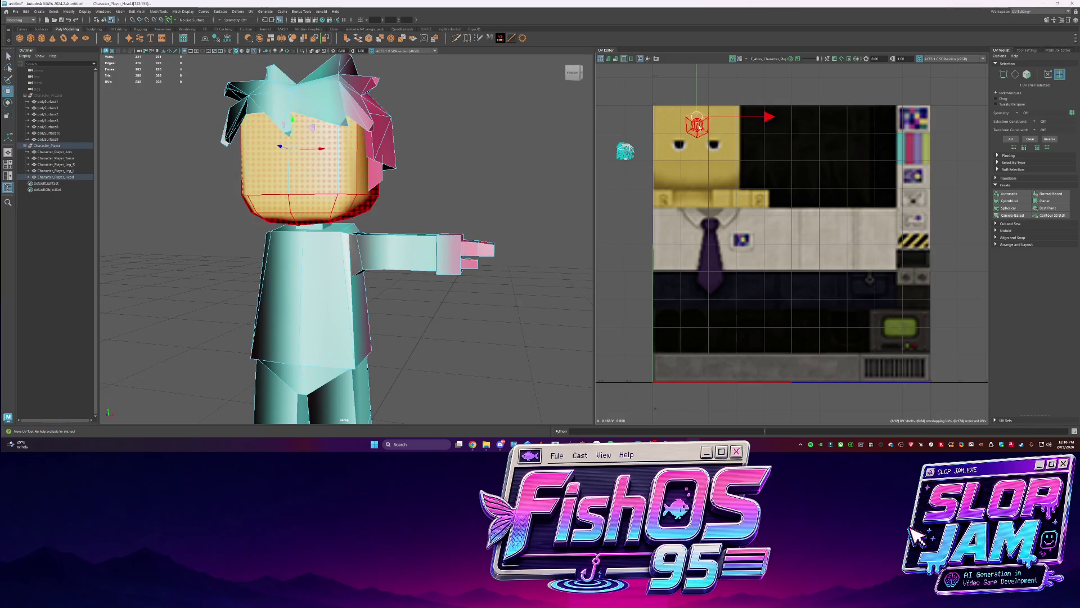
{"action": "scroll", "coordinate": [697, 122], "scroll_direction": "up", "scroll_amount": 2}
{"action": "key", "text": "e"}
{"action": "key", "text": "ctrl+z"}
{"action": "key", "text": "ctrl+z"}
{"action": "key", "text": "ctrl+z"}
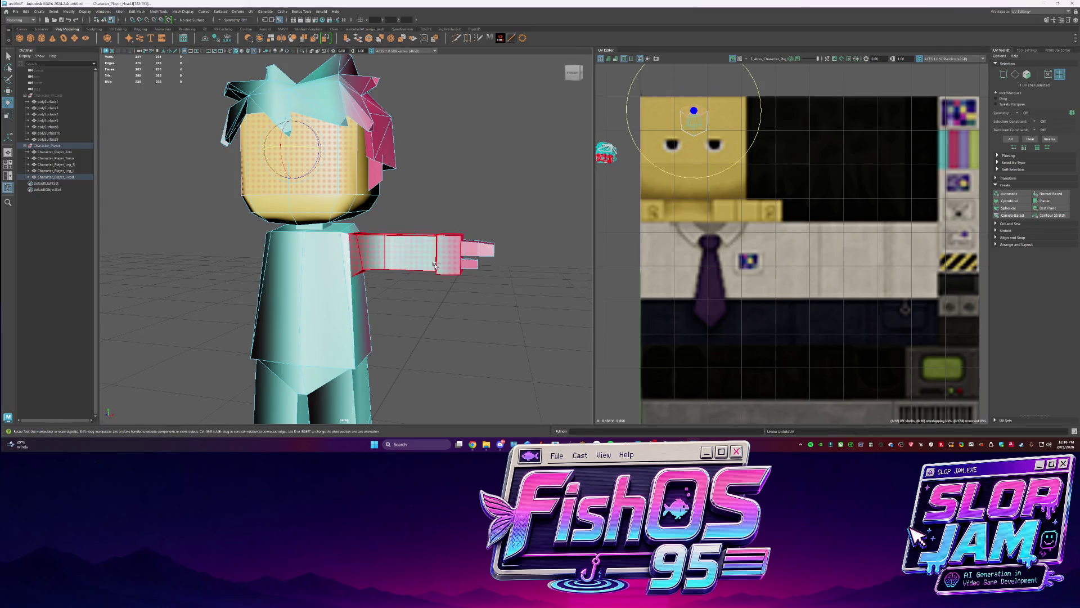
{"action": "left_click_drag", "start_coordinate": [422, 219], "coordinate": [434, 229], "text": "alt"}
{"action": "key", "text": "ctrl+z"}
{"action": "key", "text": "ctrl+z"}
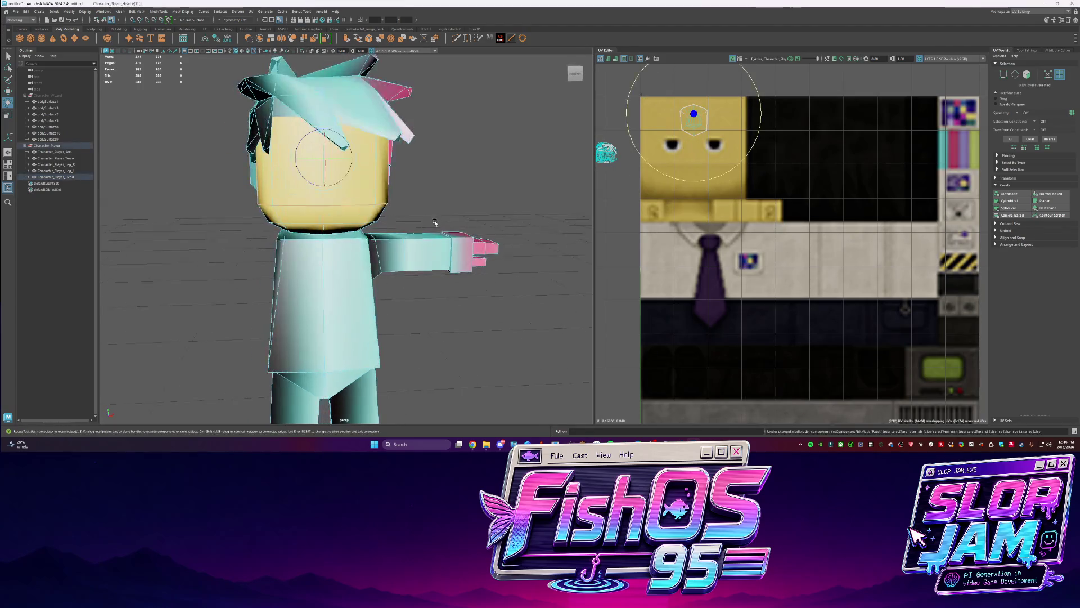
{"action": "left_click", "coordinate": [383, 190]}
{"action": "mouse_move", "coordinate": [381, 178]}
{"action": "right_mouse_down", "text": "shift"}
{"action": "mouse_move", "coordinate": [459, 184]}
{"action": "mouse_move", "coordinate": [372, 179]}
{"action": "right_mouse_up", "text": "shift"}
{"action": "right_click", "coordinate": [664, 123], "text": "shift"}
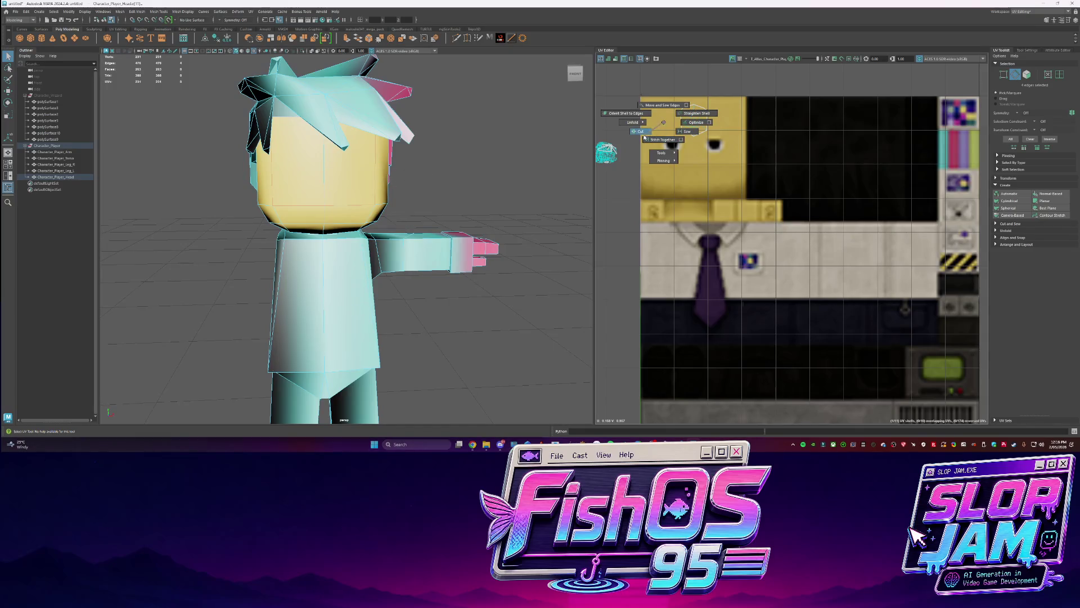
{"action": "left_click", "coordinate": [694, 115]}
{"action": "right_click_drag", "start_coordinate": [700, 108], "coordinate": [619, 110], "text": "shift"}
{"action": "key", "text": "w"}
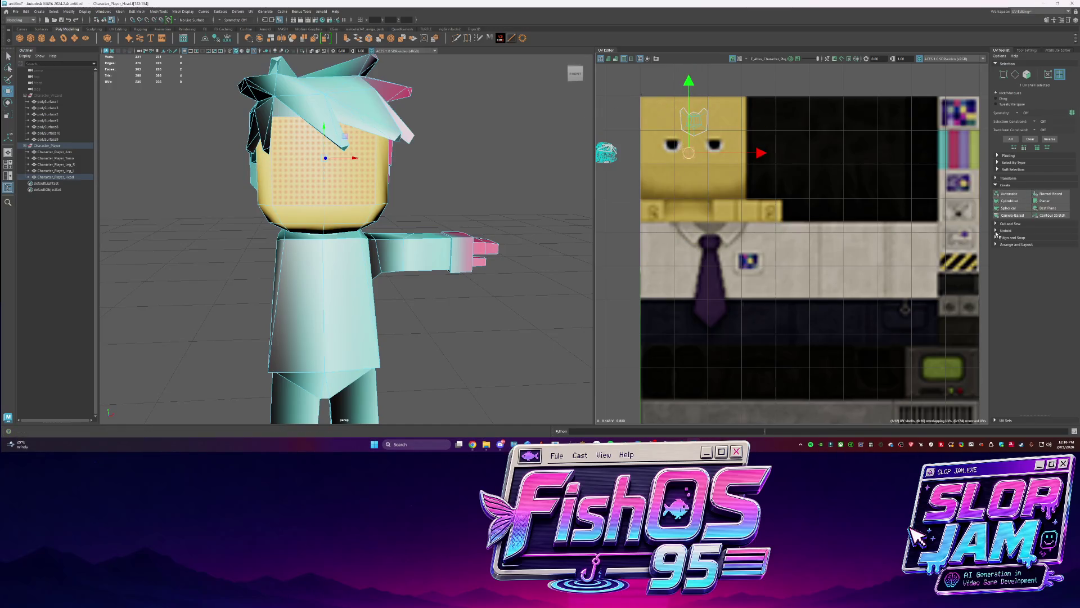
Orient the head shell upright and scale it down to fit the face area
{"action": "left_click", "coordinate": [997, 237]}
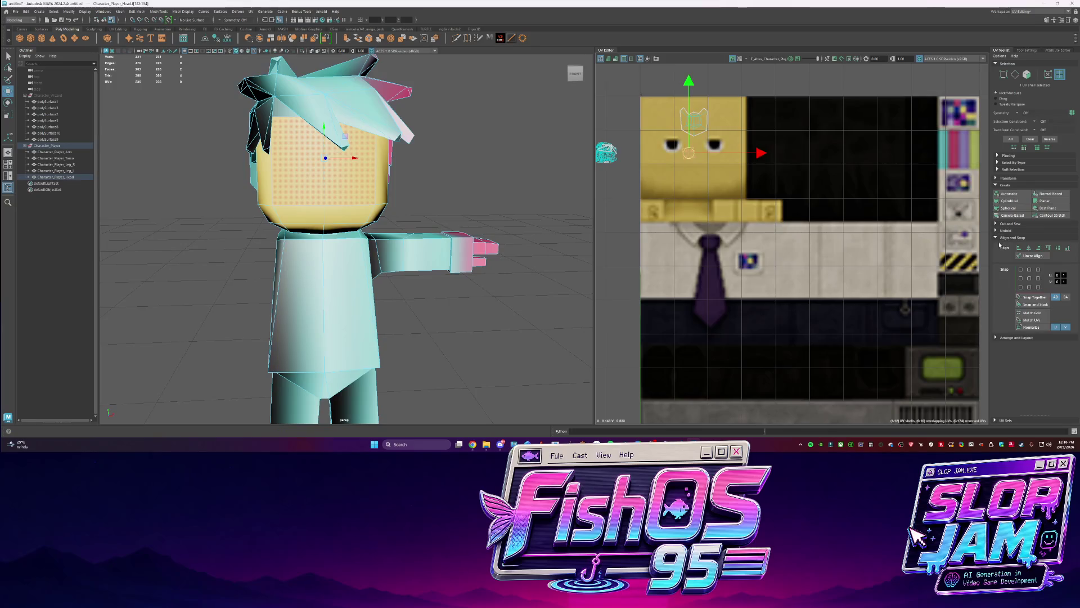
{"action": "left_click", "coordinate": [997, 337]}
{"action": "left_click", "coordinate": [1019, 372]}
{"action": "key", "text": "r"}
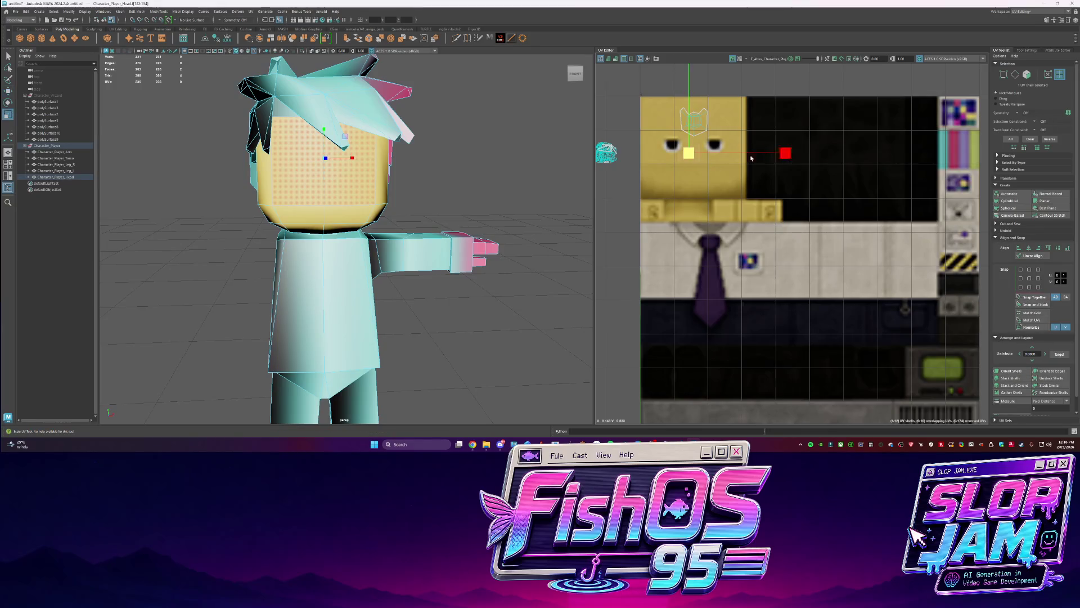
{"action": "mouse_move", "coordinate": [689, 153]}
{"action": "left_mouse_down"}
{"action": "mouse_move", "coordinate": [678, 153]}
{"action": "mouse_move", "coordinate": [694, 147]}
{"action": "left_mouse_up"}
{"action": "key", "text": "w"}
{"action": "key", "text": "e"}
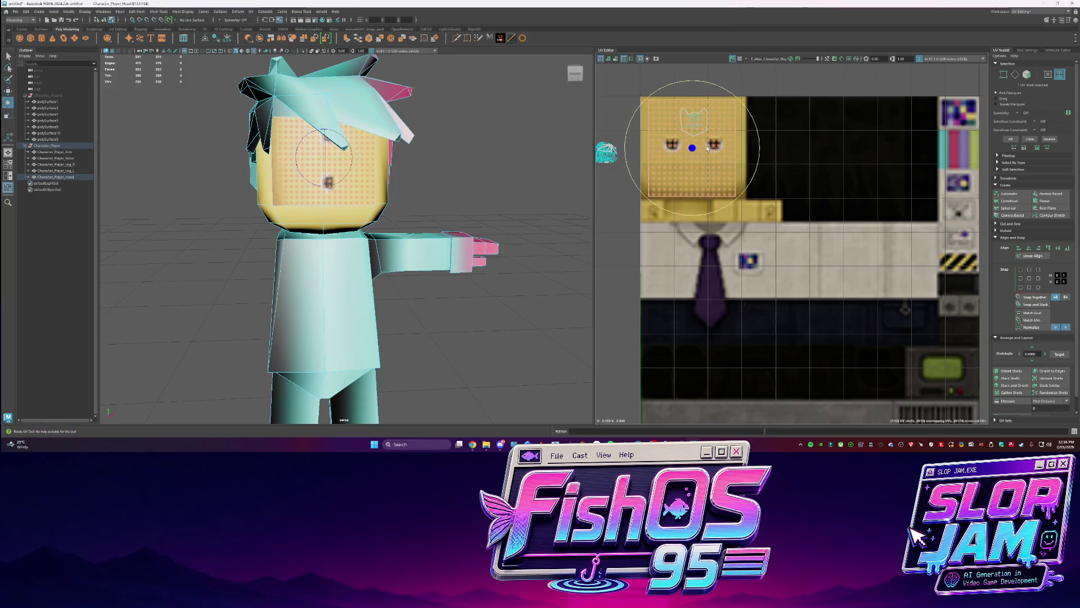
{"action": "left_click_drag", "start_coordinate": [748, 110], "coordinate": [809, 233]}
{"action": "key", "text": "ctrl+z"}
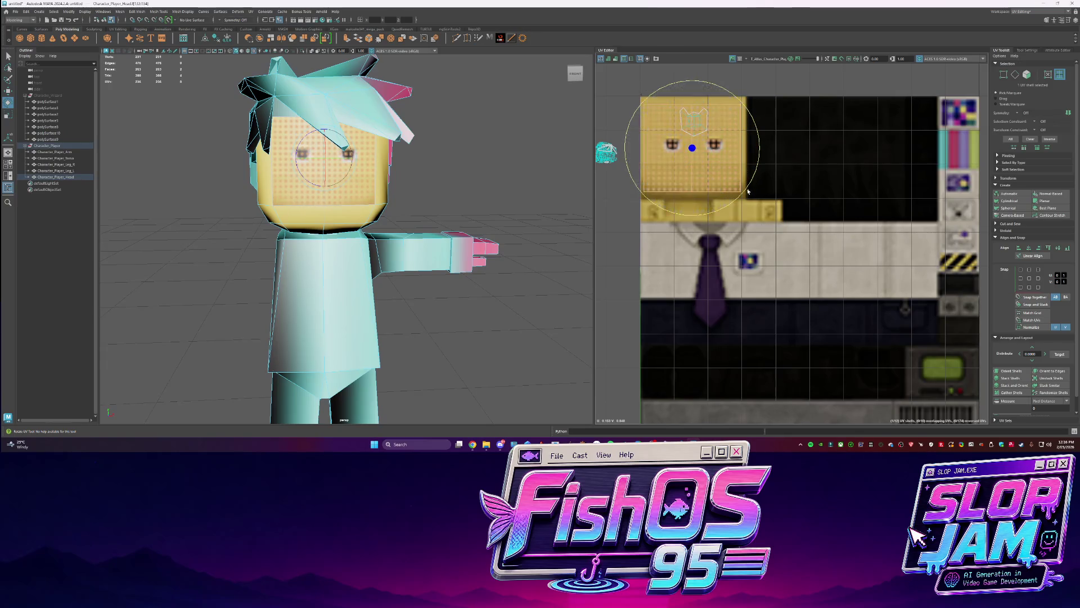
{"action": "scroll", "coordinate": [719, 147], "scroll_direction": "up", "scroll_amount": 1}
{"action": "key", "text": "r"}
{"action": "middle_click_drag", "start_coordinate": [718, 147], "coordinate": [696, 151]}
{"action": "scroll", "coordinate": [668, 157], "scroll_direction": "down", "scroll_amount": 3}
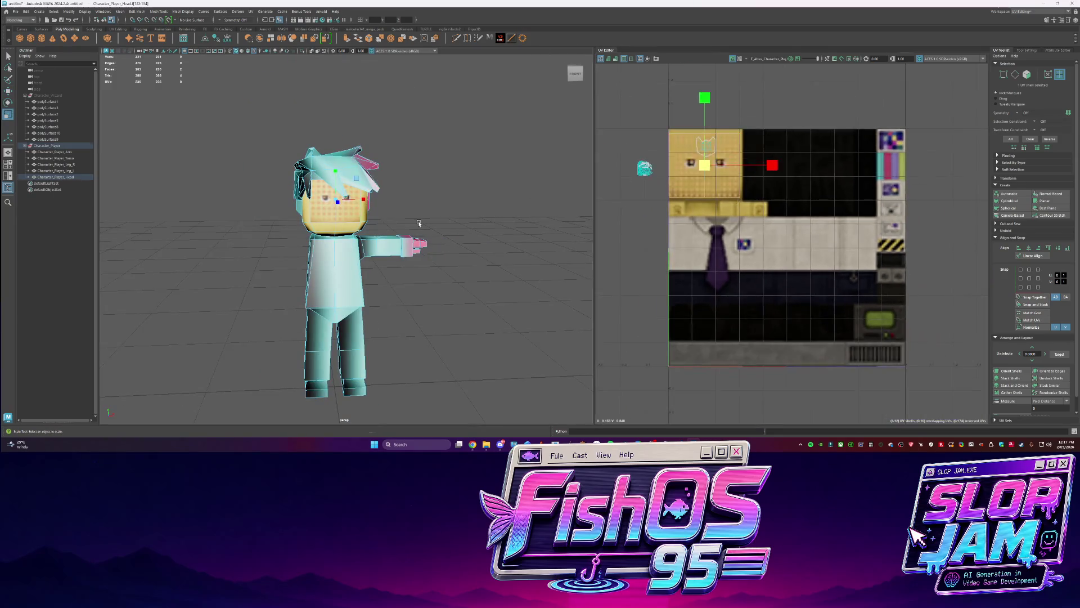
Select the head's UV shell and unfold it
{"action": "scroll", "coordinate": [317, 204], "scroll_direction": "up", "scroll_amount": 2}
{"action": "left_click", "coordinate": [317, 204]}
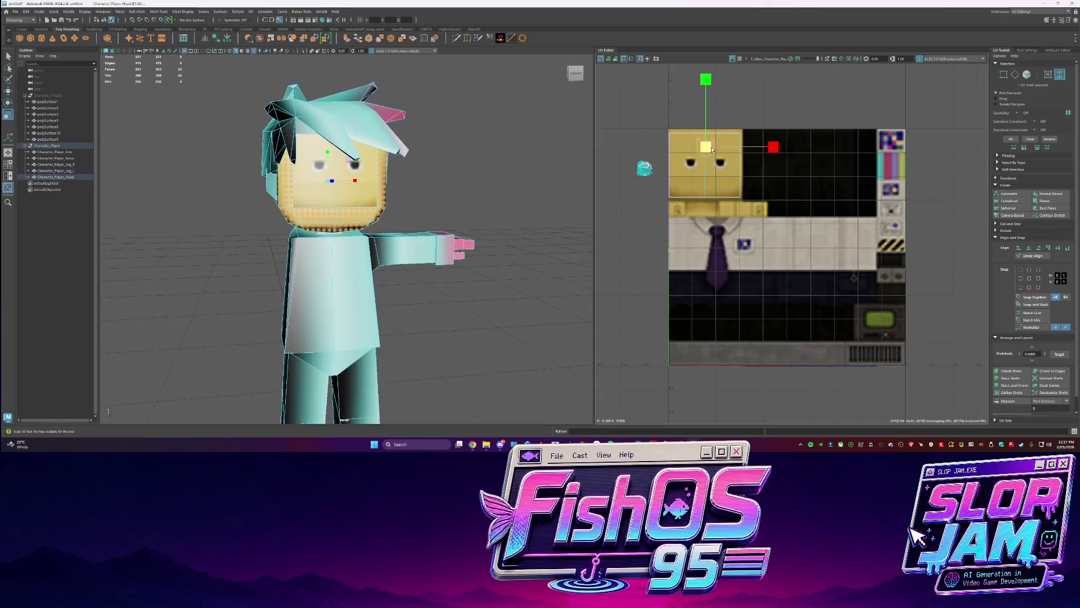
{"action": "key", "text": "q"}
{"action": "left_click_drag", "start_coordinate": [404, 191], "coordinate": [293, 215], "text": "alt"}
{"action": "key", "text": "F10"}
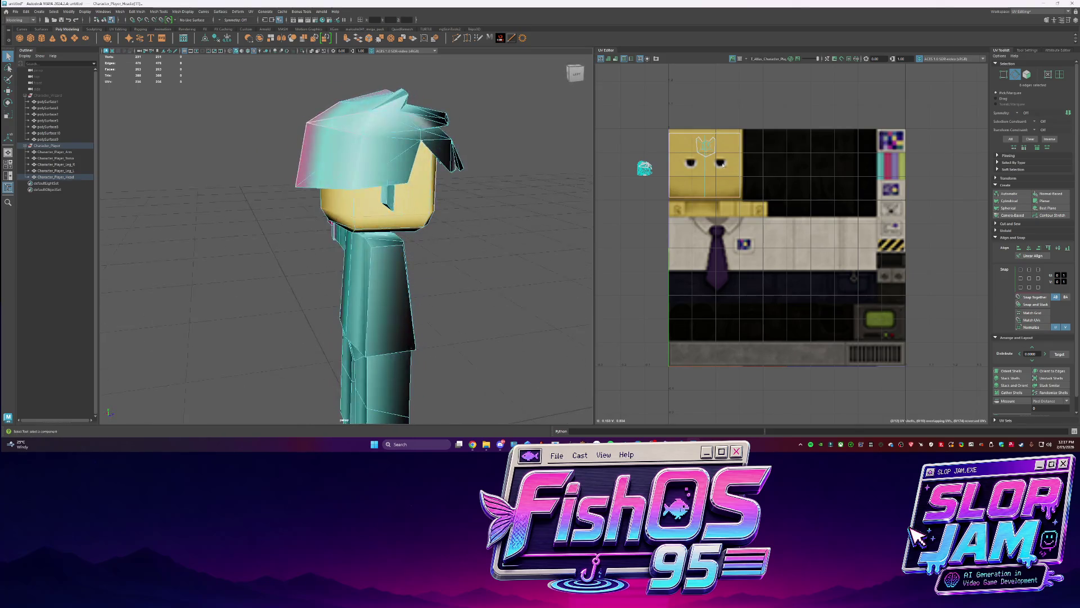
{"action": "right_click", "coordinate": [687, 159], "text": "shift"}
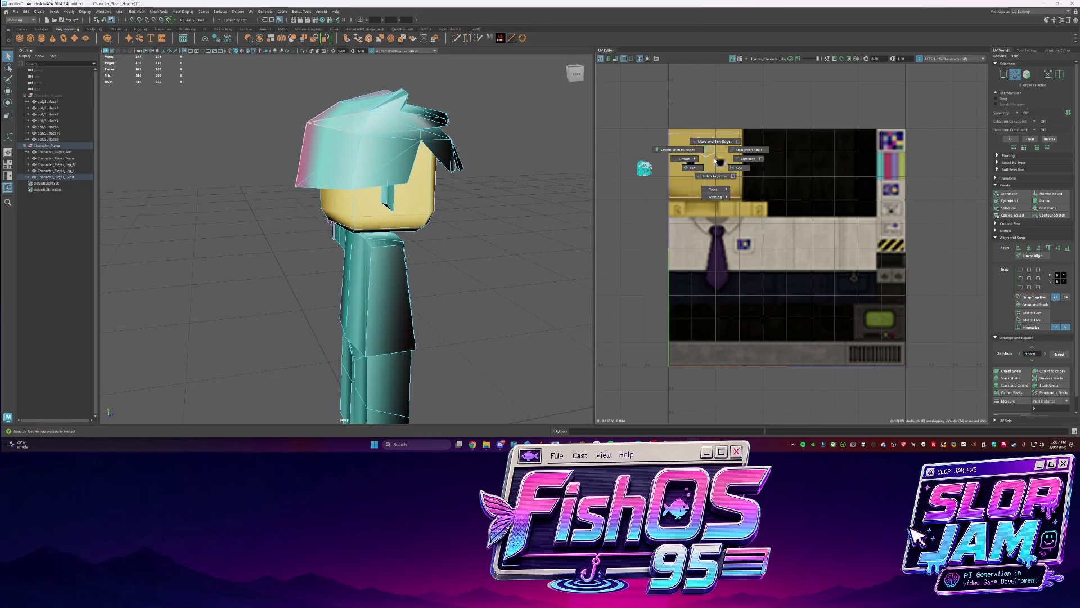
{"action": "scroll", "coordinate": [718, 162], "scroll_direction": "up", "scroll_amount": 3}
{"action": "mouse_move", "coordinate": [717, 153]}
{"action": "right_mouse_down"}
{"action": "mouse_move", "coordinate": [668, 149]}
{"action": "mouse_move", "coordinate": [684, 145]}
{"action": "right_mouse_up"}
{"action": "left_click", "coordinate": [636, 140]}
{"action": "right_click", "coordinate": [633, 138], "text": "shift"}
{"action": "left_click", "coordinate": [633, 137]}
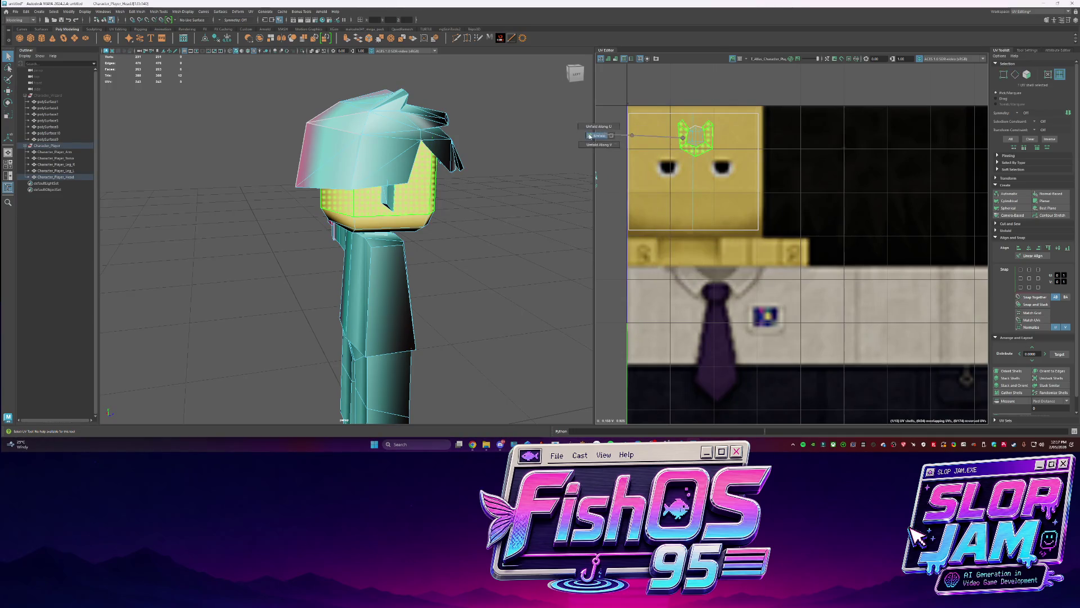
Orient the head shell upright and enlarge it, undoing the stray horizontal narrowing
{"action": "left_click", "coordinate": [1011, 374]}
{"action": "key", "text": "w"}
{"action": "key", "text": "e"}
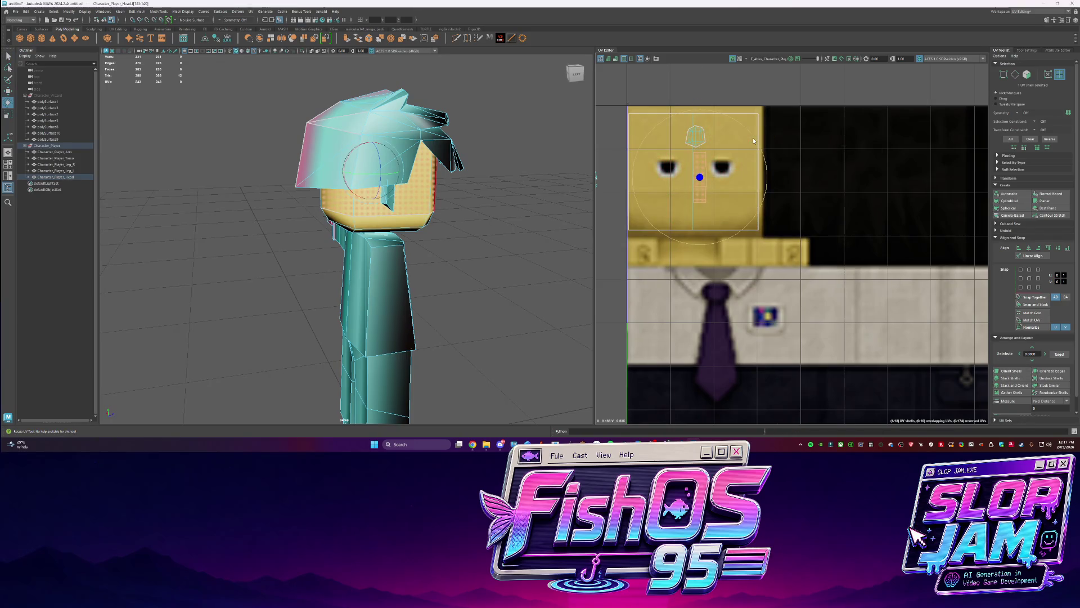
{"action": "key", "text": "r"}
{"action": "left_click_drag", "start_coordinate": [700, 178], "coordinate": [788, 177]}
{"action": "mouse_move", "coordinate": [450, 158]}
{"action": "left_mouse_down", "text": "alt"}
{"action": "mouse_move", "coordinate": [410, 149]}
{"action": "mouse_move", "coordinate": [473, 182]}
{"action": "left_mouse_up", "text": "alt"}
{"action": "left_click_drag", "start_coordinate": [767, 177], "coordinate": [719, 181]}
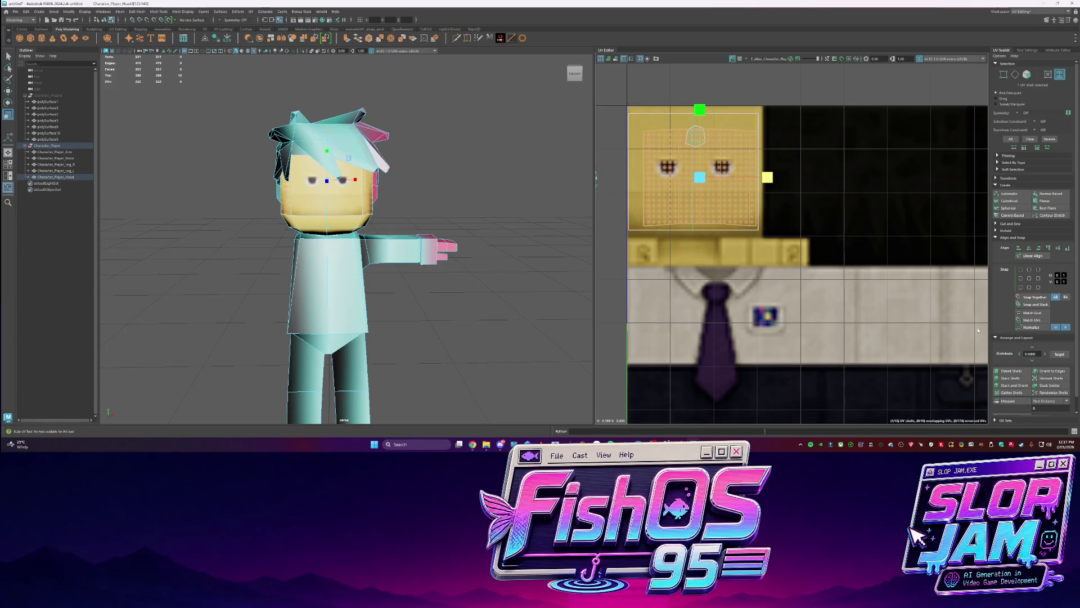
{"action": "key", "text": "ctrl+z"}
Lay out the head shell and stretch its top row of UVs vertically
{"action": "scroll", "coordinate": [1006, 340], "scroll_direction": "down", "scroll_amount": 1}
{"action": "left_click", "coordinate": [1015, 409]}
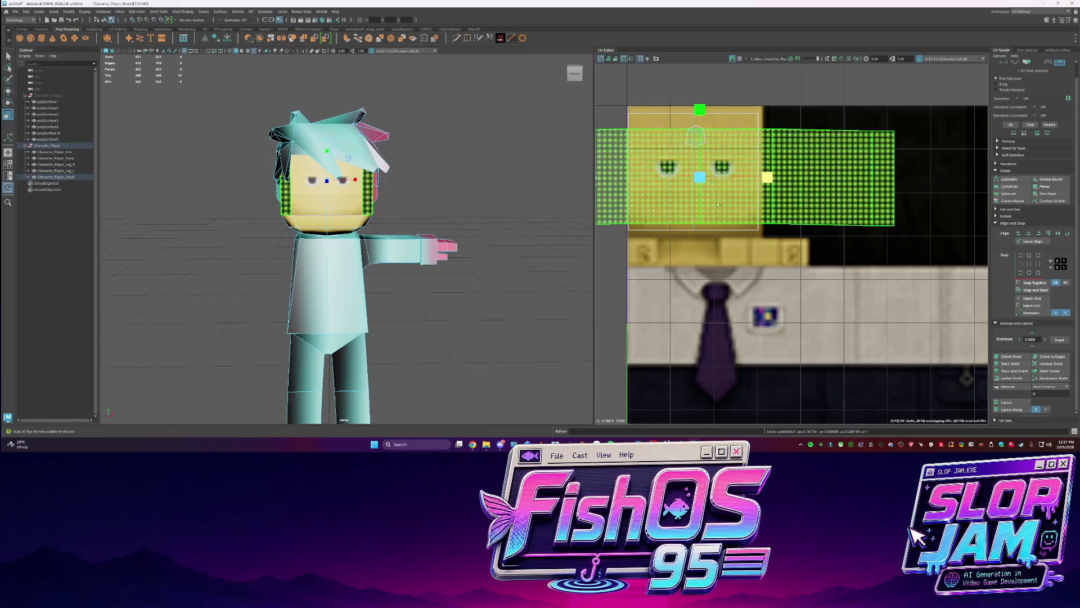
{"action": "scroll", "coordinate": [702, 180], "scroll_direction": "down", "scroll_amount": 1}
{"action": "scroll", "coordinate": [699, 175], "scroll_direction": "down", "scroll_amount": 3}
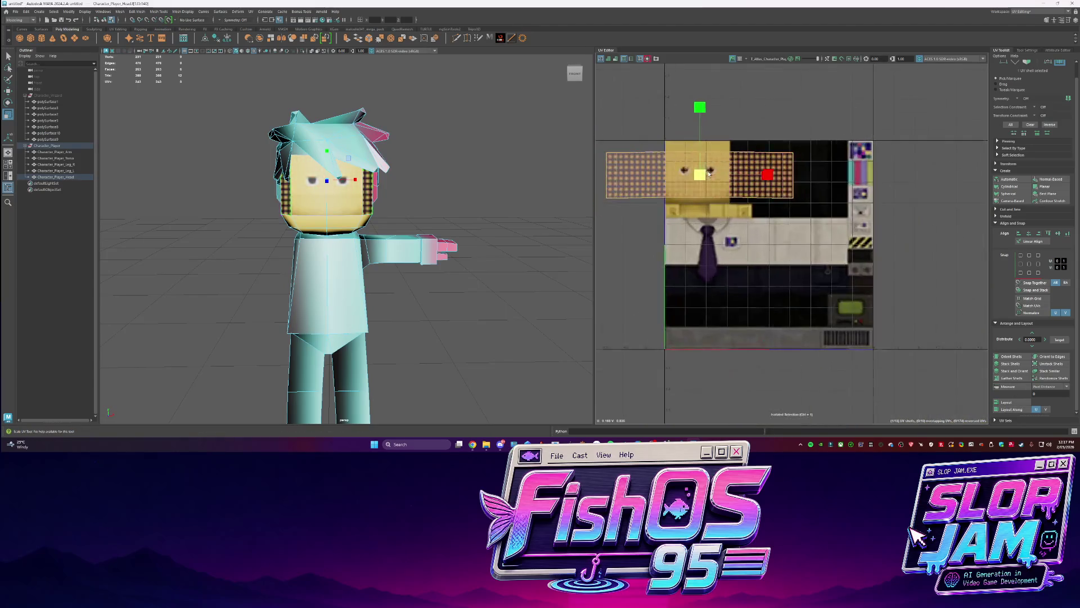
{"action": "right_click", "coordinate": [759, 167]}
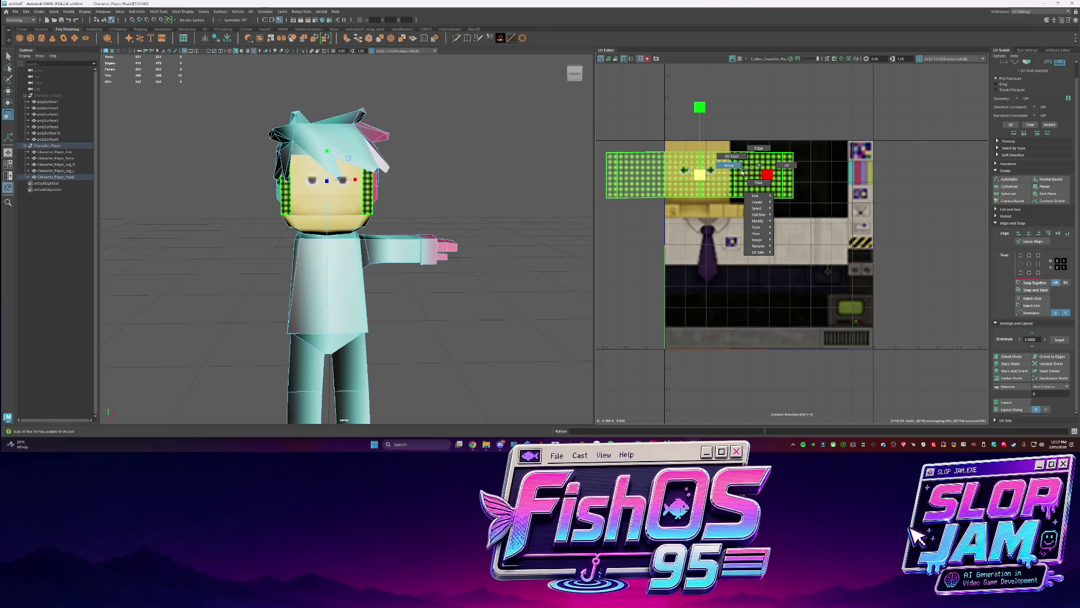
{"action": "left_click", "coordinate": [742, 172]}
{"action": "mouse_move", "coordinate": [702, 110]}
{"action": "left_mouse_down"}
{"action": "mouse_move", "coordinate": [702, 129]}
{"action": "mouse_move", "coordinate": [703, 113]}
{"action": "left_mouse_up"}
{"action": "key", "text": "q"}
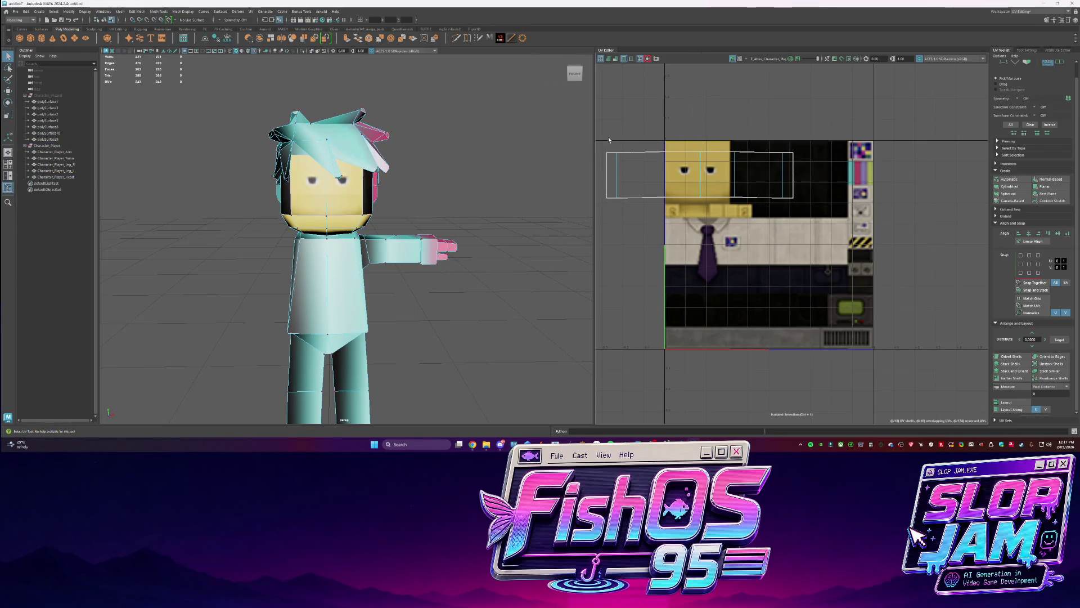
{"action": "left_click_drag", "start_coordinate": [840, 166], "coordinate": [841, 166]}
{"action": "key", "text": "r"}
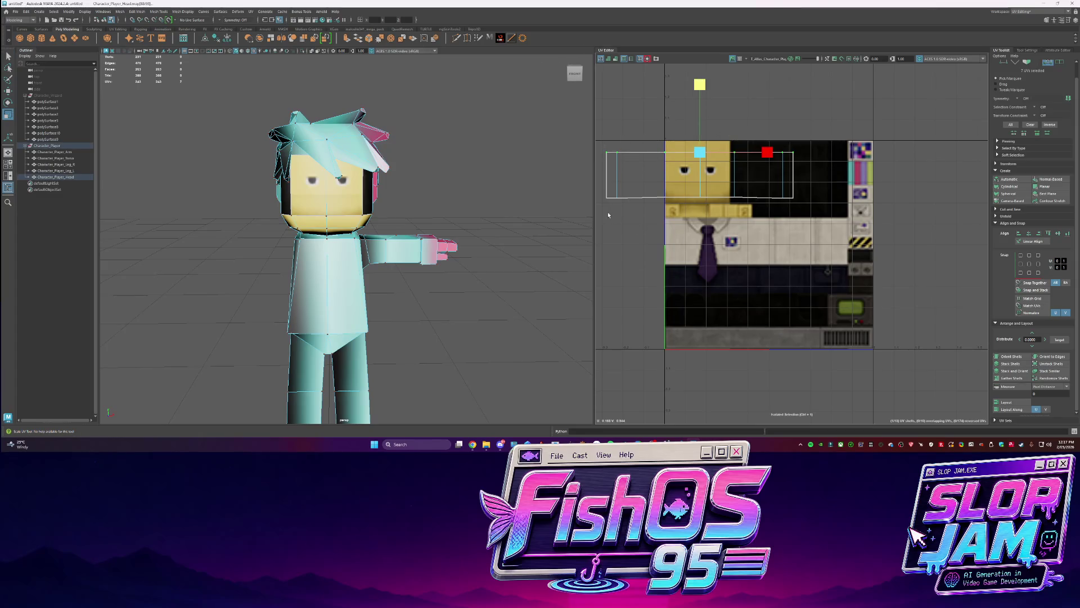
{"action": "key", "text": "ctrl+z"}
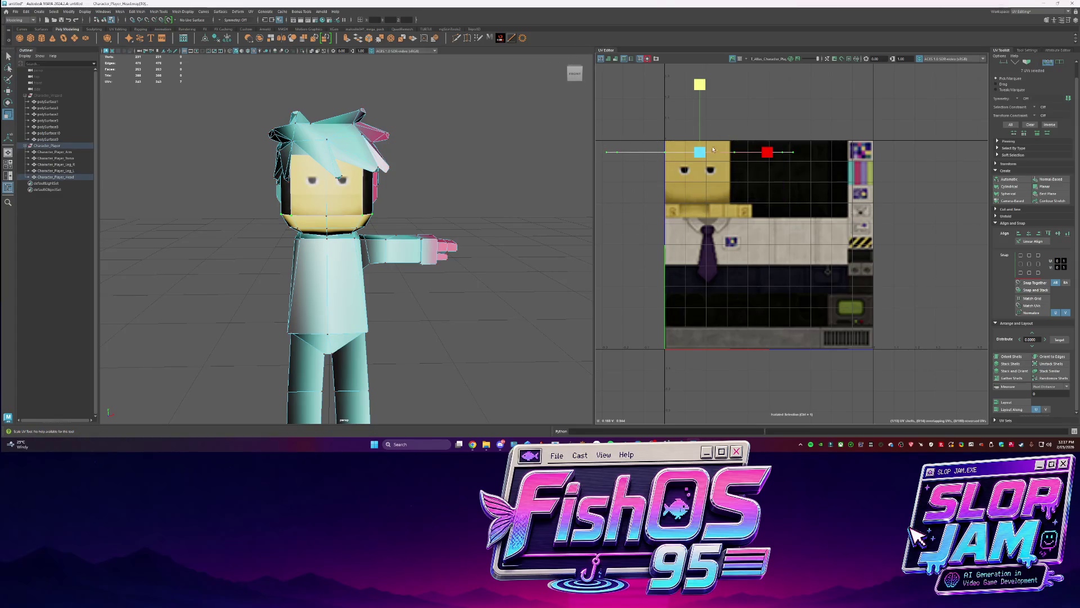
{"action": "key", "text": "r"}
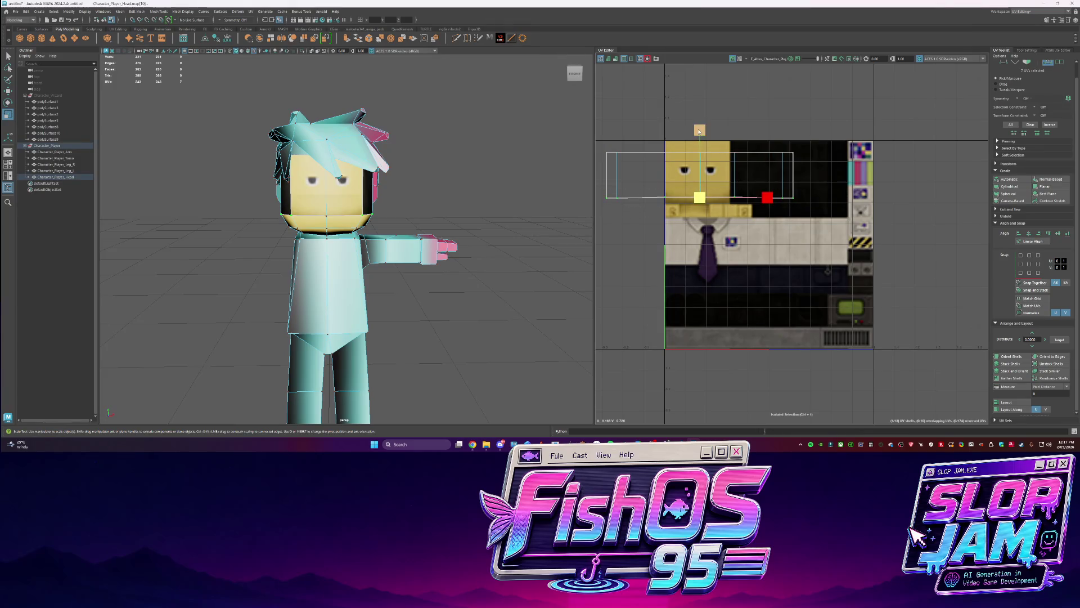
{"action": "mouse_move", "coordinate": [699, 130]}
{"action": "left_mouse_down"}
{"action": "mouse_move", "coordinate": [698, 106]}
{"action": "mouse_move", "coordinate": [699, 130]}
{"action": "left_mouse_up"}
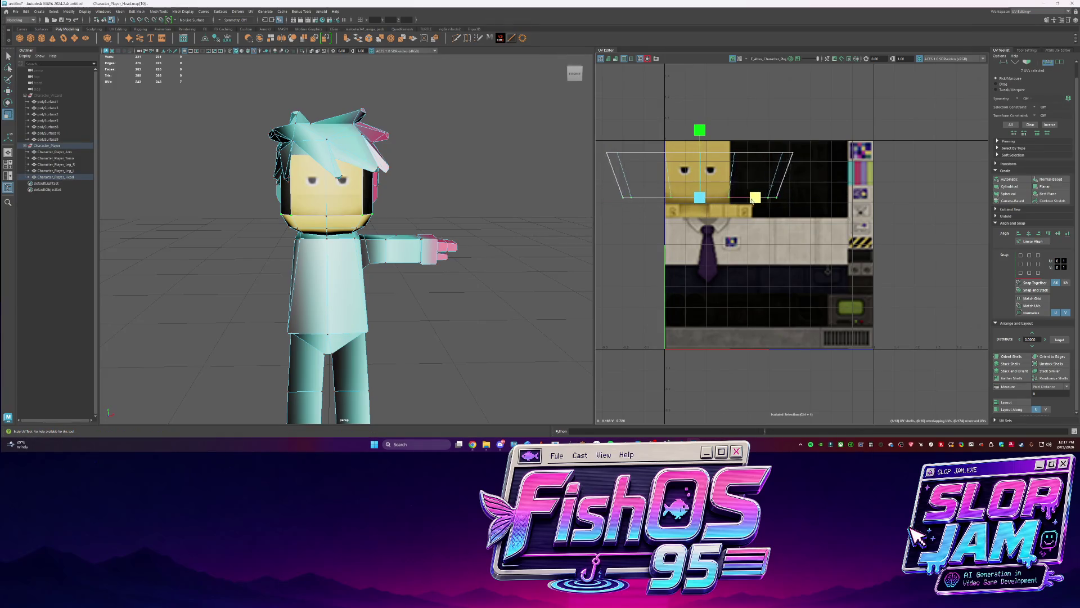
Narrow the face UV shell horizontally, then select the head's lower band shell
{"action": "right_click_drag", "start_coordinate": [754, 200], "coordinate": [766, 182]}
{"action": "left_click_drag", "start_coordinate": [766, 183], "coordinate": [712, 176]}
{"action": "key", "text": "w"}
{"action": "mouse_move", "coordinate": [337, 214]}
{"action": "left_mouse_down", "text": "alt"}
{"action": "mouse_move", "coordinate": [428, 214]}
{"action": "mouse_move", "coordinate": [341, 214]}
{"action": "left_mouse_up", "text": "alt"}
{"action": "scroll", "coordinate": [726, 176], "scroll_direction": "up", "scroll_amount": 1}
{"action": "left_click", "coordinate": [371, 224]}
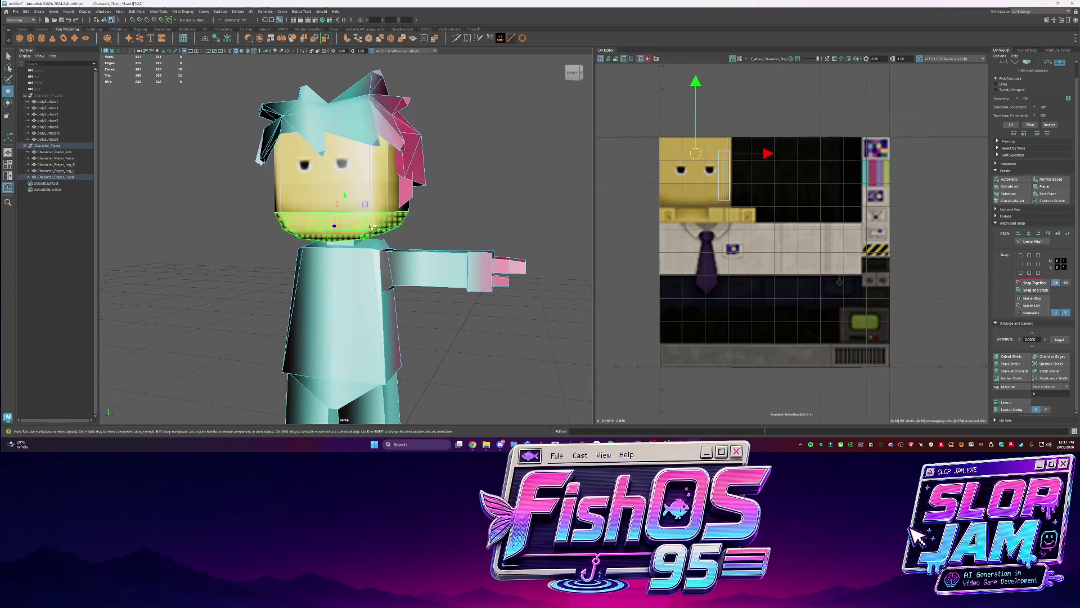
{"action": "scroll", "coordinate": [693, 159], "scroll_direction": "up", "scroll_amount": 3}
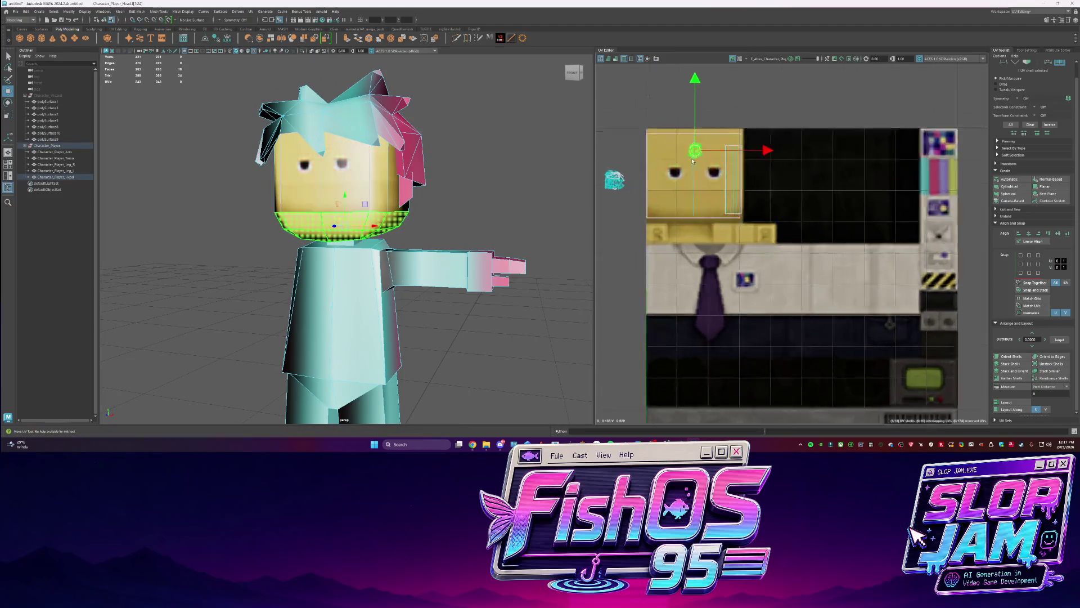
{"action": "mouse_move", "coordinate": [405, 225]}
{"action": "left_mouse_down", "text": "alt"}
{"action": "mouse_move", "coordinate": [345, 228]}
{"action": "mouse_move", "coordinate": [349, 211]}
{"action": "left_mouse_up", "text": "alt"}
Cut the head's UVs along the edges near the forehead
{"action": "key", "text": "q"}
{"action": "left_click", "coordinate": [345, 207]}
{"action": "right_click_drag", "start_coordinate": [354, 211], "coordinate": [353, 234]}
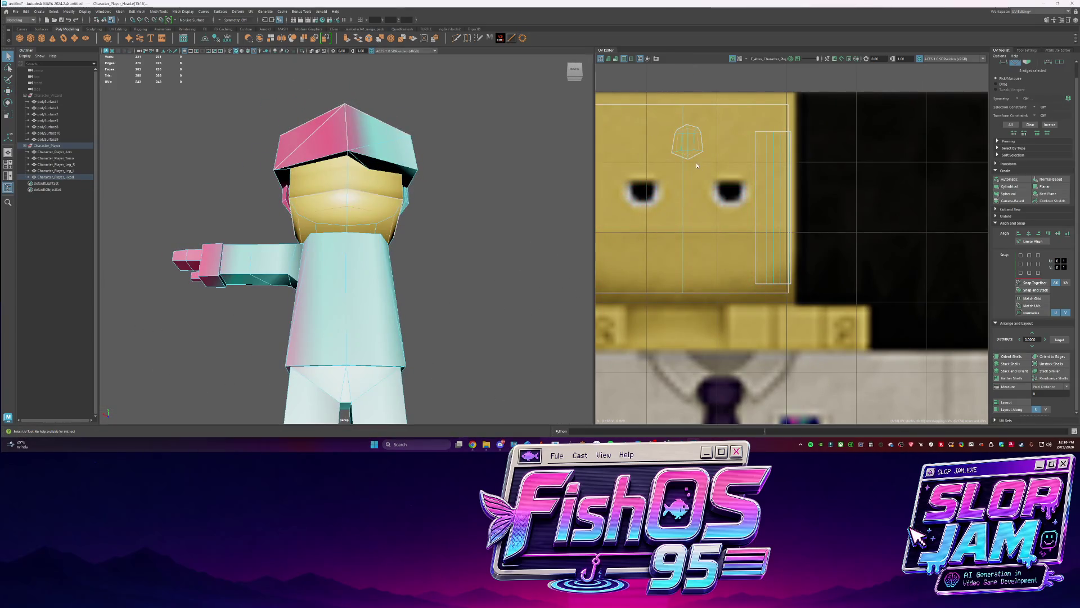
{"action": "right_click", "coordinate": [704, 141], "text": "shift"}
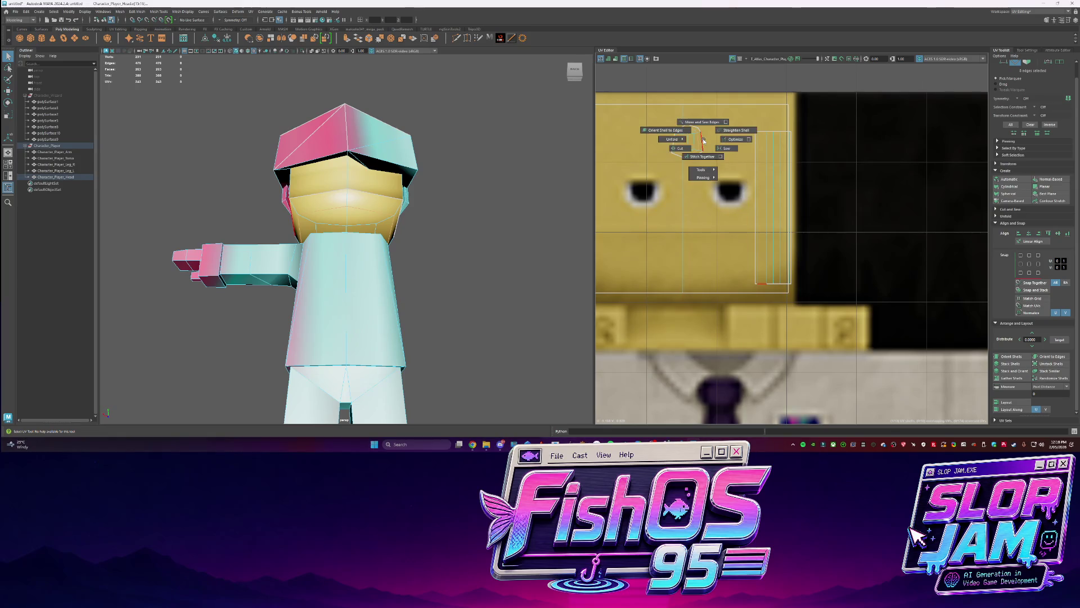
{"action": "left_click", "coordinate": [679, 149]}
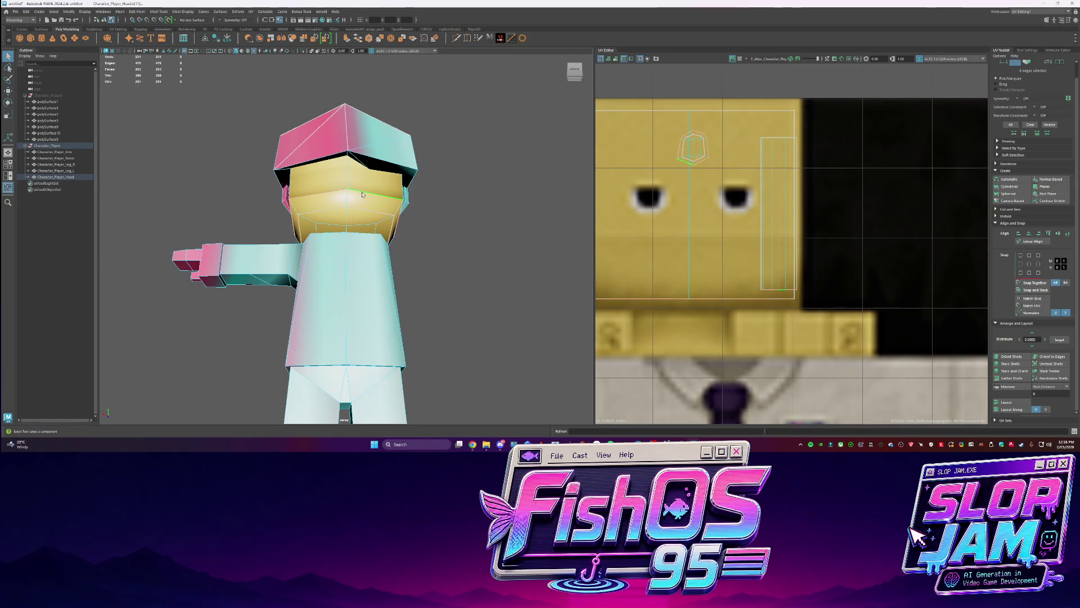
Select the whole head UV shell, then the front face of the head
{"action": "right_click", "coordinate": [675, 163], "text": "shift"}
{"action": "mouse_move", "coordinate": [675, 169]}
{"action": "right_mouse_down"}
{"action": "mouse_move", "coordinate": [675, 191]}
{"action": "mouse_move", "coordinate": [675, 163]}
{"action": "mouse_move", "coordinate": [692, 144]}
{"action": "right_mouse_up"}
{"action": "left_click", "coordinate": [669, 185]}
{"action": "mouse_move", "coordinate": [371, 214]}
{"action": "left_mouse_down", "text": "alt"}
{"action": "mouse_move", "coordinate": [400, 203]}
{"action": "mouse_move", "coordinate": [495, 208]}
{"action": "mouse_move", "coordinate": [450, 242]}
{"action": "mouse_move", "coordinate": [392, 231]}
{"action": "mouse_move", "coordinate": [489, 219]}
{"action": "mouse_move", "coordinate": [533, 230]}
{"action": "left_mouse_up", "text": "alt"}
{"action": "left_click", "coordinate": [331, 220]}
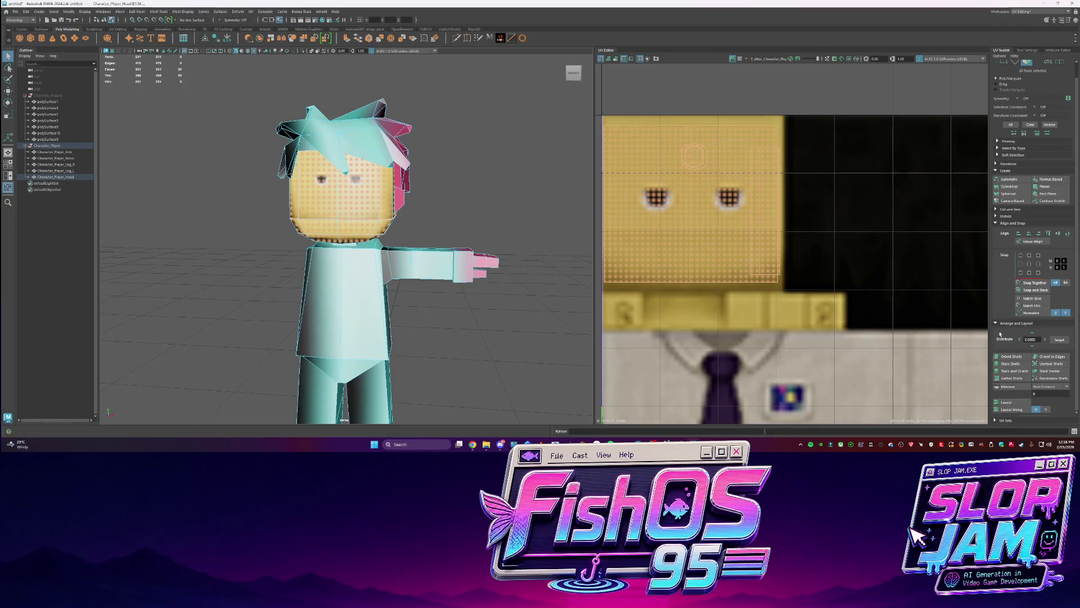
Apply a camera-based UV projection to the head
{"action": "left_click", "coordinate": [1012, 201]}
{"action": "scroll", "coordinate": [490, 206], "scroll_direction": "down", "scroll_amount": 5}
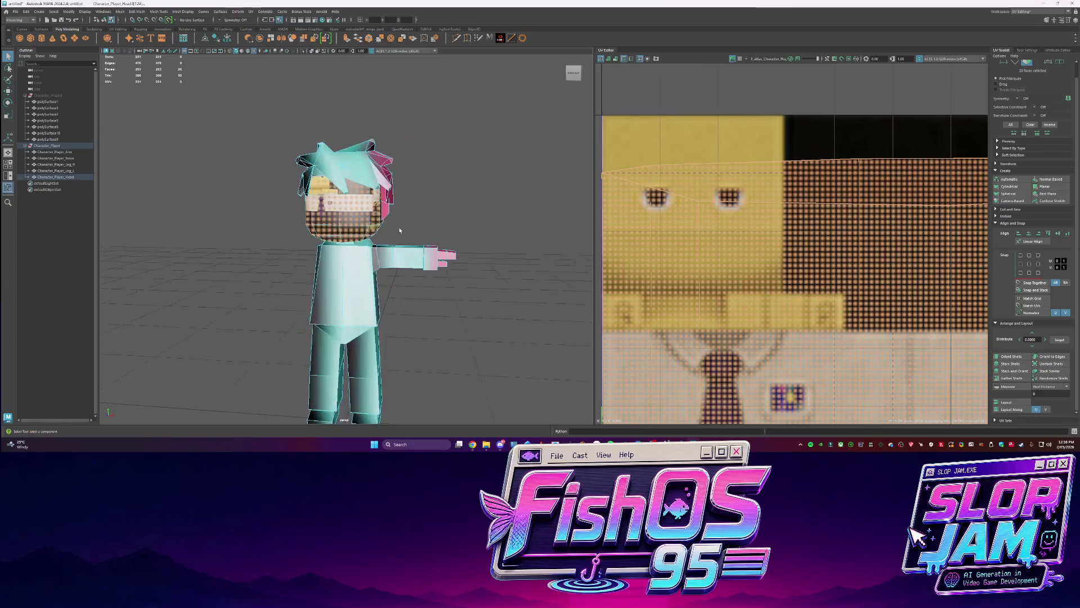
{"action": "left_click", "coordinate": [348, 238]}
{"action": "key", "text": "F12"}
{"action": "scroll", "coordinate": [731, 247], "scroll_direction": "down", "scroll_amount": 4}
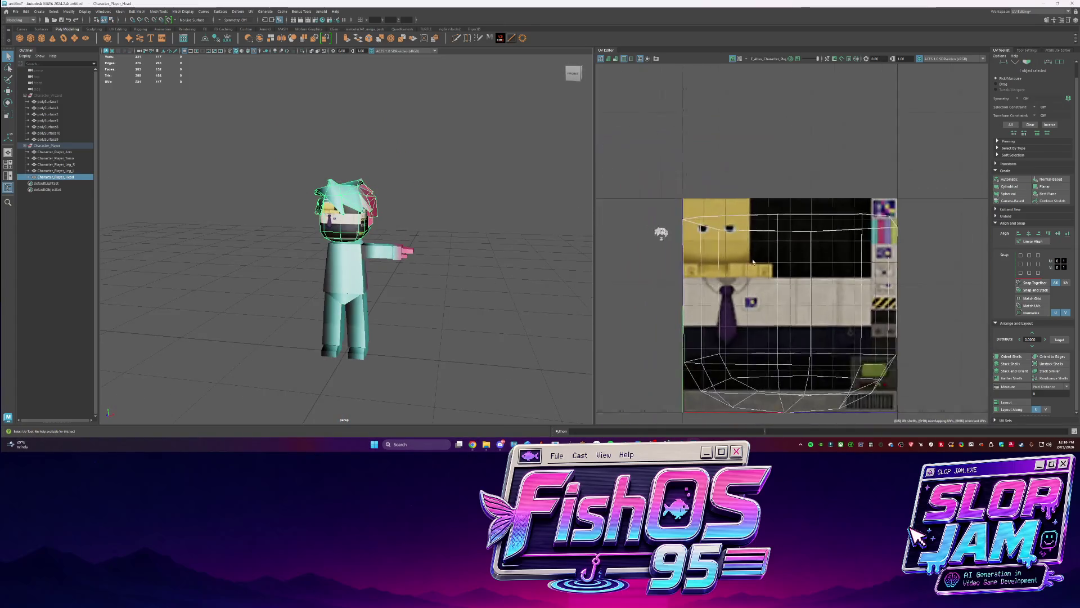
{"action": "scroll", "coordinate": [298, 175], "scroll_direction": "up", "scroll_amount": 5}
Cut the head's UVs along an edge loop around the head
{"action": "key", "text": "F10"}
{"action": "double_click", "coordinate": [297, 172]}
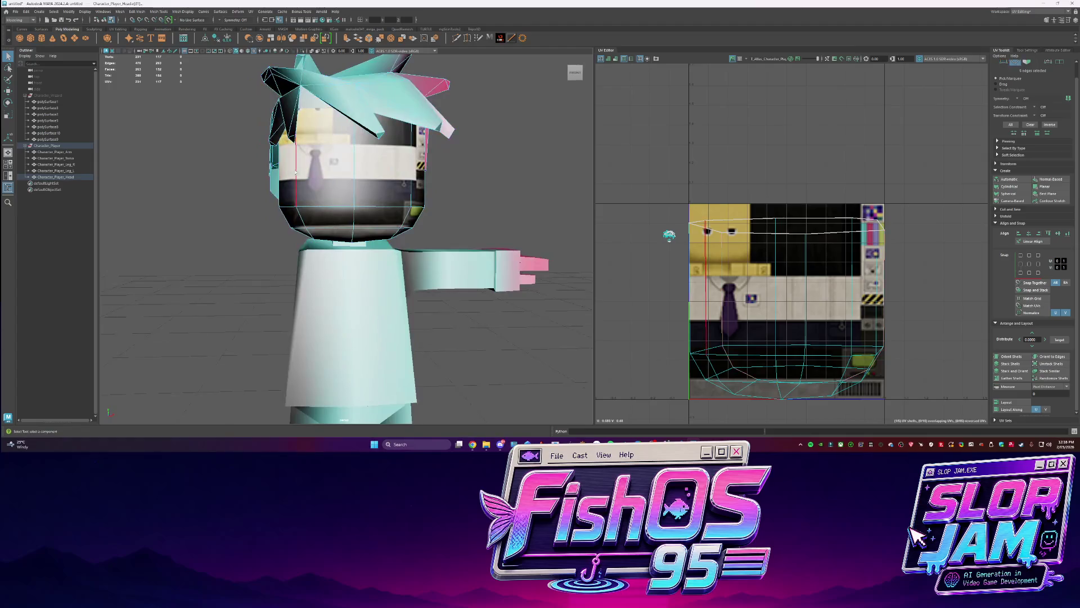
{"action": "mouse_move", "coordinate": [285, 172]}
{"action": "left_mouse_down", "text": "alt"}
{"action": "mouse_move", "coordinate": [363, 204]}
{"action": "mouse_move", "coordinate": [400, 198]}
{"action": "left_mouse_up", "text": "alt"}
{"action": "right_click", "coordinate": [725, 248], "text": "shift"}
{"action": "left_click", "coordinate": [704, 255]}
Unfold the head UV shell and orient it upright
{"action": "mouse_move", "coordinate": [374, 158]}
{"action": "left_mouse_down", "text": "alt"}
{"action": "mouse_move", "coordinate": [361, 202]}
{"action": "mouse_move", "coordinate": [405, 186]}
{"action": "left_mouse_up", "text": "alt"}
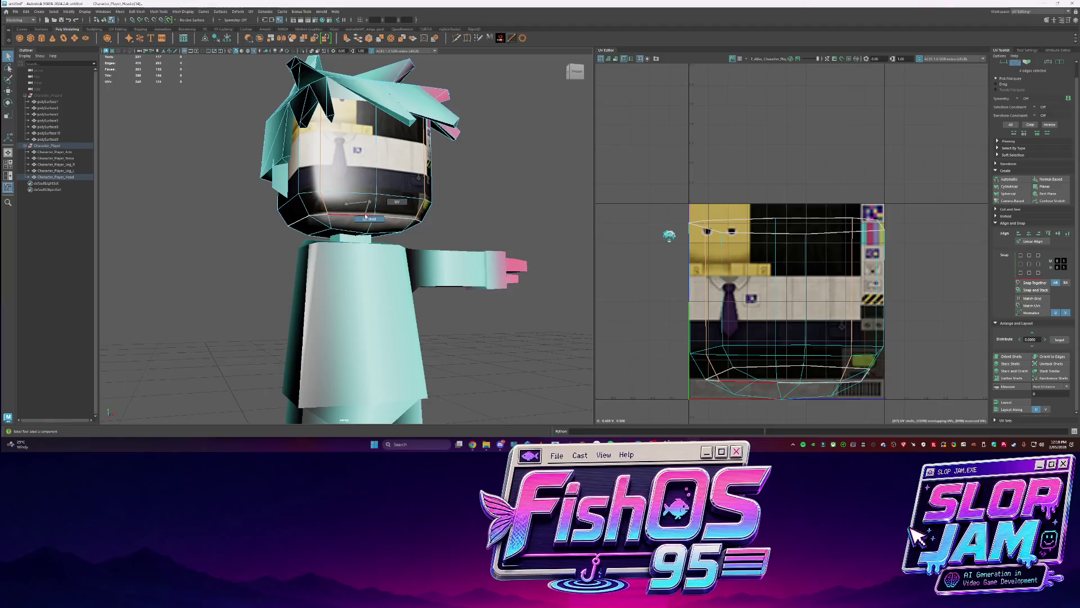
{"action": "left_click", "coordinate": [728, 269]}
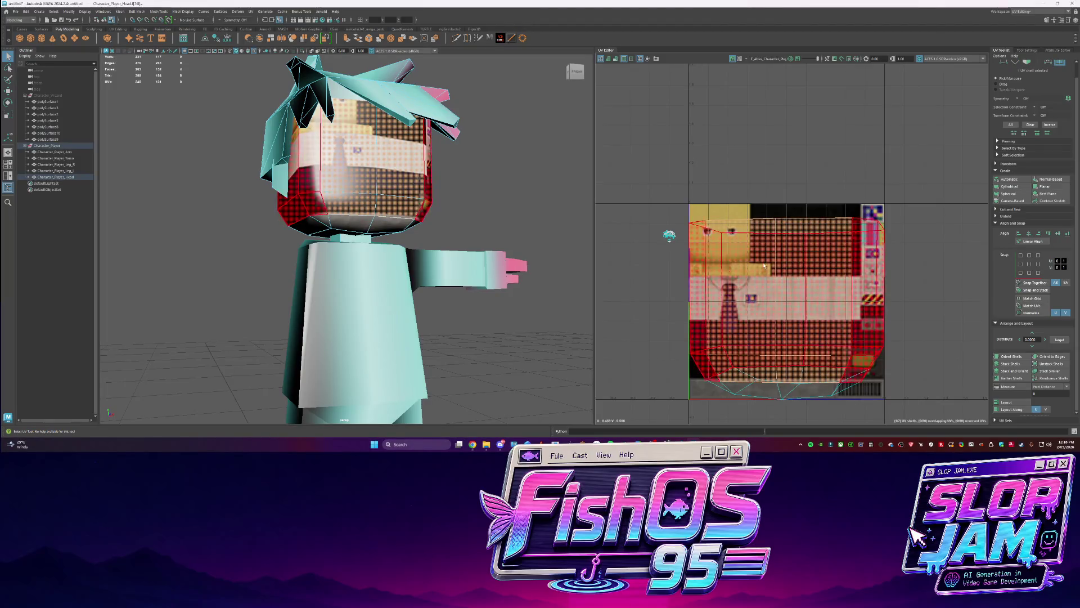
{"action": "scroll", "coordinate": [766, 262], "scroll_direction": "up", "scroll_amount": 2}
{"action": "mouse_move", "coordinate": [766, 262]}
{"action": "right_mouse_down", "text": "shift"}
{"action": "mouse_move", "coordinate": [653, 260]}
{"action": "mouse_move", "coordinate": [674, 256]}
{"action": "right_mouse_up", "text": "shift"}
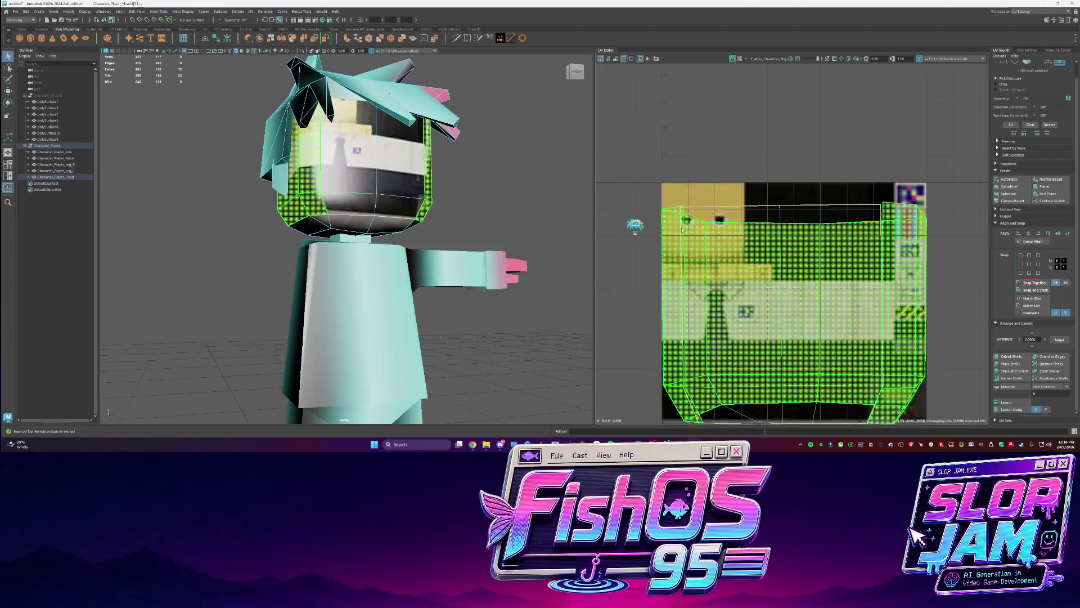
{"action": "key", "text": "f"}
{"action": "left_click", "coordinate": [1008, 358]}
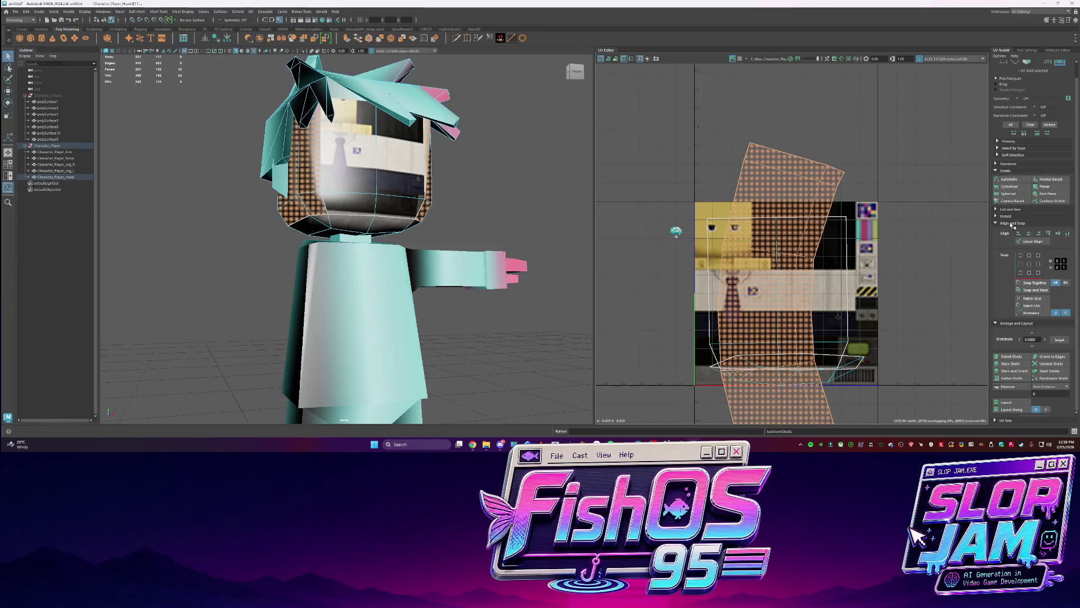
Straighten the head shell into an even grid and move it over the face region
{"action": "right_click", "coordinate": [804, 254], "text": "shift"}
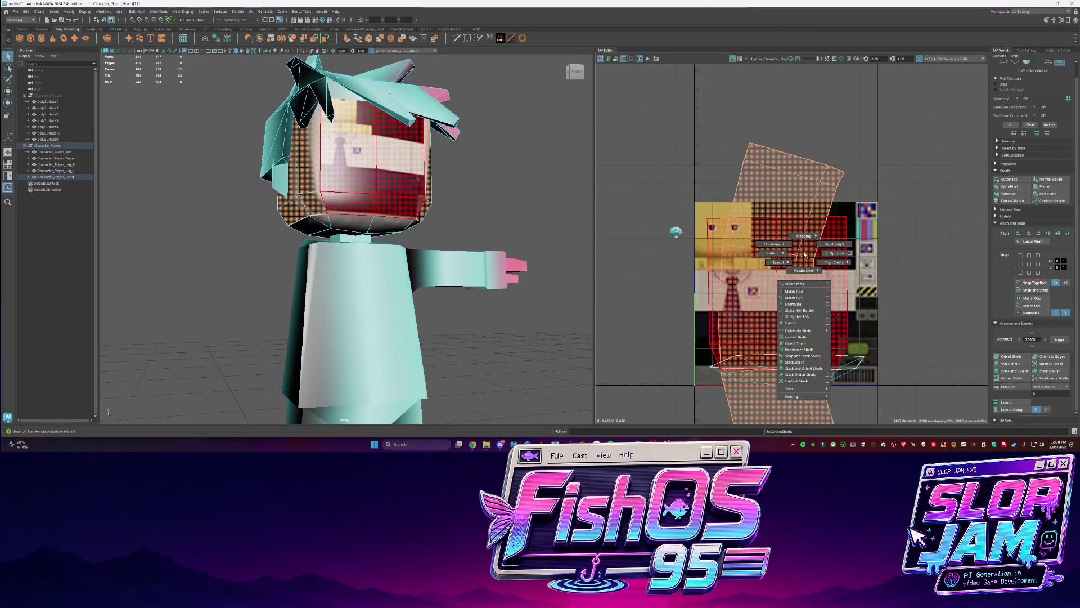
{"action": "left_click", "coordinate": [806, 314]}
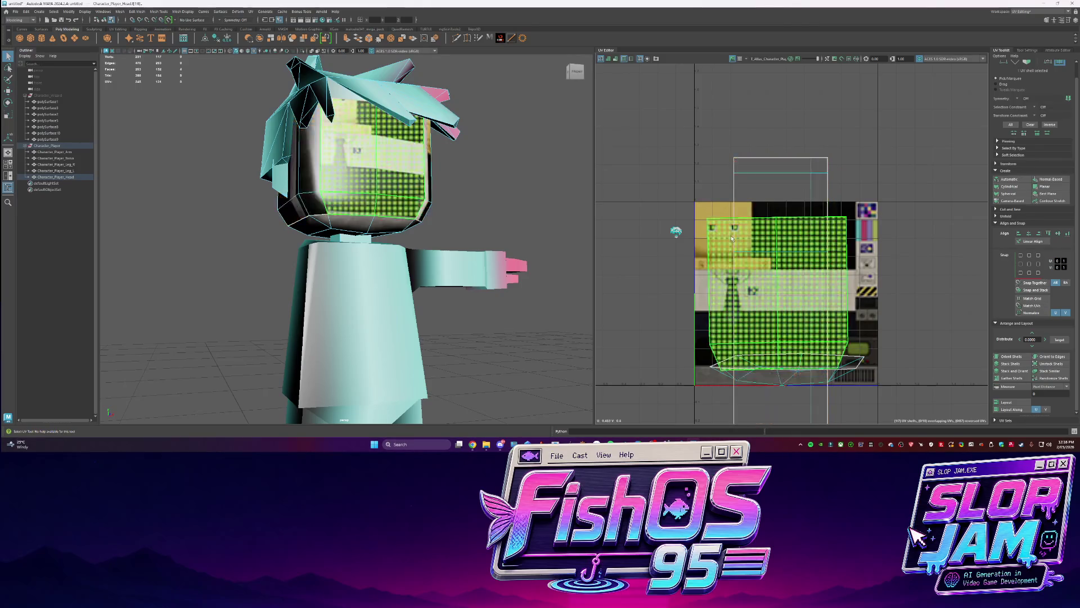
{"action": "key", "text": "w"}
{"action": "mouse_move", "coordinate": [741, 239]}
{"action": "left_mouse_down"}
{"action": "mouse_move", "coordinate": [765, 235]}
{"action": "mouse_move", "coordinate": [679, 236]}
{"action": "mouse_move", "coordinate": [683, 215]}
{"action": "left_mouse_up"}
{"action": "key", "text": "r"}
{"action": "scroll", "coordinate": [679, 236], "scroll_direction": "up", "scroll_amount": 3}
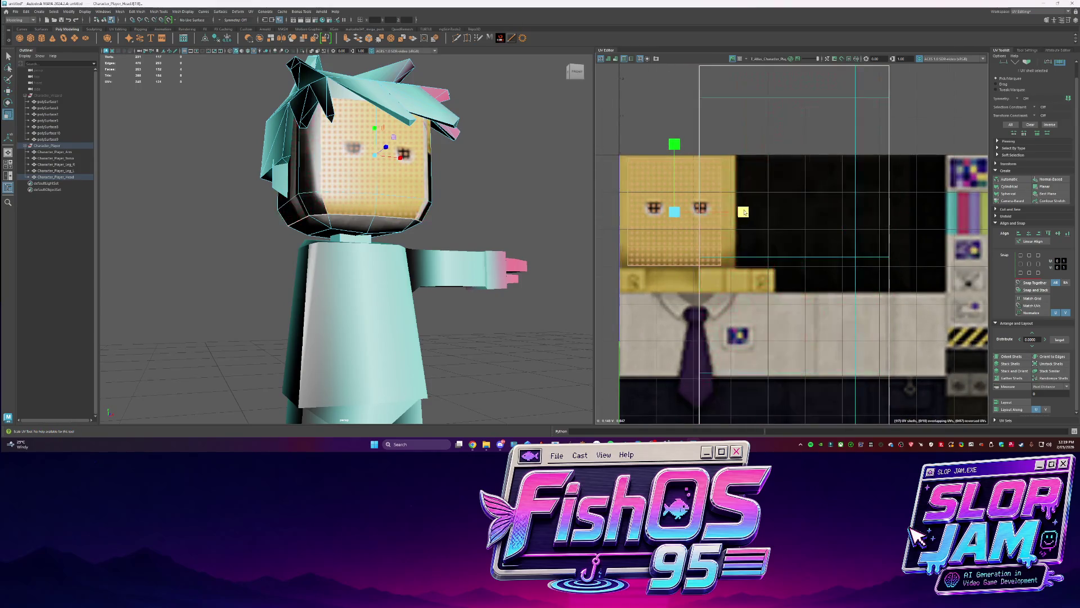
{"action": "key", "text": "w"}
{"action": "key", "text": "ctrl+z"}
{"action": "left_click_drag", "start_coordinate": [743, 212], "coordinate": [746, 212]}
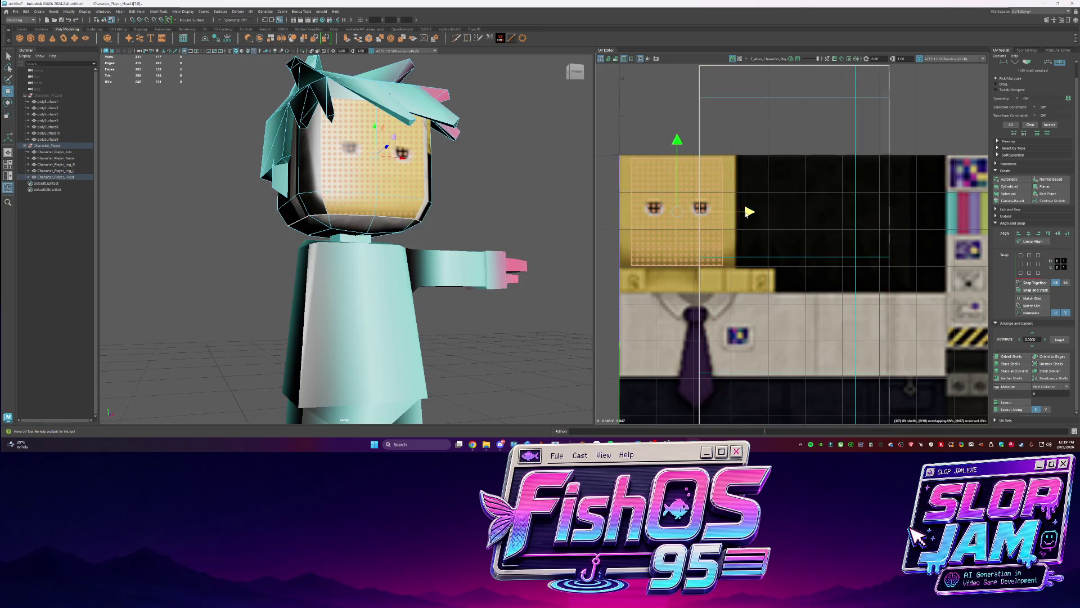
Rotate the head shell to horizontal and move it onto the atlas's face row
{"action": "left_click_drag", "start_coordinate": [573, 209], "coordinate": [507, 214], "text": "alt"}
{"action": "left_click", "coordinate": [773, 280]}
{"action": "key", "text": "e"}
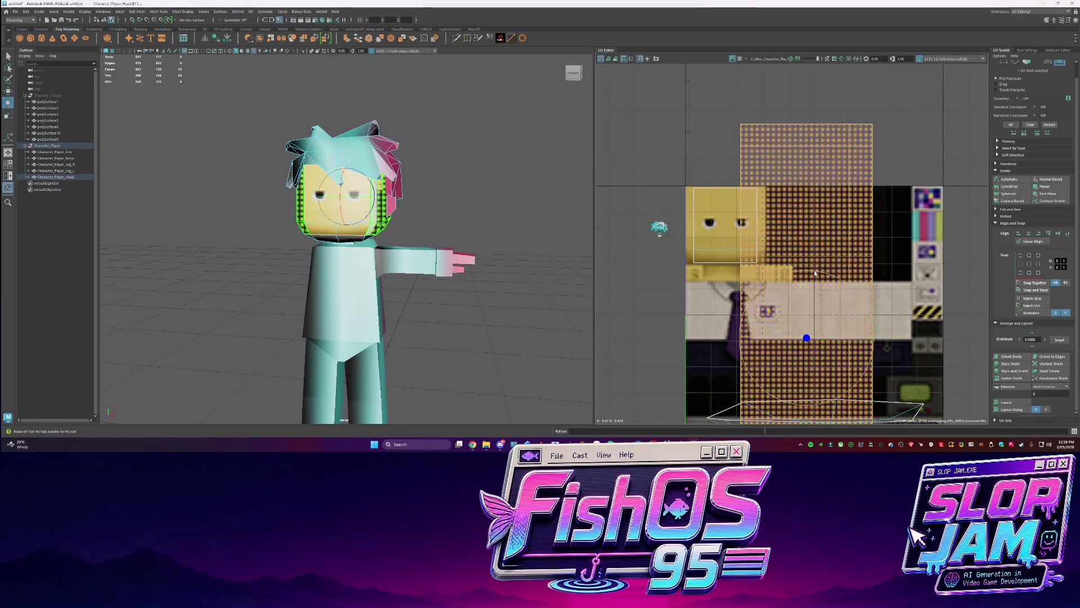
{"action": "mouse_move", "coordinate": [814, 273]}
{"action": "left_mouse_down"}
{"action": "mouse_move", "coordinate": [761, 292]}
{"action": "mouse_move", "coordinate": [742, 338]}
{"action": "left_mouse_up"}
{"action": "key", "text": "w"}
{"action": "mouse_move", "coordinate": [807, 332]}
{"action": "left_mouse_down"}
{"action": "mouse_move", "coordinate": [725, 233]}
{"action": "mouse_move", "coordinate": [683, 243]}
{"action": "left_mouse_up"}
{"action": "key", "text": "r"}
{"action": "key", "text": "ctrl+z"}
{"action": "key", "text": "w"}
{"action": "right_click", "coordinate": [657, 181]}
{"action": "right_click_drag", "start_coordinate": [656, 181], "coordinate": [620, 178]}
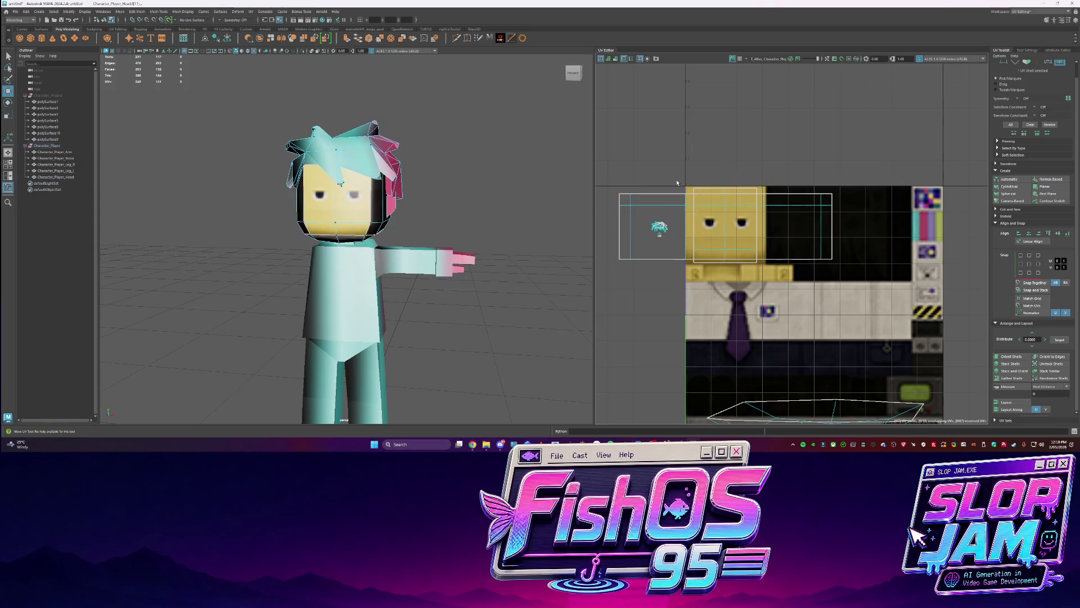
Raise the upper face UVs slightly over the yellow face square
{"action": "left_click_drag", "start_coordinate": [853, 205], "coordinate": [854, 204]}
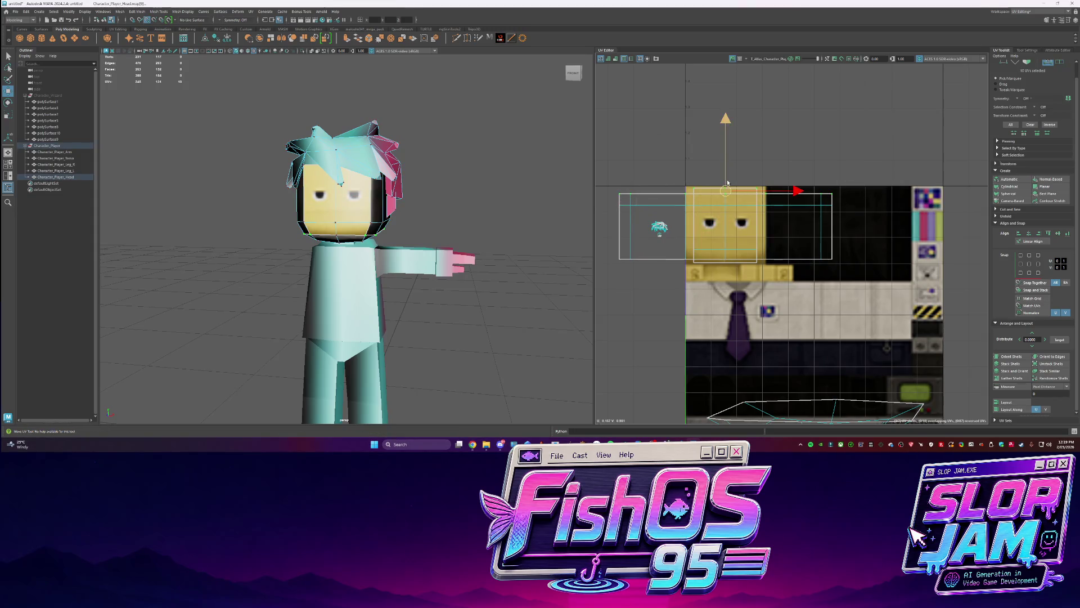
{"action": "left_click", "coordinate": [656, 203]}
{"action": "left_click_drag", "start_coordinate": [876, 191], "coordinate": [873, 194]}
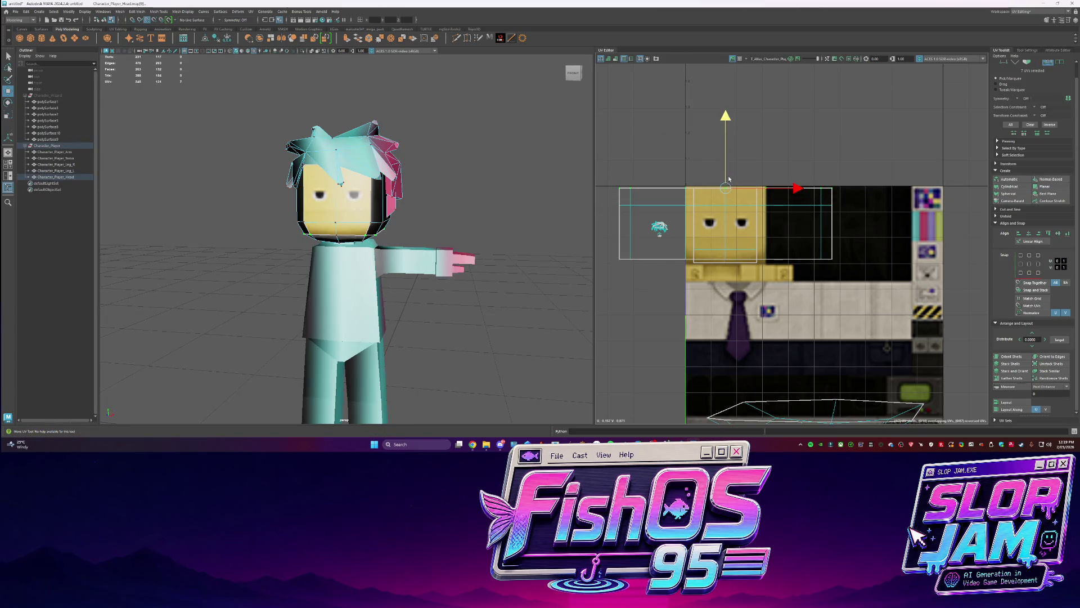
{"action": "key", "text": "w"}
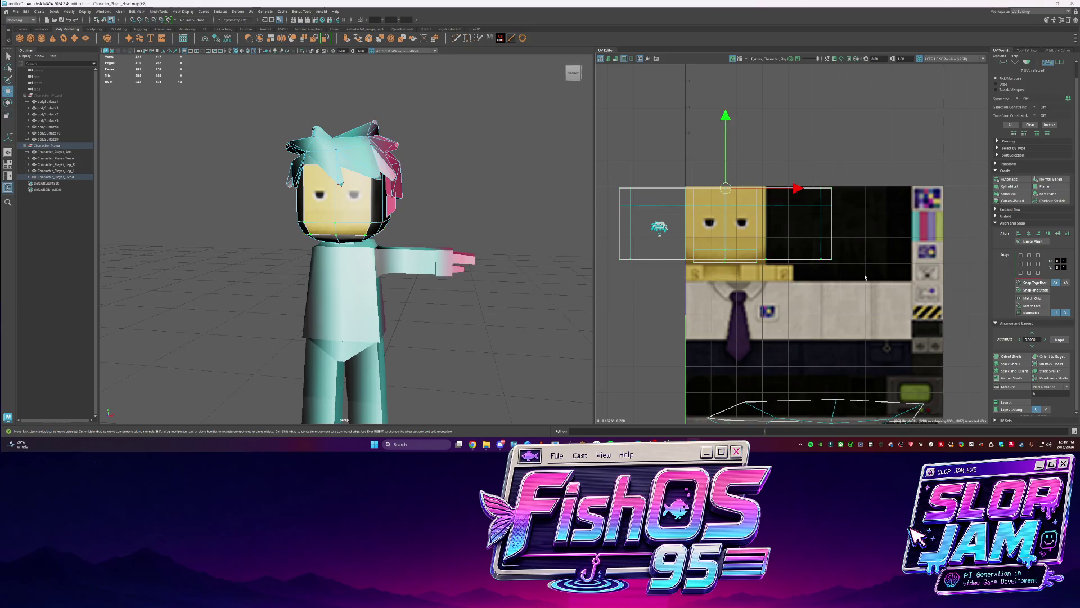
{"action": "left_click_drag", "start_coordinate": [846, 251], "coordinate": [805, 262]}
{"action": "left_click_drag", "start_coordinate": [601, 263], "coordinate": [601, 263]}
{"action": "left_click_drag", "start_coordinate": [726, 257], "coordinate": [725, 253]}
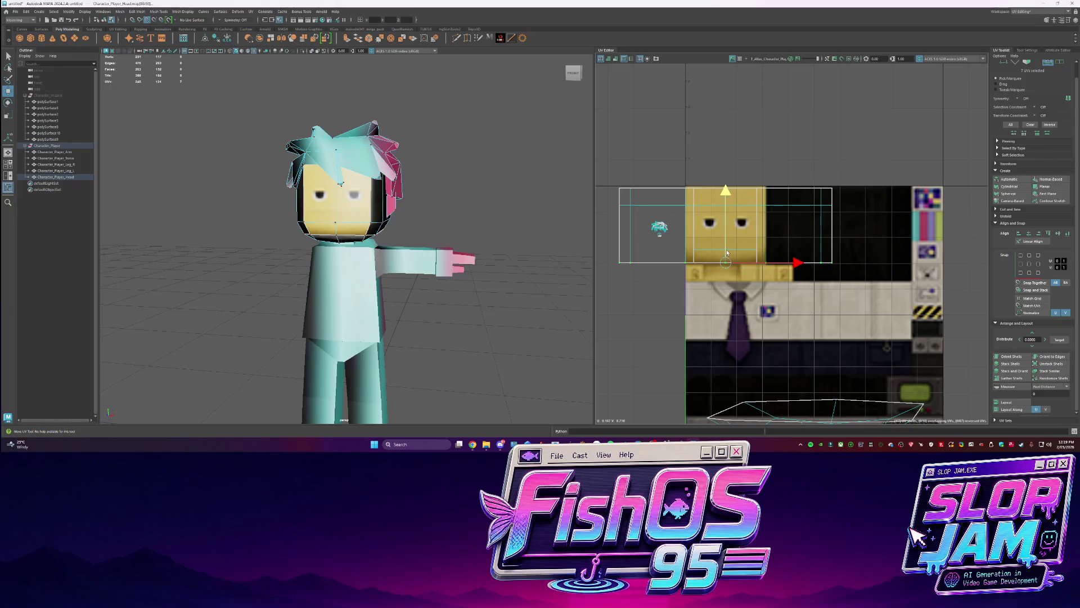
Narrow the face UV shell horizontally and rotate it slightly to fit
{"action": "key", "text": "r"}
{"action": "right_click_drag", "start_coordinate": [655, 201], "coordinate": [648, 203]}
{"action": "left_click_drag", "start_coordinate": [793, 225], "coordinate": [744, 227]}
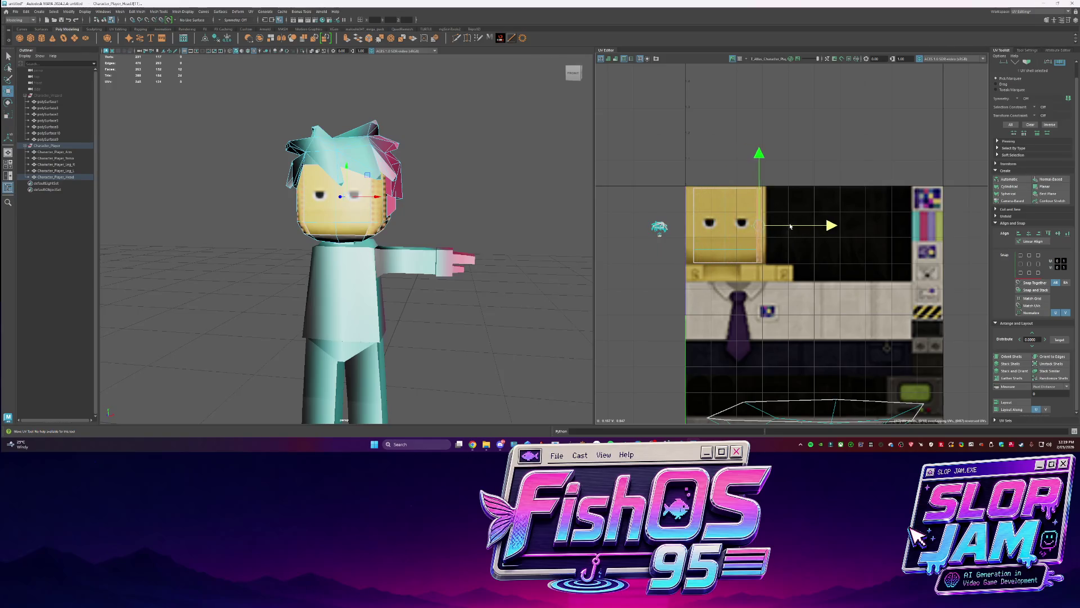
{"action": "key", "text": "q"}
{"action": "mouse_move", "coordinate": [479, 241]}
{"action": "left_mouse_down", "text": "alt"}
{"action": "mouse_move", "coordinate": [417, 241]}
{"action": "mouse_move", "coordinate": [499, 224]}
{"action": "mouse_move", "coordinate": [528, 234]}
{"action": "mouse_move", "coordinate": [515, 238]}
{"action": "left_mouse_up", "text": "alt"}
{"action": "left_click", "coordinate": [418, 240]}
{"action": "left_click", "coordinate": [382, 203]}
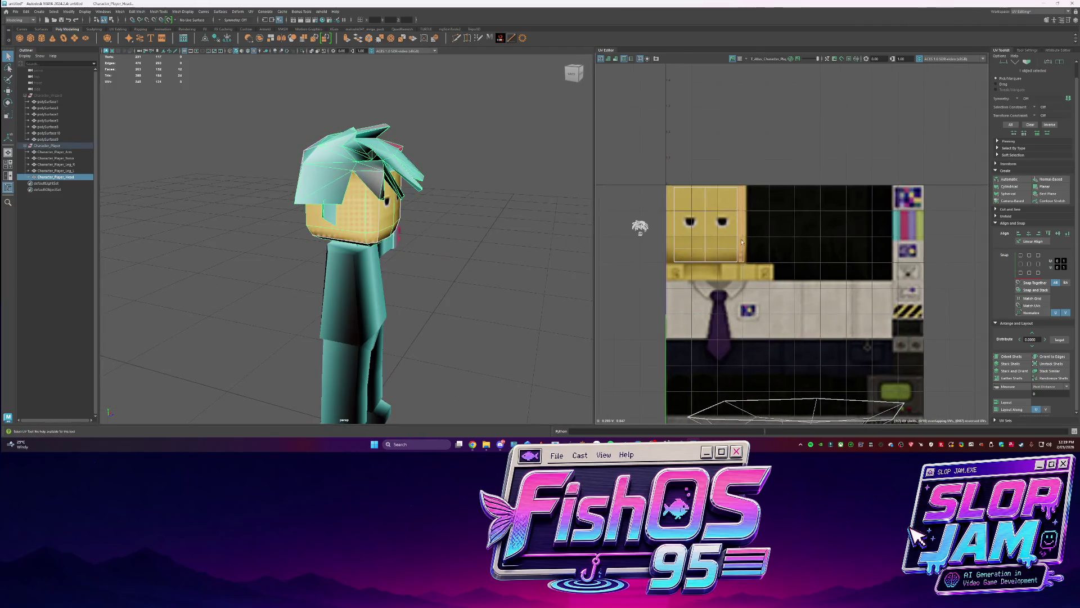
{"action": "key", "text": "e"}
{"action": "left_click", "coordinate": [740, 239]}
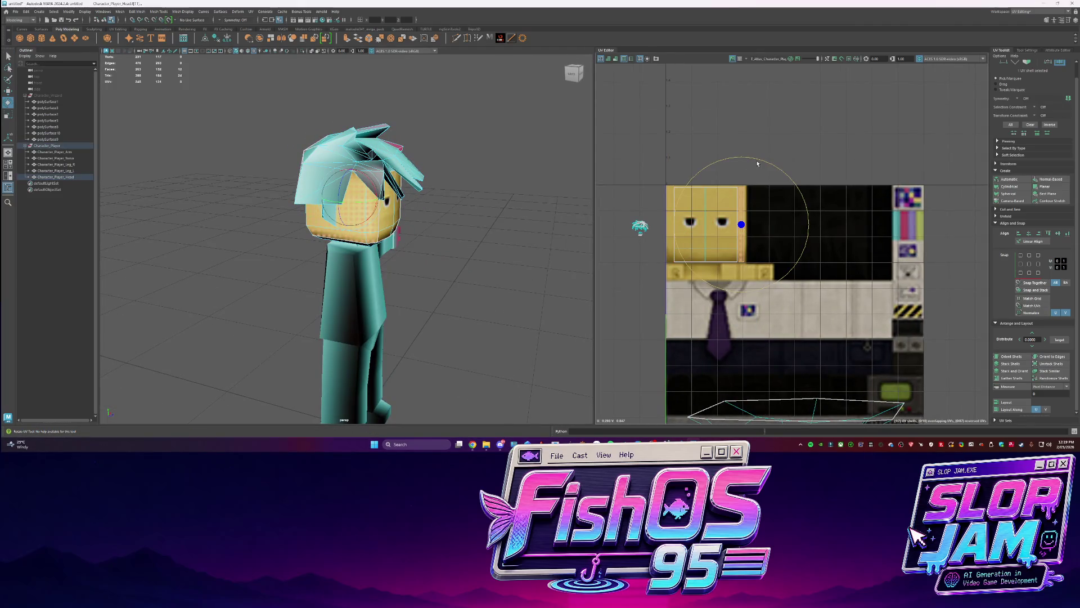
{"action": "left_click_drag", "start_coordinate": [757, 163], "coordinate": [724, 308]}
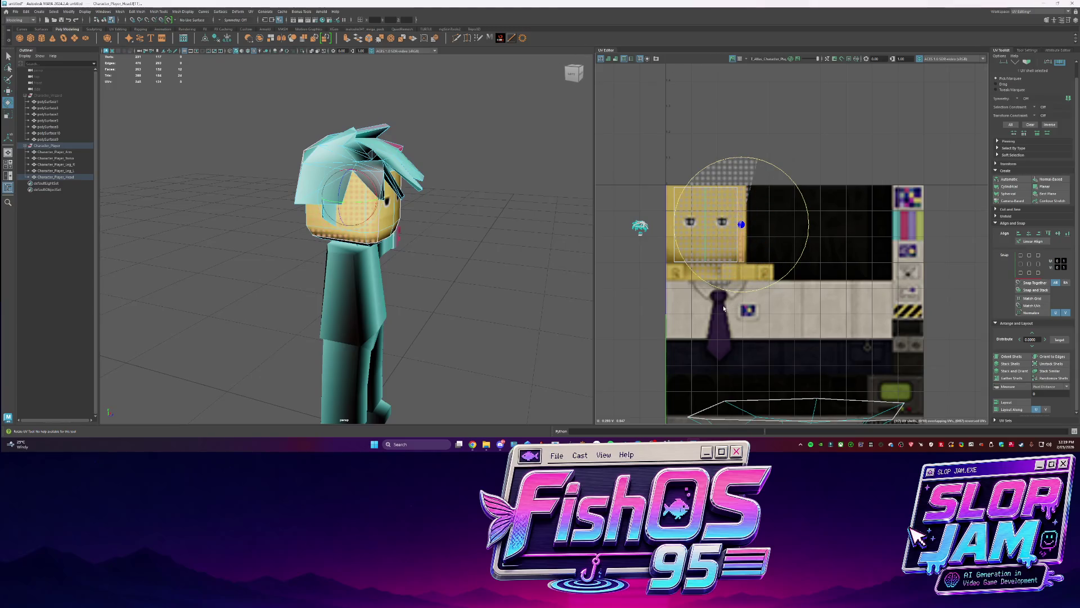
{"action": "left_click", "coordinate": [478, 238]}
{"action": "left_click_drag", "start_coordinate": [477, 239], "coordinate": [365, 240], "text": "alt"}
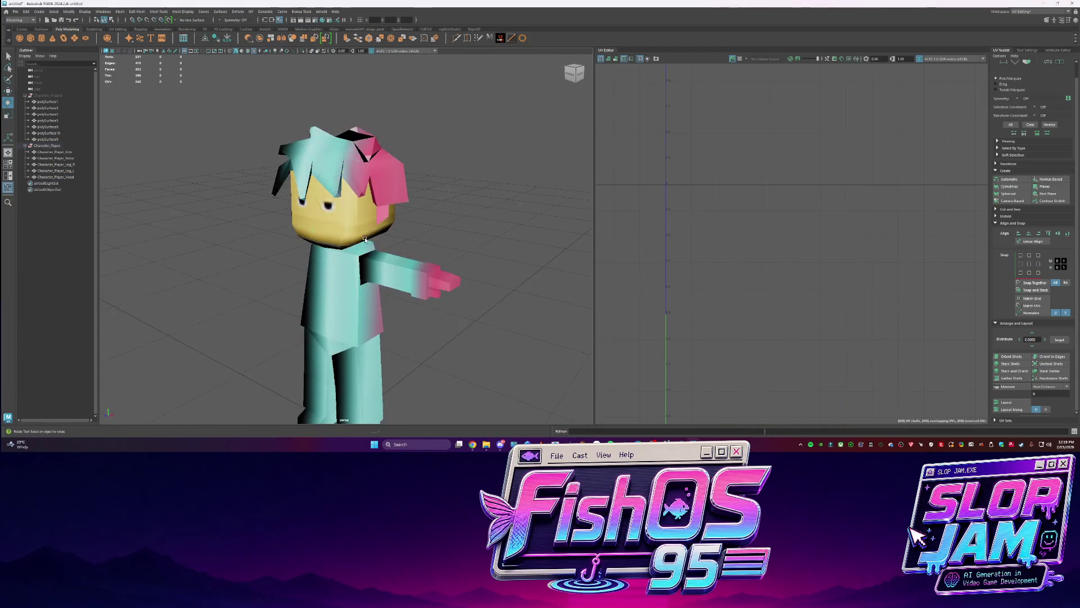
Flip the neck faces' UVs horizontally and move them onto the yellow skin area
{"action": "left_click", "coordinate": [365, 240]}
{"action": "right_click_drag", "start_coordinate": [444, 242], "coordinate": [456, 213]}
{"action": "left_click", "coordinate": [374, 231]}
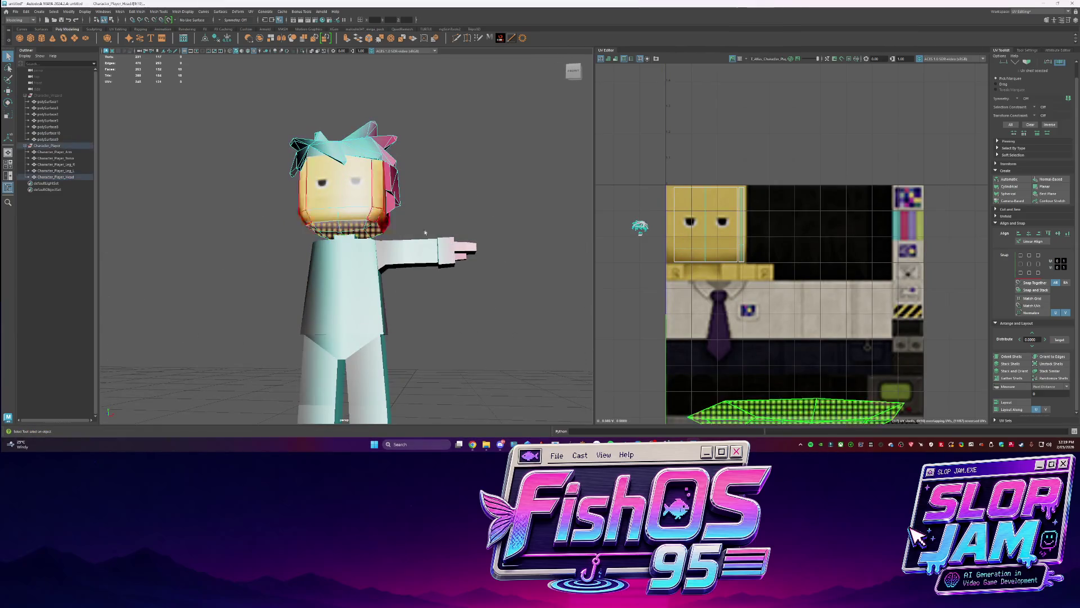
{"action": "key", "text": "w"}
{"action": "scroll", "coordinate": [649, 130], "scroll_direction": "down", "scroll_amount": 3}
{"action": "right_click_drag", "start_coordinate": [747, 287], "coordinate": [700, 282], "text": "shift"}
{"action": "mouse_move", "coordinate": [757, 333]}
{"action": "left_mouse_down"}
{"action": "mouse_move", "coordinate": [691, 216]}
{"action": "mouse_move", "coordinate": [635, 227]}
{"action": "mouse_move", "coordinate": [686, 214]}
{"action": "left_mouse_up"}
{"action": "key", "text": "r"}
{"action": "scroll", "coordinate": [697, 246], "scroll_direction": "up", "scroll_amount": 5}
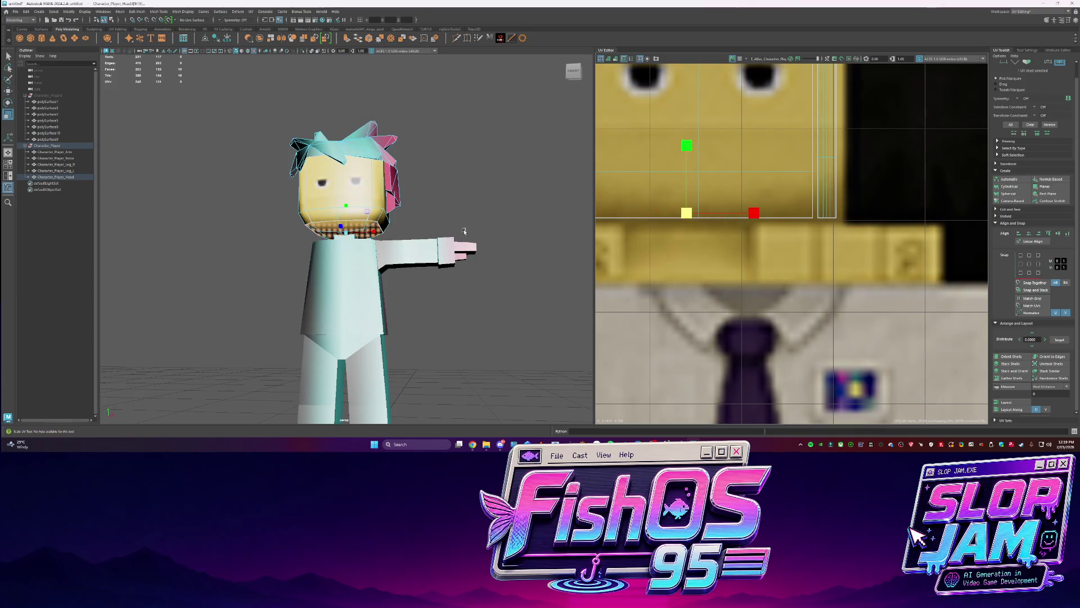
Reposition the neck UV shell within the yellow area, check the head, then return to Codex
{"action": "left_click", "coordinate": [464, 231]}
{"action": "left_click_drag", "start_coordinate": [458, 241], "coordinate": [474, 203], "text": "alt"}
{"action": "left_click", "coordinate": [354, 186]}
{"action": "scroll", "coordinate": [696, 220], "scroll_direction": "down", "scroll_amount": 8}
{"action": "key", "text": "w"}
{"action": "mouse_move", "coordinate": [735, 242]}
{"action": "left_mouse_down"}
{"action": "mouse_move", "coordinate": [649, 266]}
{"action": "mouse_move", "coordinate": [665, 272]}
{"action": "left_mouse_up"}
{"action": "key", "text": "r"}
{"action": "key", "text": "q"}
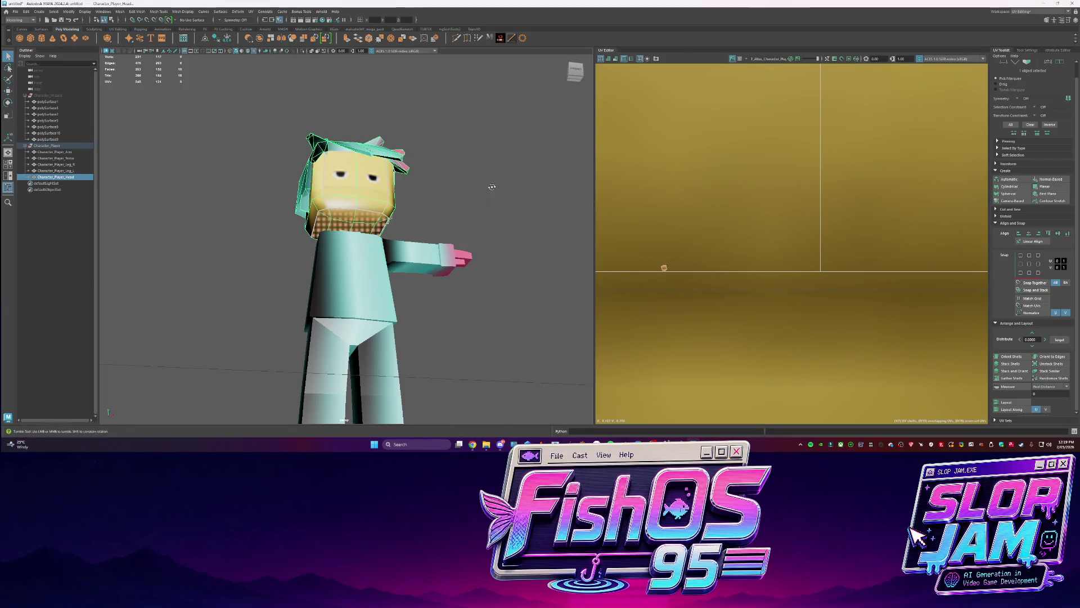
{"action": "left_click", "coordinate": [492, 187]}
{"action": "left_click_drag", "start_coordinate": [451, 219], "coordinate": [388, 228], "text": "alt"}
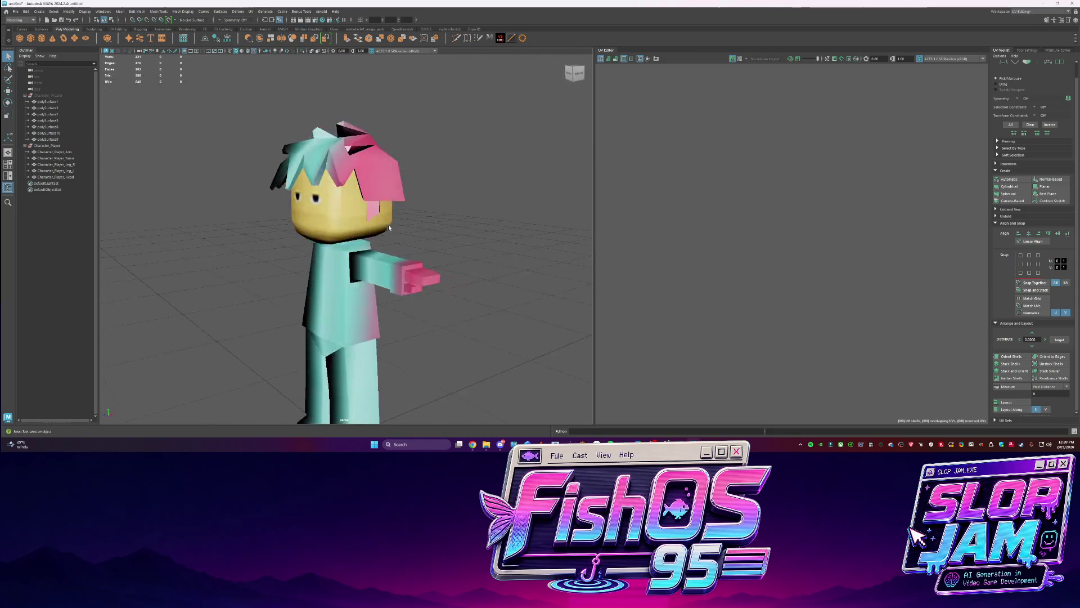
{"action": "scroll", "coordinate": [416, 241], "scroll_direction": "down", "scroll_amount": 5}
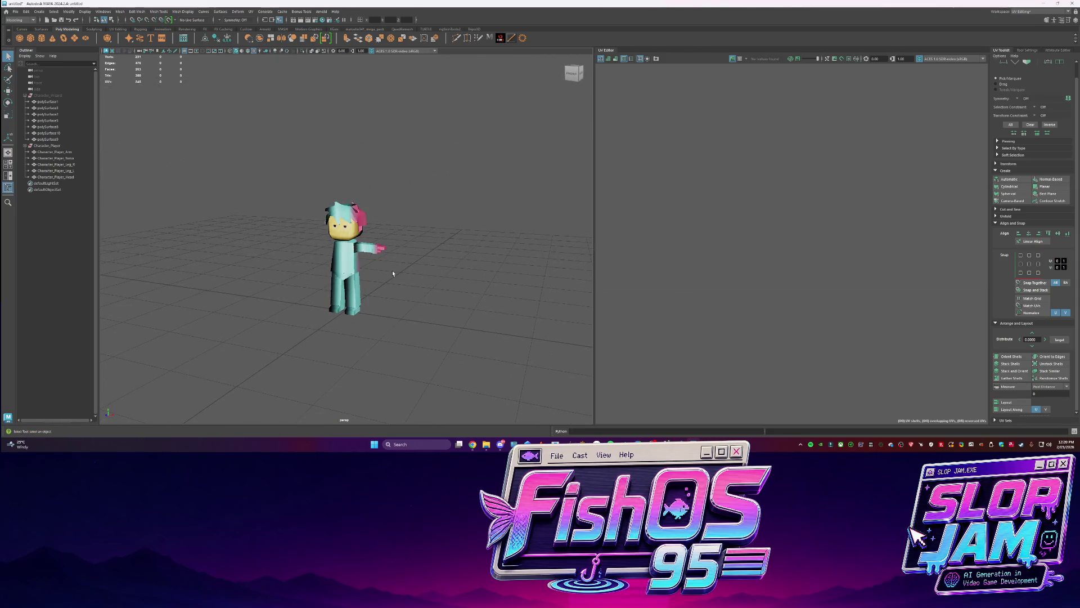
{"action": "scroll", "coordinate": [315, 247], "scroll_direction": "up", "scroll_amount": 5}
{"action": "left_click_drag", "start_coordinate": [315, 247], "coordinate": [385, 227], "text": "alt"}
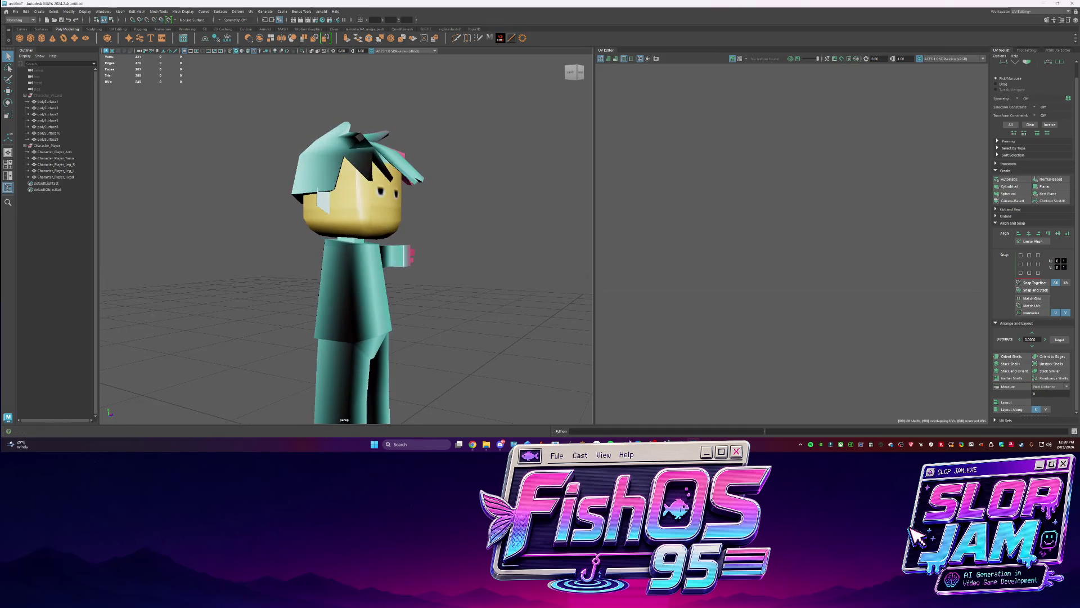
{"action": "key", "text": "alt+Tab"}
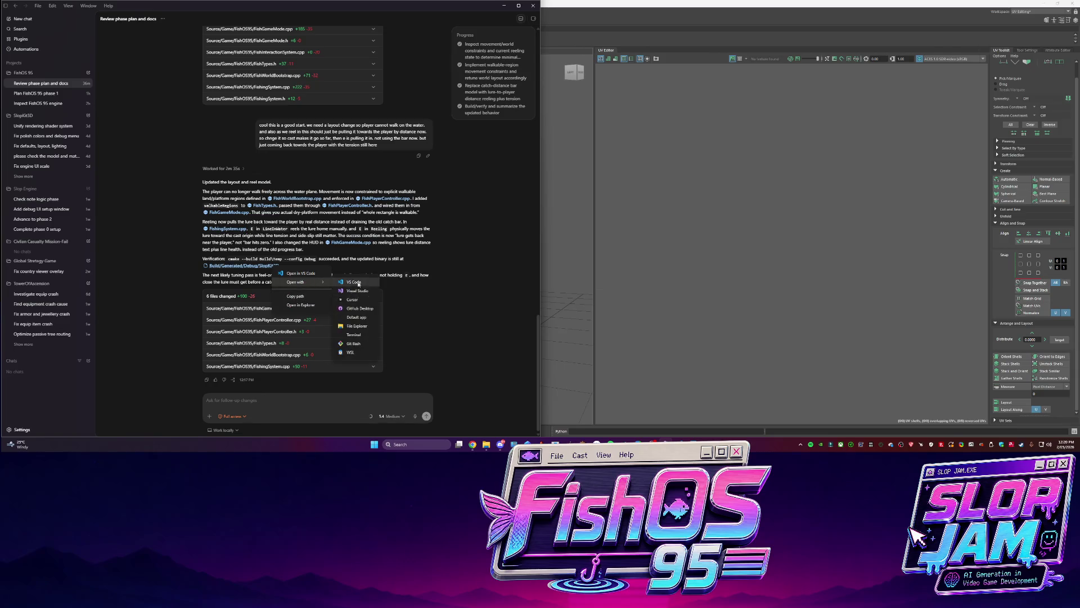
Run SlopKit3D.exe from the Debug build folder and return to the Codex chat
{"action": "left_click", "coordinate": [301, 305]}
{"action": "left_click", "coordinate": [390, 230]}
{"action": "double_click", "coordinate": [364, 145]}
{"action": "left_click", "coordinate": [155, 286]}
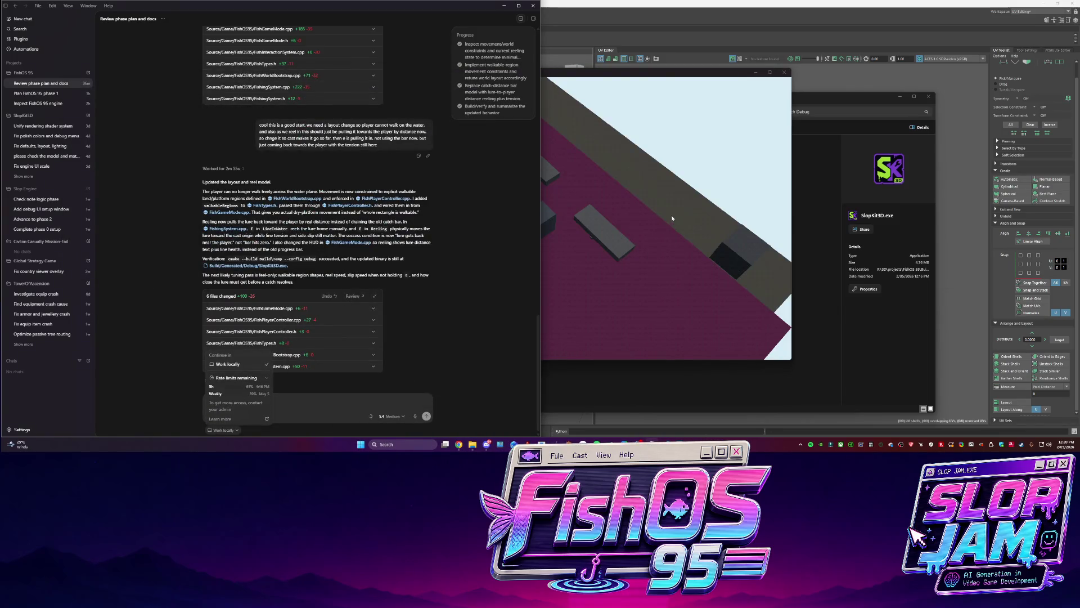
Playtest the fishing game by walking to the pond and casting and reeling the lure several times
{"action": "left_click", "coordinate": [672, 218]}
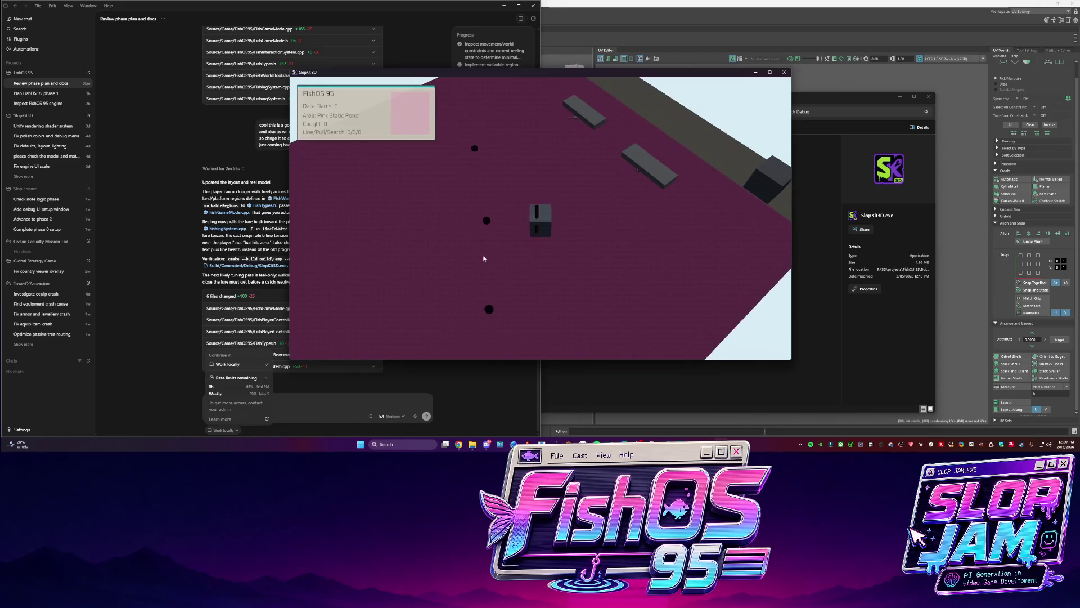
{"action": "key", "text": "d"}
{"action": "key", "text": "f"}
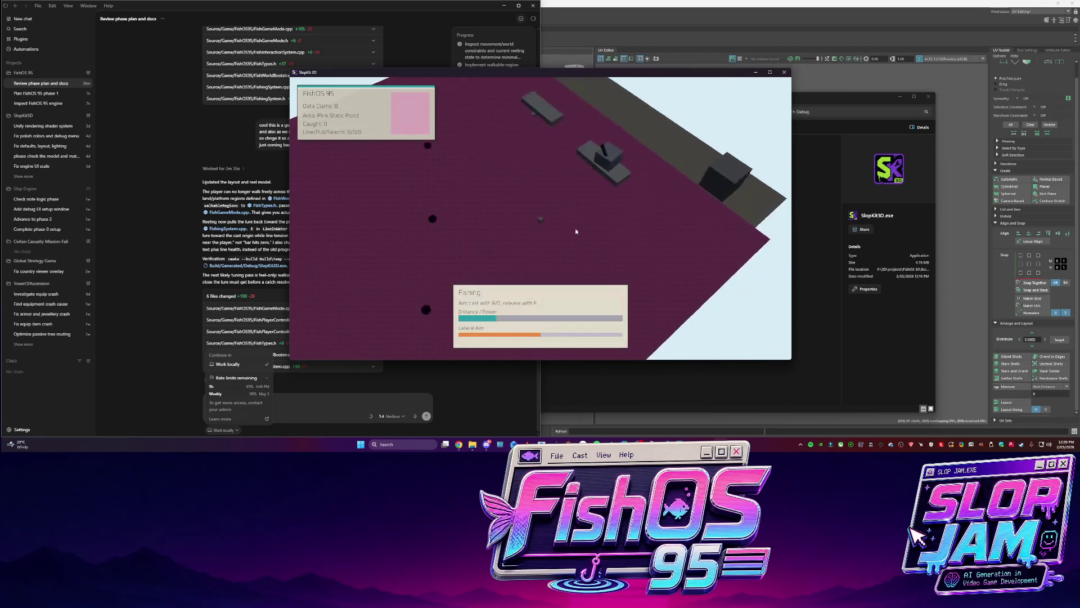
{"action": "key", "text": "f"}
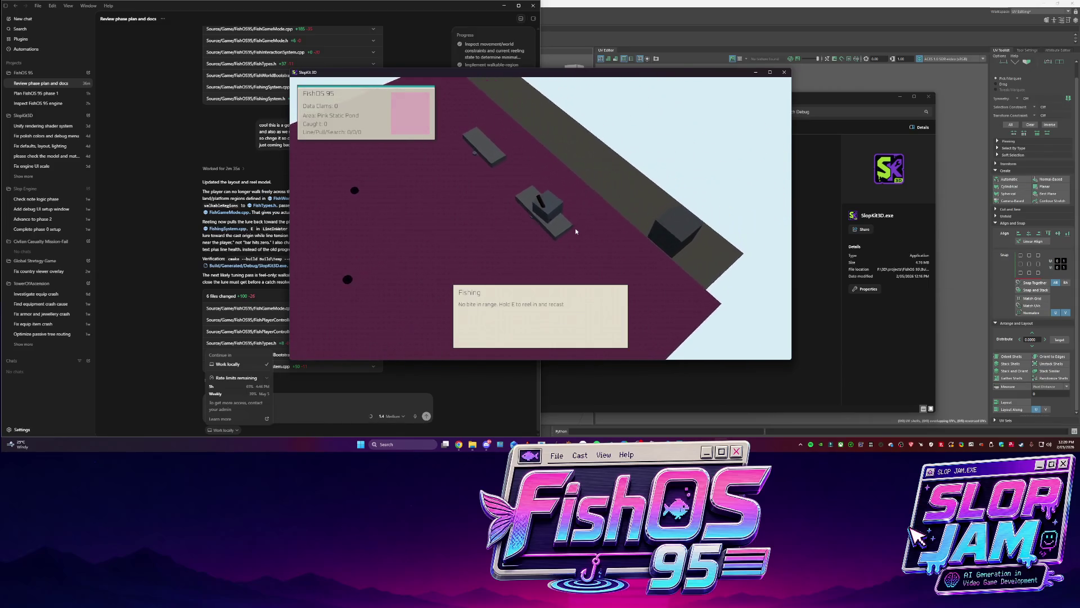
{"action": "key", "text": "e"}
{"action": "key", "text": "e"}
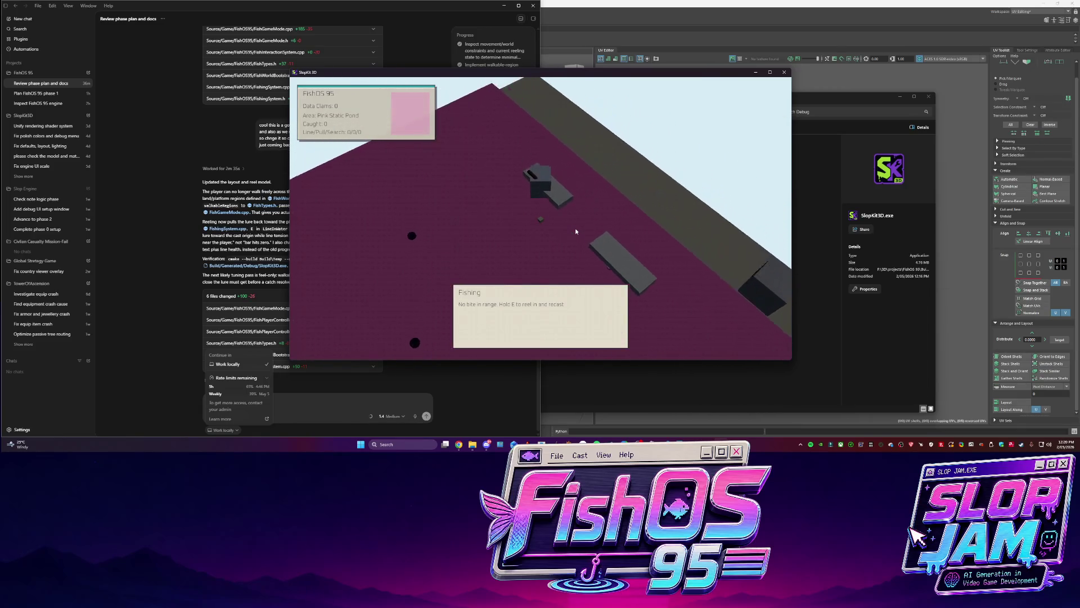
{"action": "key", "text": "e"}
{"action": "key", "text": "e"}
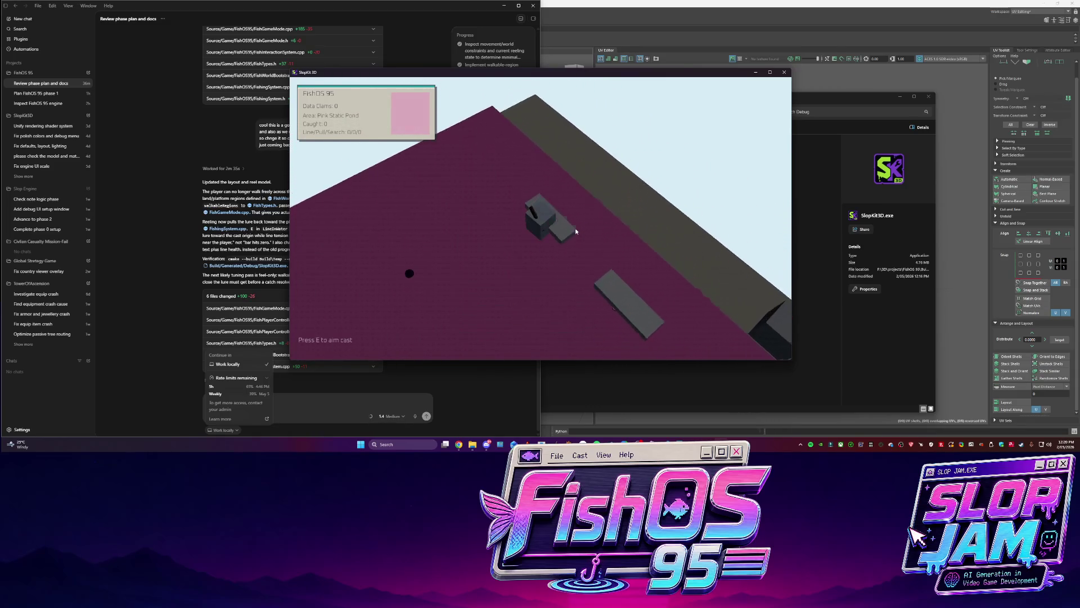
{"action": "key", "text": "e"}
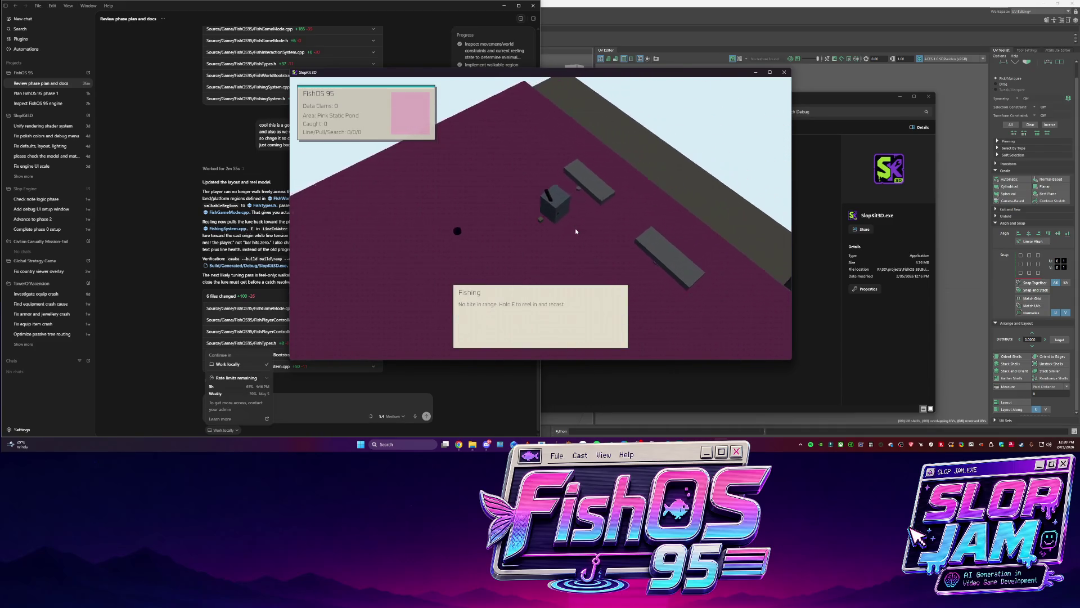
{"action": "key", "text": "e"}
{"action": "key", "text": "e"}
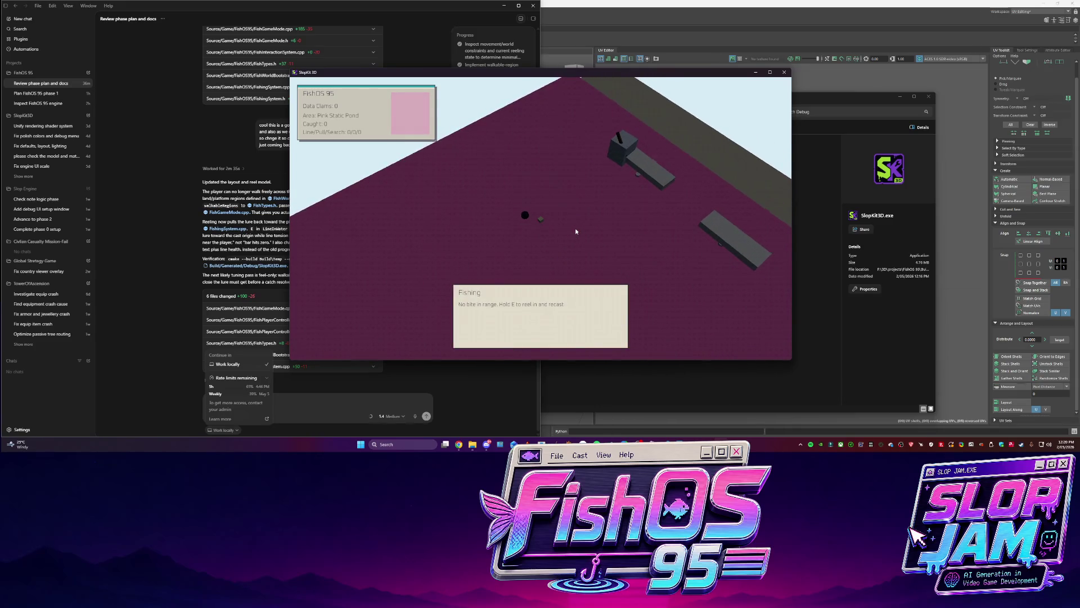
{"action": "left_click", "coordinate": [321, 402]}
{"action": "type", "text": "cool getting better. but it should be dynamic like if i cast and nothing is in ra"}
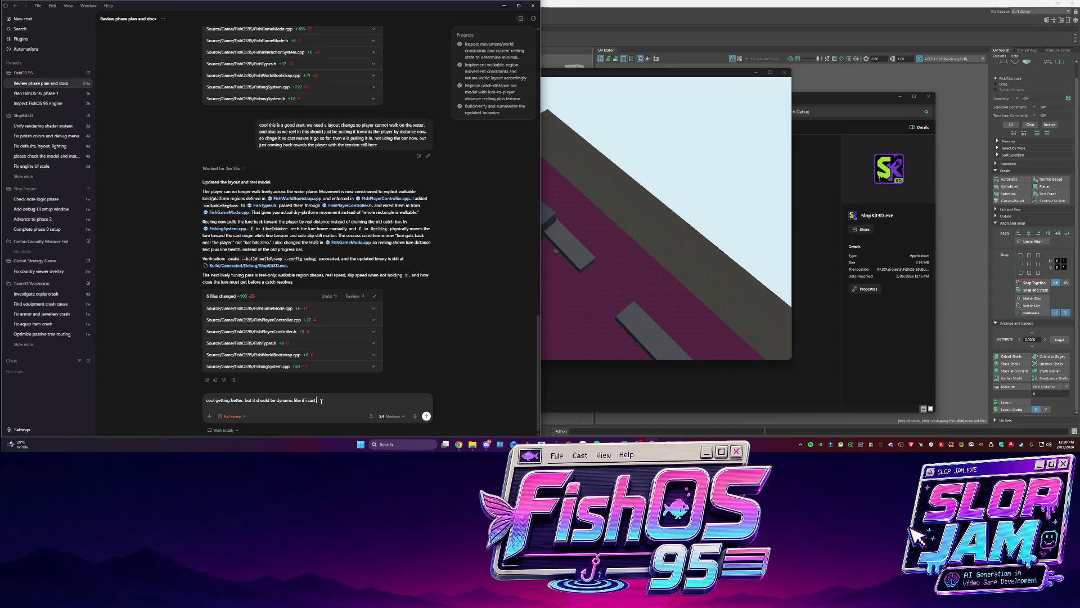
Send Codex feedback asking for dynamic catches while reeling and shadows moving around in the water
{"action": "type", "text": "nge. i could reel"}
{"action": "type", "text": " in and come into "}
{"action": "type", "text": "range with"}
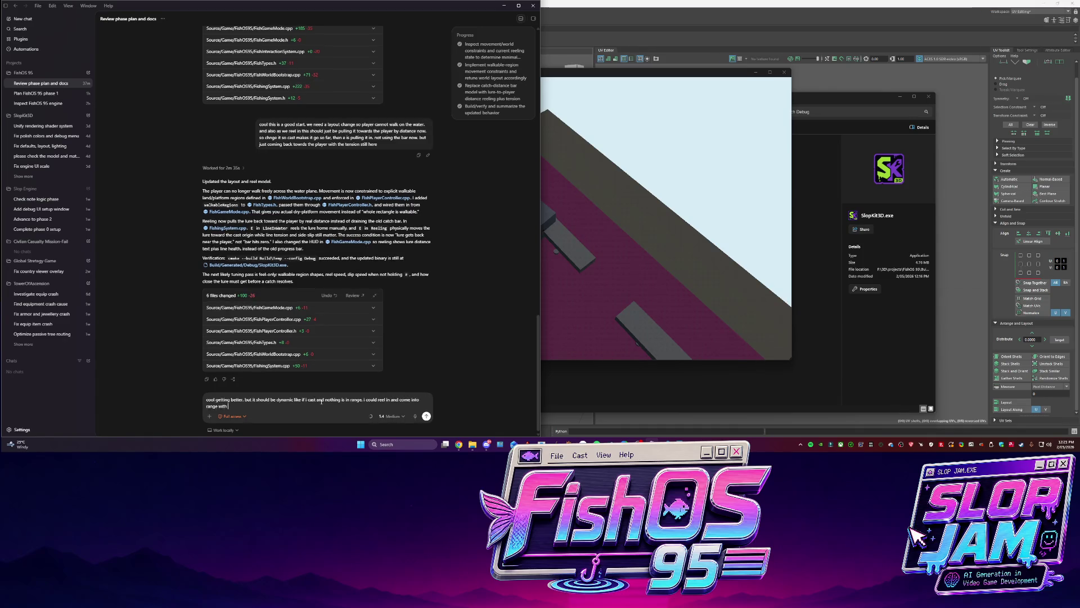
{"action": "type", "text": " something. also"}
{"action": "type", "text": "c"}
{"action": "type", "text": " make the water "}
{"action": "type", "text": "ater"}
{"action": "type", "text": " in that b"}
{"action": "type", "text": "dy where those t"}
{"action": "type", "text": " shadows or items"}
{"action": "type", "text": " can move around"}
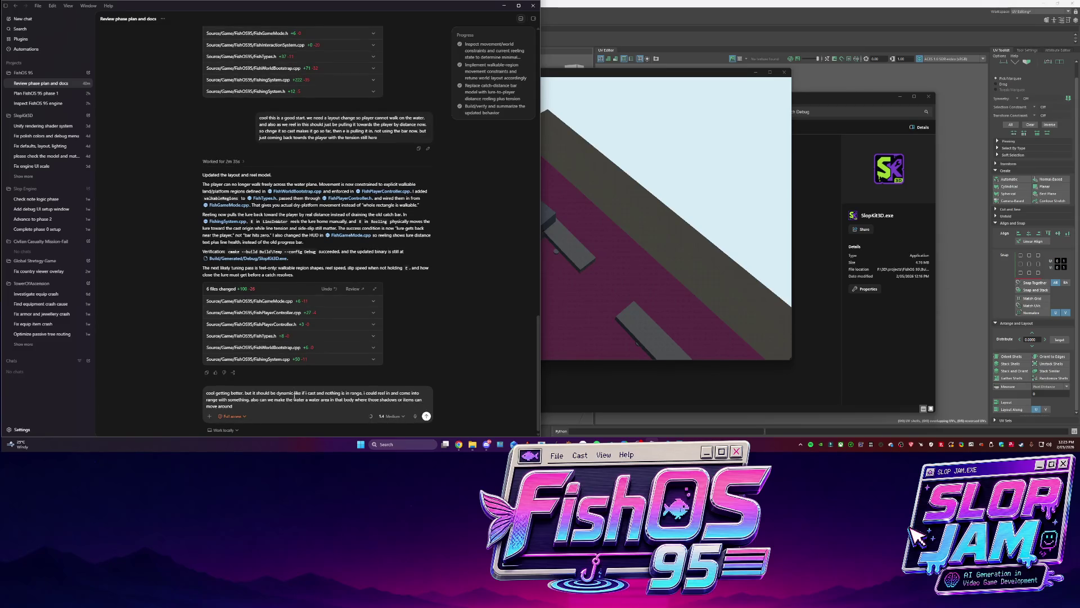
{"action": "type", "text": "o its dyanmic so"}
{"action": "type", "text": "rt of thing. "}
{"action": "type", "text": "give them some sort of "}
{"action": "type", "text": "basiclogic to just m"}
{"action": "type", "text": "ove around every now and"}
{"action": "type", "text": " them"}
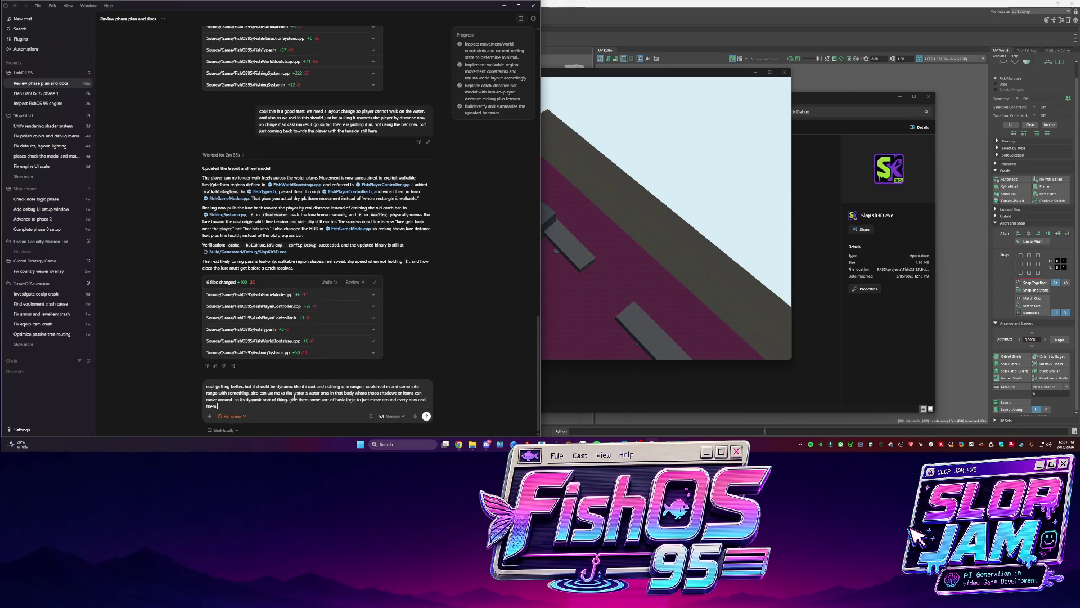
{"action": "type", "text": " and wand"}
{"action": "type", "text": "er off as long as t"}
{"action": "type", "text": "hey stay"}
{"action": "type", "text": " in the bounds of "}
{"action": "type", "text": "the body of water they are in . and dont"}
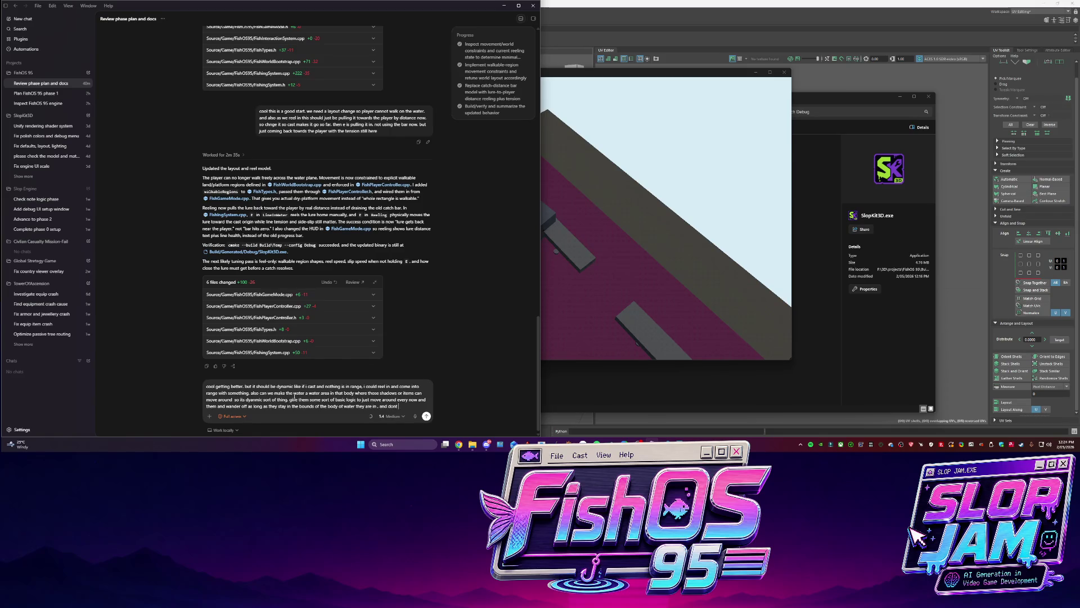
{"action": "type", "text": "make them avoid each other"}
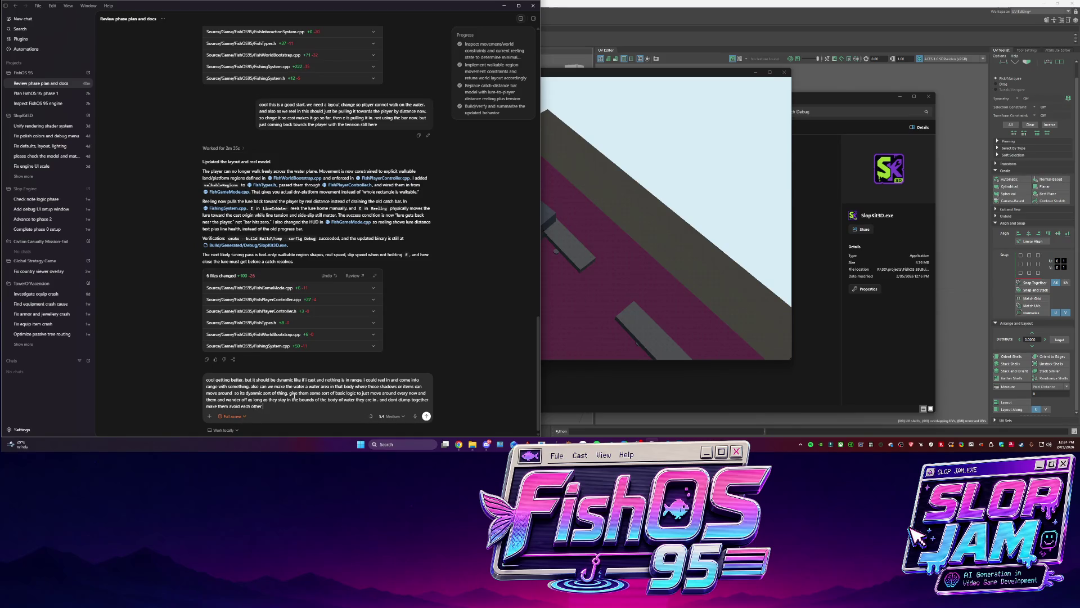
{"action": "key", "text": "Return"}
Close the SlopKit 3D game window and return to Maya
{"action": "left_click", "coordinate": [755, 104]}
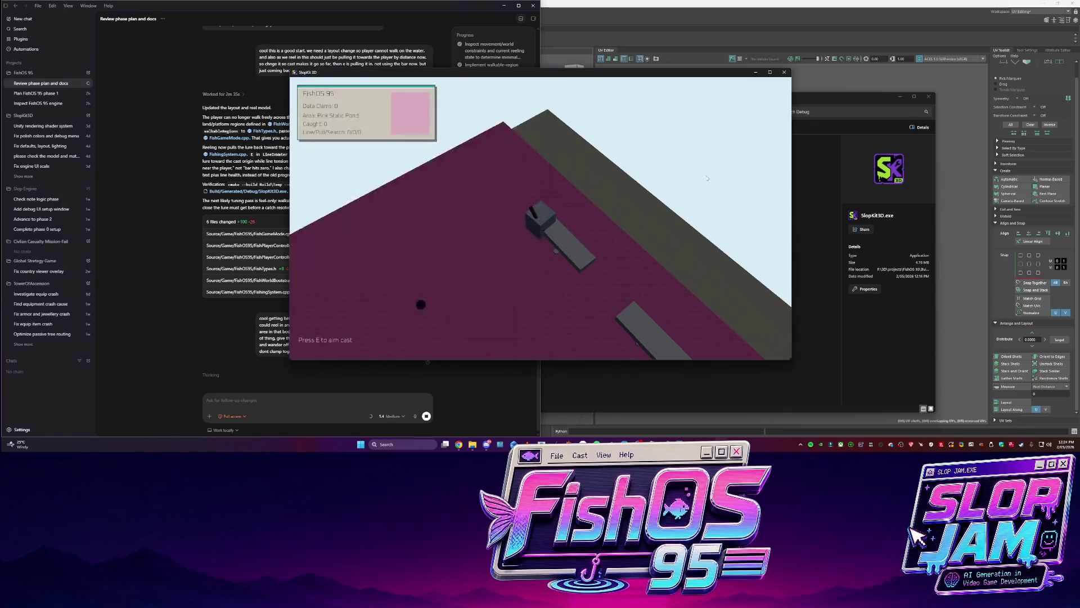
{"action": "left_click", "coordinate": [785, 73]}
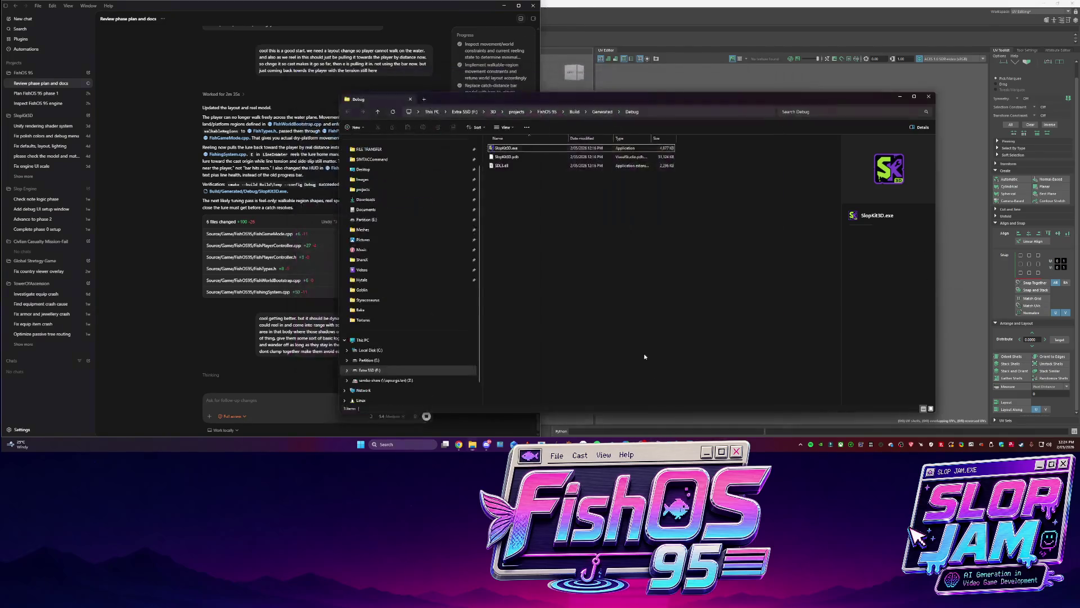
{"action": "key", "text": "alt+Tab"}
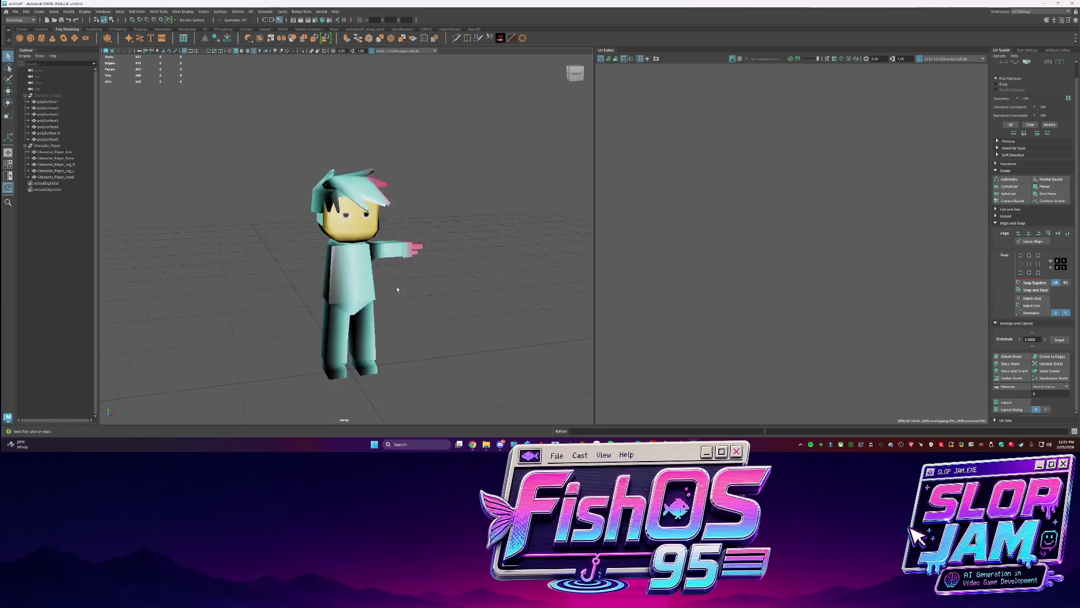
Convert the head faces to UV shells and move the hair UV shell into the texture tile
{"action": "left_click", "coordinate": [349, 186]}
{"action": "right_click_drag", "start_coordinate": [366, 137], "coordinate": [375, 156]}
{"action": "left_click", "coordinate": [371, 155]}
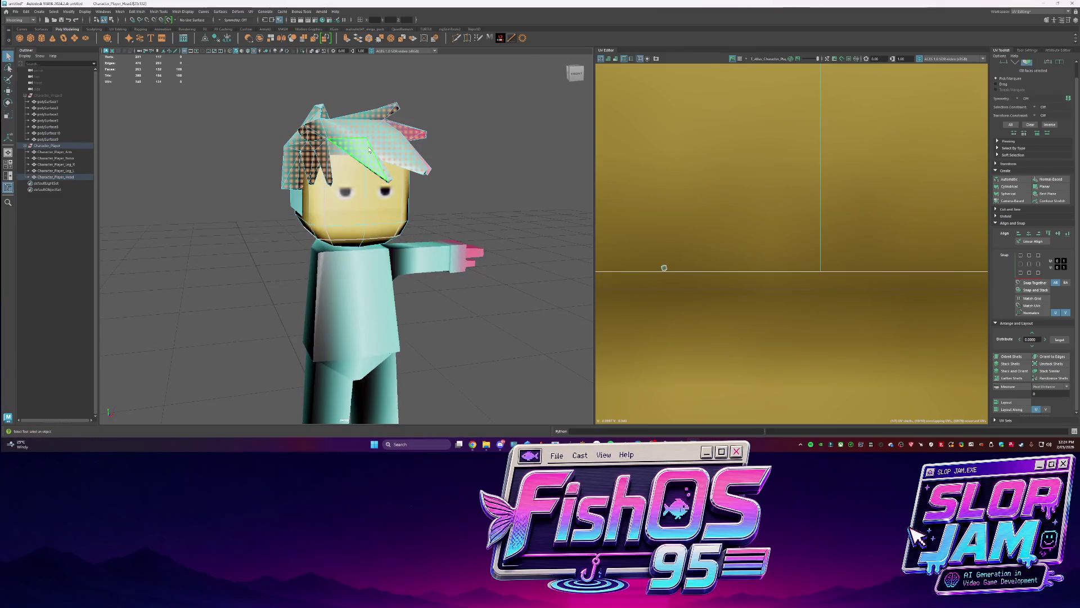
{"action": "right_click", "coordinate": [791, 263]}
{"action": "right_click_drag", "start_coordinate": [729, 250], "coordinate": [743, 281]}
{"action": "scroll", "coordinate": [817, 263], "scroll_direction": "down", "scroll_amount": 3}
{"action": "key", "text": "w"}
{"action": "scroll", "coordinate": [817, 264], "scroll_direction": "down", "scroll_amount": 5}
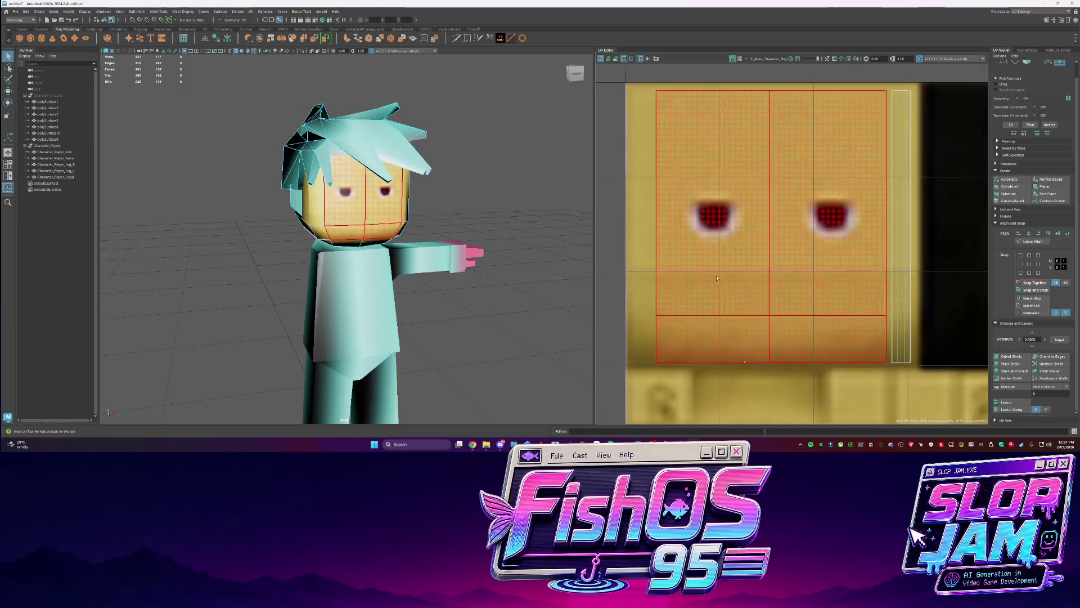
{"action": "mouse_move", "coordinate": [813, 344]}
{"action": "middle_mouse_down", "text": "alt"}
{"action": "mouse_move", "coordinate": [729, 204]}
{"action": "mouse_move", "coordinate": [728, 260]}
{"action": "middle_mouse_up", "text": "alt"}
{"action": "left_click", "coordinate": [617, 168]}
{"action": "left_click_drag", "start_coordinate": [617, 167], "coordinate": [813, 161]}
{"action": "left_click", "coordinate": [512, 144]}
{"action": "mouse_move", "coordinate": [512, 145]}
{"action": "left_mouse_down", "text": "alt"}
{"action": "mouse_move", "coordinate": [563, 148]}
{"action": "mouse_move", "coordinate": [501, 146]}
{"action": "left_mouse_up", "text": "alt"}
Inspect the head's polyTweakUV10 node and MAT_Character_Player material in the Attribute Editor
{"action": "left_click", "coordinate": [337, 214]}
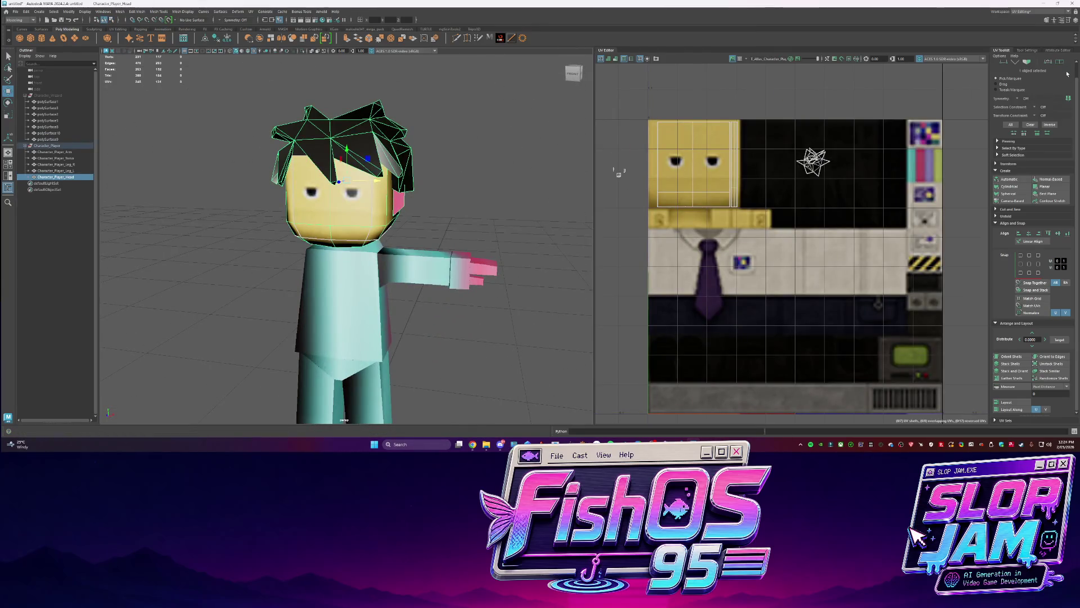
{"action": "left_click", "coordinate": [1048, 52]}
{"action": "left_click", "coordinate": [1059, 70]}
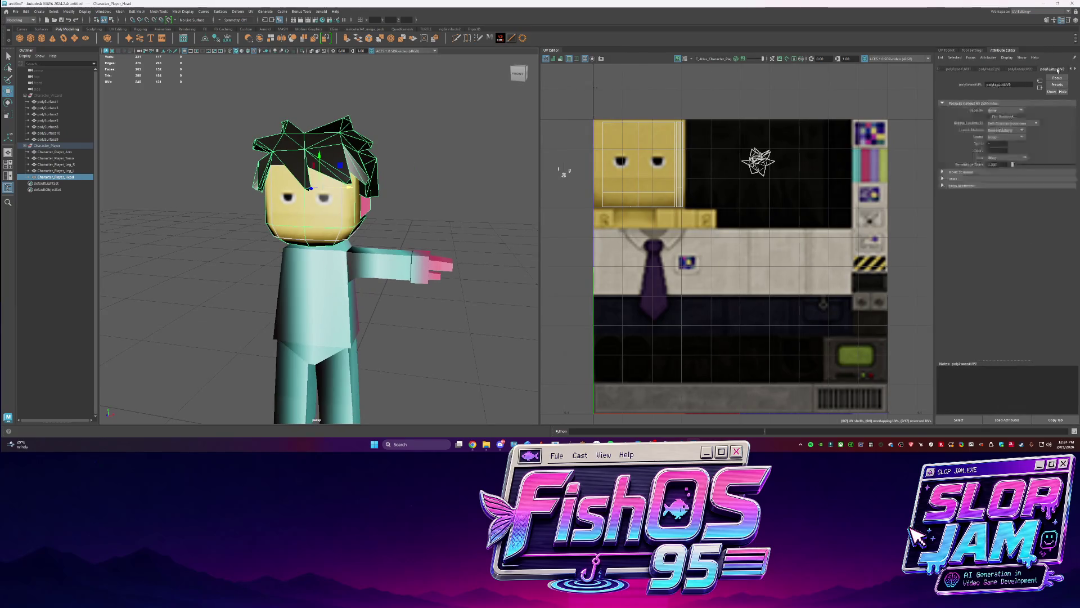
{"action": "left_click", "coordinate": [1055, 69]}
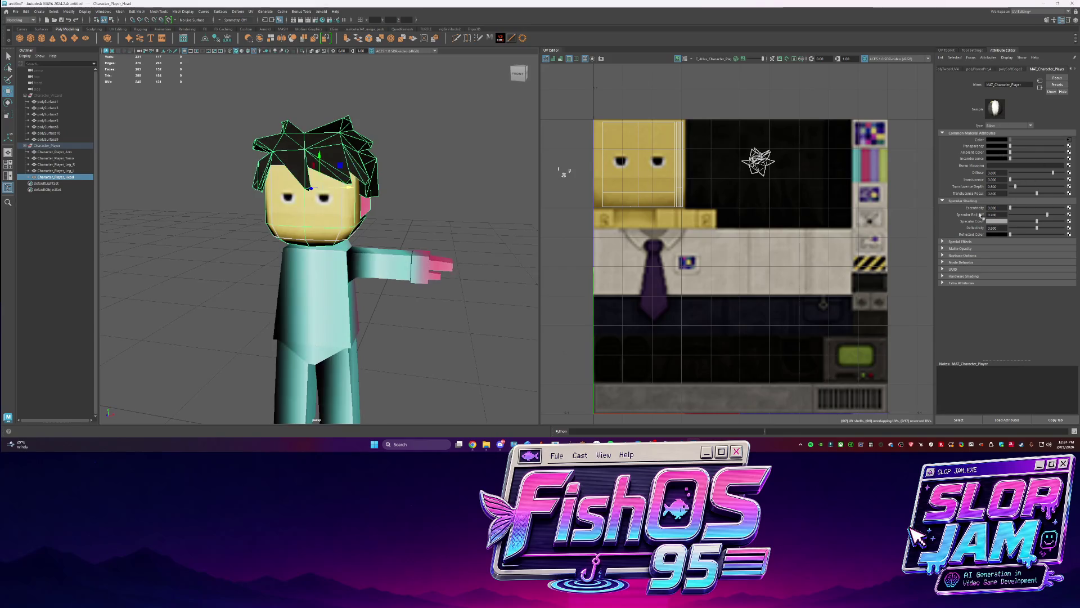
{"action": "key", "text": "q"}
Select the head faces and reposition the face UV shell onto the atlas face tile
{"action": "scroll", "coordinate": [392, 186], "scroll_direction": "down", "scroll_amount": 3}
{"action": "left_click", "coordinate": [393, 186]}
{"action": "mouse_move", "coordinate": [392, 186]}
{"action": "left_mouse_down", "text": "alt"}
{"action": "mouse_move", "coordinate": [489, 193]}
{"action": "mouse_move", "coordinate": [394, 188]}
{"action": "mouse_move", "coordinate": [328, 211]}
{"action": "left_mouse_up", "text": "alt"}
{"action": "scroll", "coordinate": [393, 188], "scroll_direction": "up", "scroll_amount": 5}
{"action": "left_click", "coordinate": [396, 191]}
{"action": "key", "text": "F11"}
{"action": "left_click", "coordinate": [396, 191]}
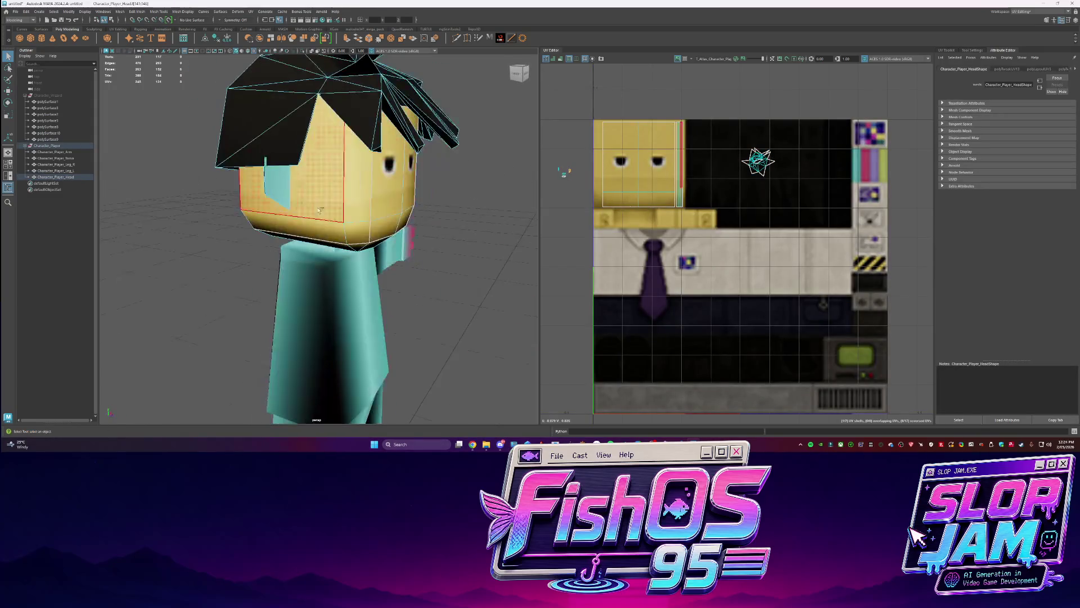
{"action": "scroll", "coordinate": [657, 157], "scroll_direction": "down", "scroll_amount": 1}
{"action": "middle_click_drag", "start_coordinate": [629, 142], "coordinate": [657, 157], "text": "alt"}
{"action": "left_click", "coordinate": [657, 157]}
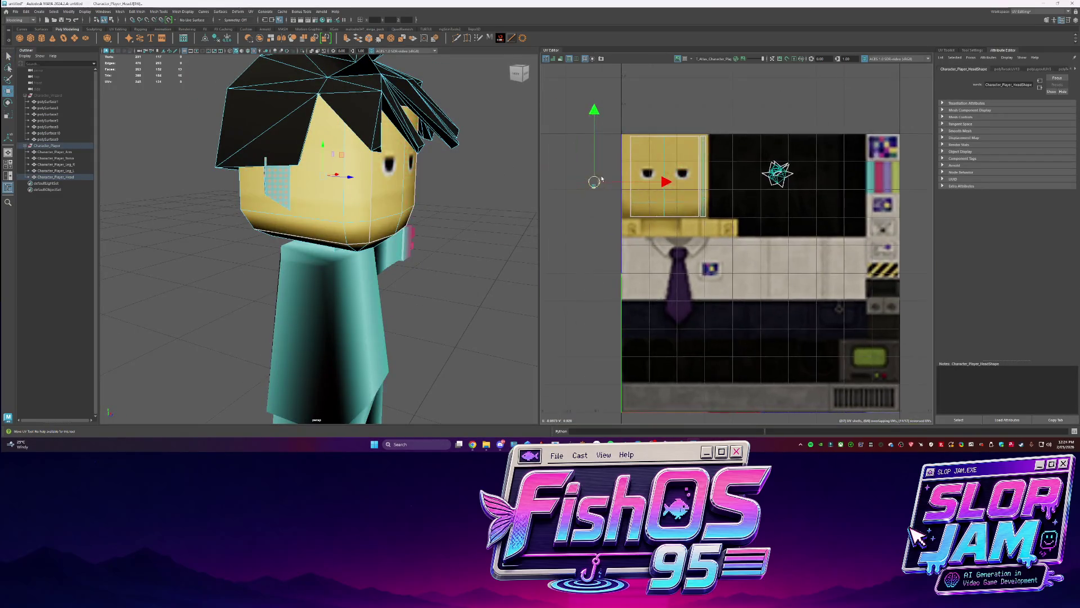
{"action": "key", "text": "w"}
{"action": "key", "text": "q"}
{"action": "left_click", "coordinate": [467, 200]}
{"action": "scroll", "coordinate": [467, 200], "scroll_direction": "down", "scroll_amount": 5}
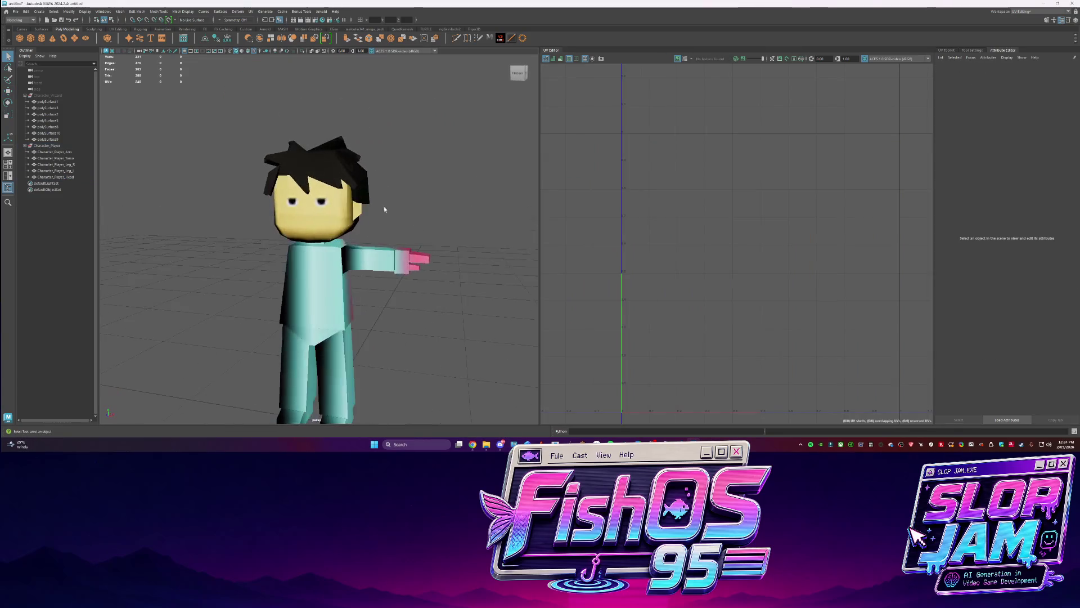
Move the arm's hand UVs onto the yellow skin area of the atlas
{"action": "left_click", "coordinate": [388, 214]}
{"action": "scroll", "coordinate": [388, 214], "scroll_direction": "up", "scroll_amount": 5}
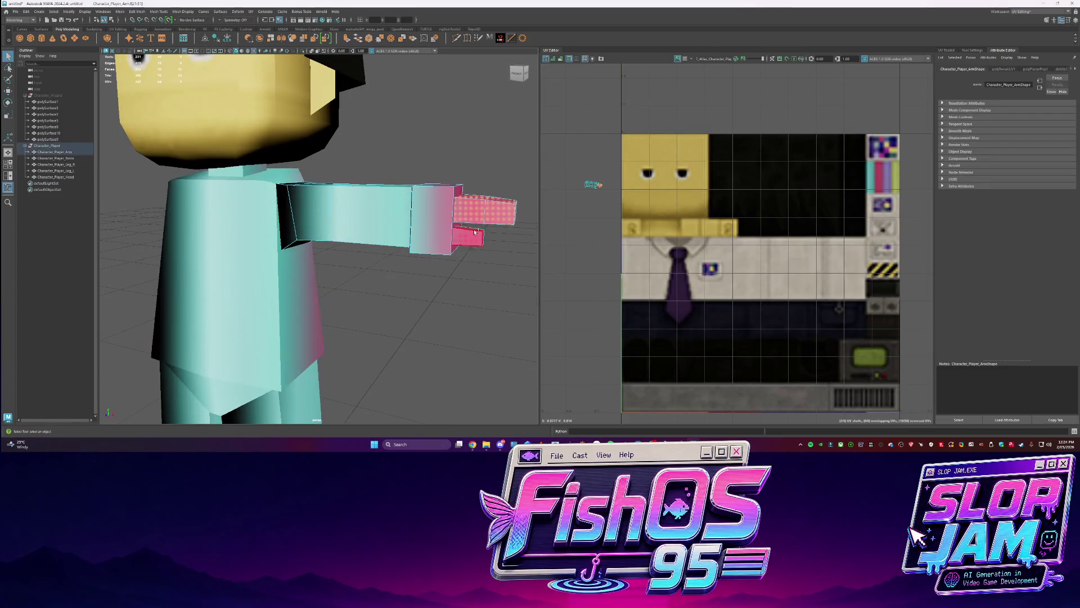
{"action": "key", "text": "w"}
{"action": "scroll", "coordinate": [638, 194], "scroll_direction": "up", "scroll_amount": 3}
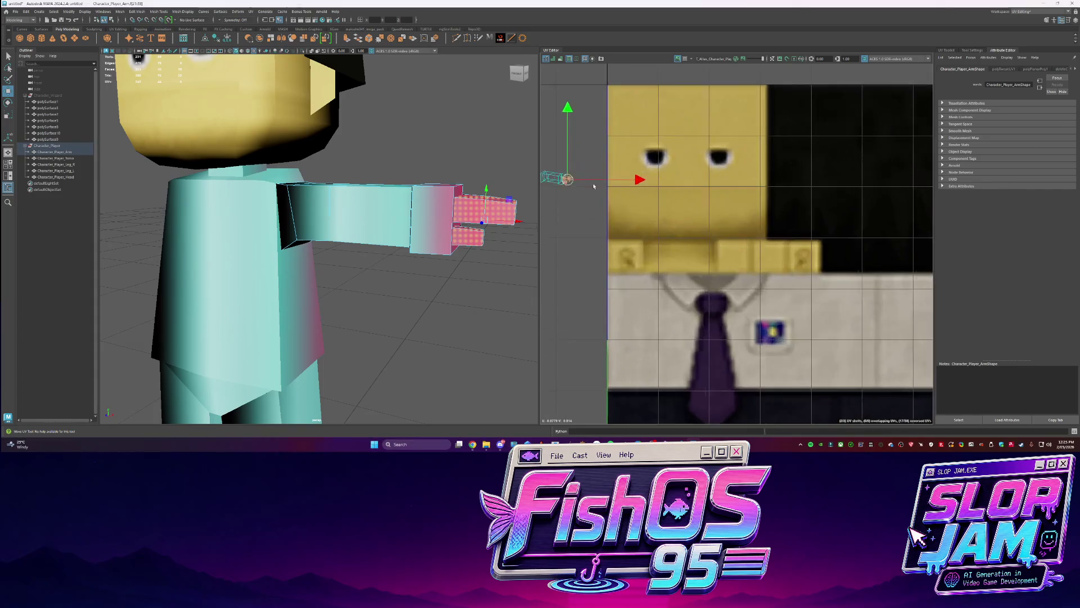
{"action": "left_click_drag", "start_coordinate": [567, 177], "coordinate": [665, 111]}
{"action": "key", "text": "q"}
{"action": "scroll", "coordinate": [446, 185], "scroll_direction": "up", "scroll_amount": 2}
Select the arm faces as UV shells and nudge the upper-arm shell
{"action": "left_click", "coordinate": [423, 199]}
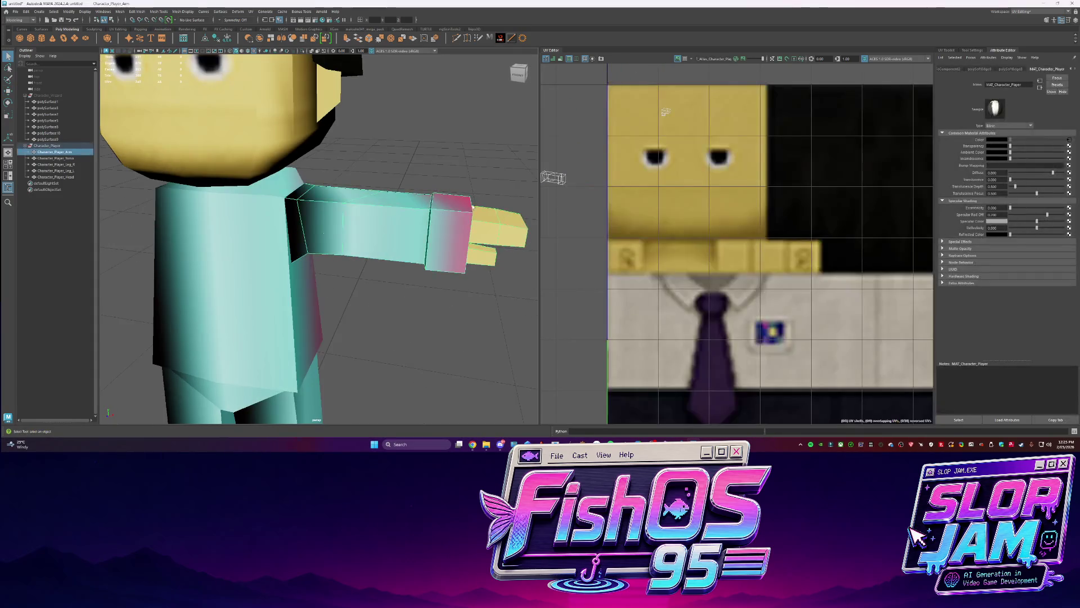
{"action": "key", "text": "F11"}
{"action": "scroll", "coordinate": [673, 203], "scroll_direction": "down", "scroll_amount": 3}
{"action": "right_click", "coordinate": [608, 185], "text": "shift"}
{"action": "scroll", "coordinate": [588, 186], "scroll_direction": "up", "scroll_amount": 3}
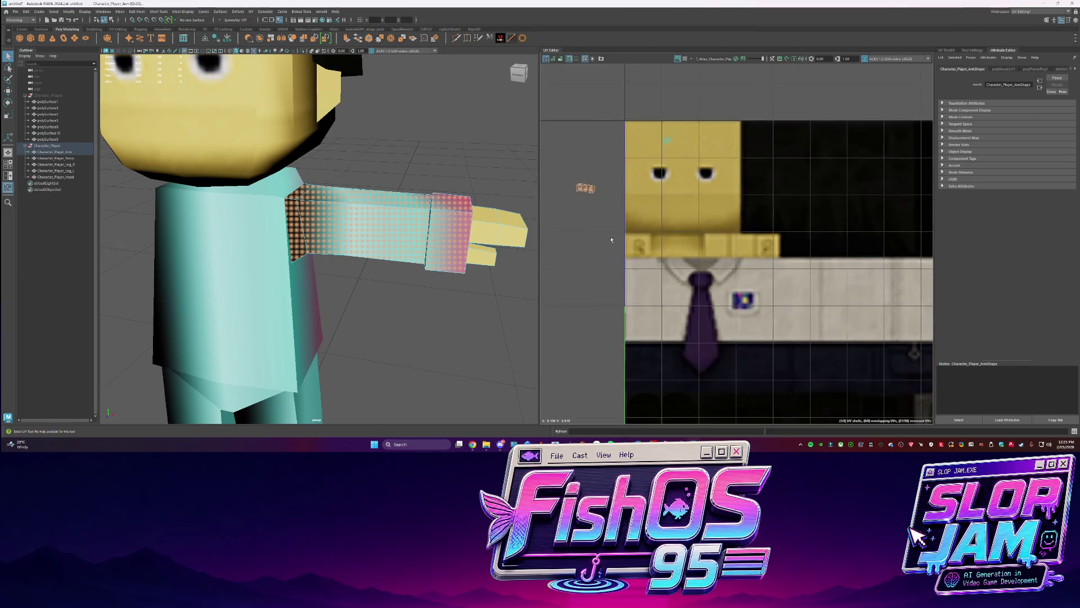
{"action": "key", "text": "w"}
{"action": "left_click", "coordinate": [579, 254]}
{"action": "left_click_drag", "start_coordinate": [580, 254], "coordinate": [588, 262]}
Sew the selected arm edges together and unfold the arm UVs
{"action": "key", "text": "q"}
{"action": "left_click", "coordinate": [396, 205]}
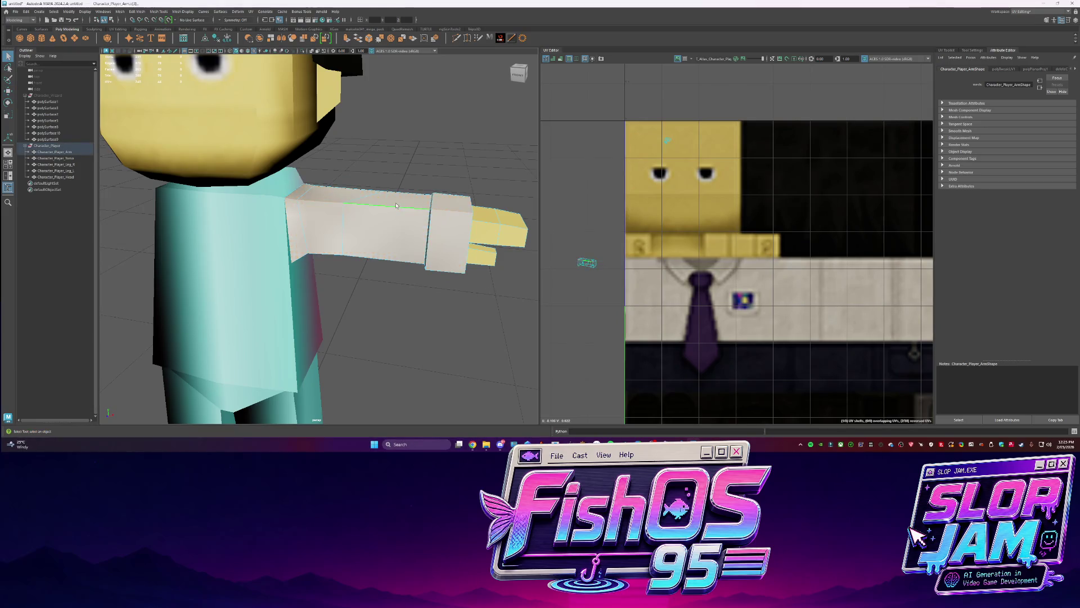
{"action": "left_click_drag", "start_coordinate": [408, 240], "coordinate": [338, 200], "text": "alt"}
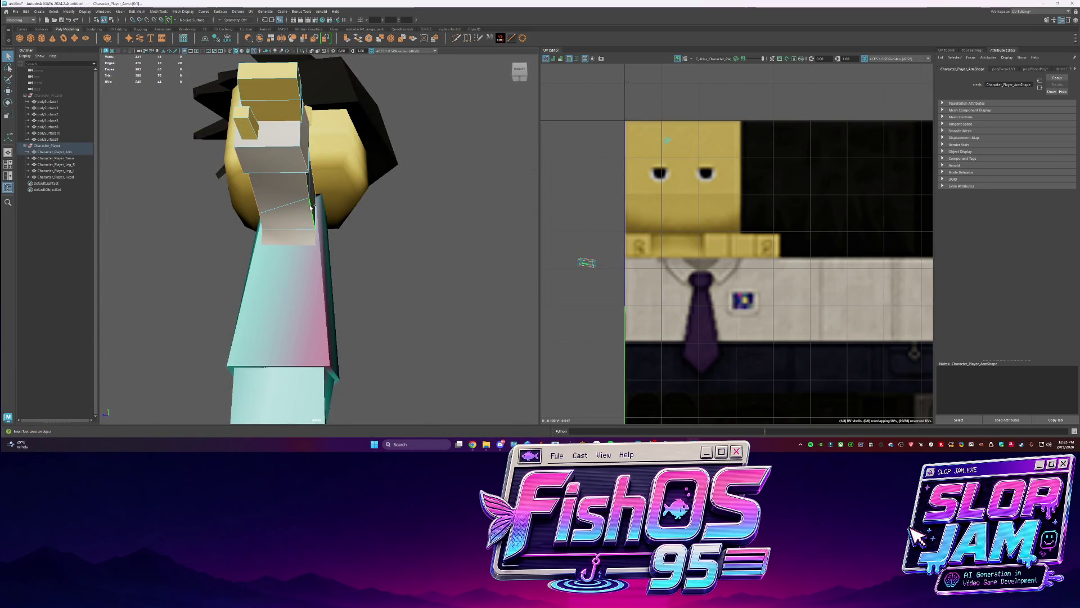
{"action": "right_click", "coordinate": [585, 221], "text": "shift"}
{"action": "right_click_drag", "start_coordinate": [584, 221], "coordinate": [604, 249], "text": "shift"}
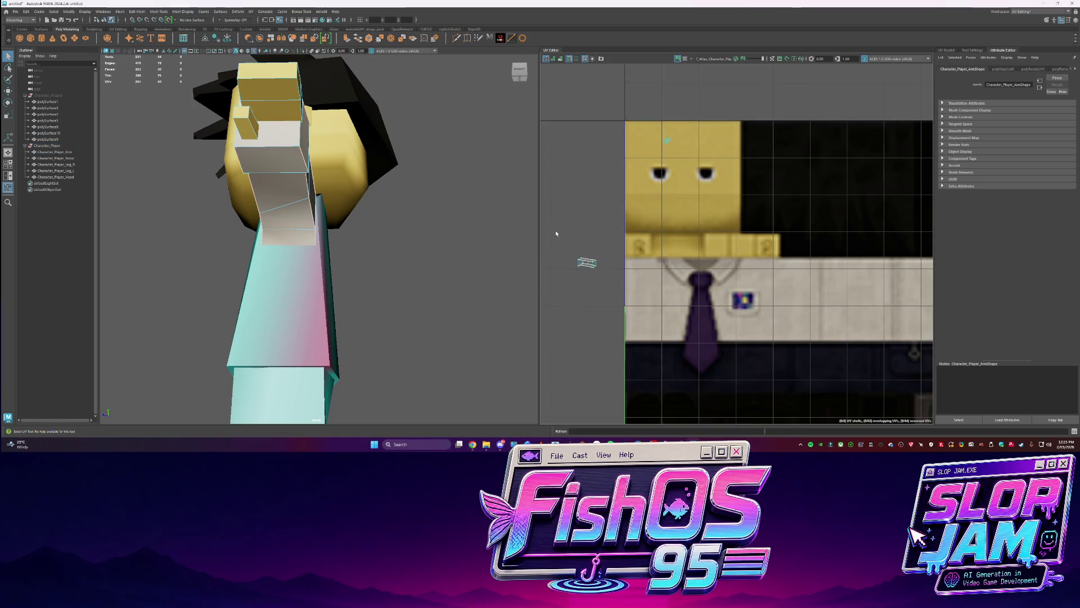
{"action": "mouse_move", "coordinate": [360, 214]}
{"action": "left_mouse_down", "text": "alt"}
{"action": "mouse_move", "coordinate": [309, 195]}
{"action": "mouse_move", "coordinate": [360, 187]}
{"action": "left_mouse_up", "text": "alt"}
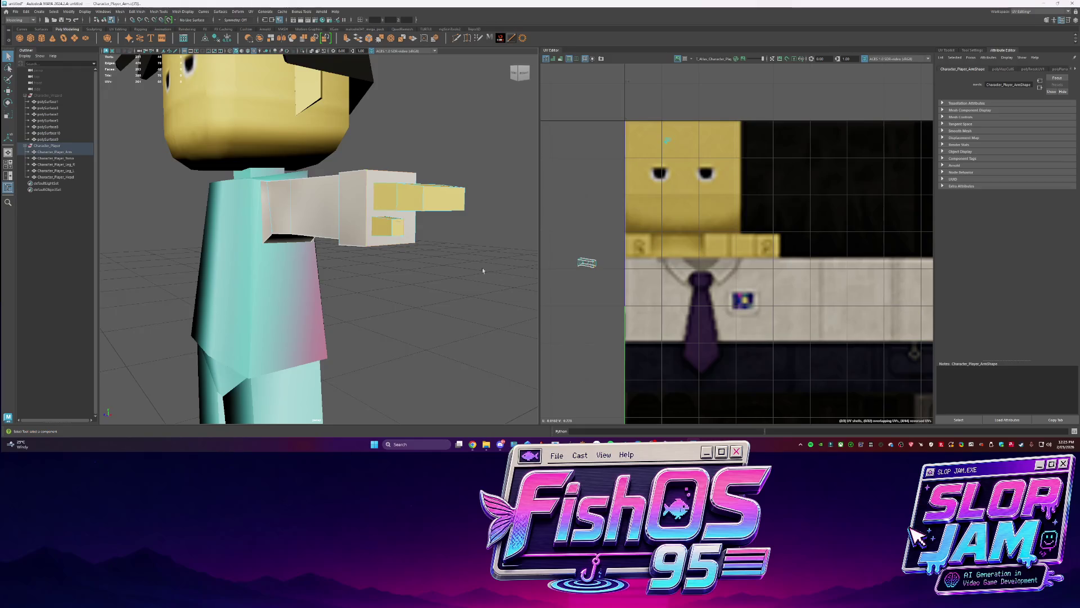
{"action": "mouse_move", "coordinate": [664, 237]}
{"action": "right_mouse_down", "text": "shift"}
{"action": "mouse_move", "coordinate": [597, 243]}
{"action": "mouse_move", "coordinate": [588, 260]}
{"action": "right_mouse_up", "text": "shift"}
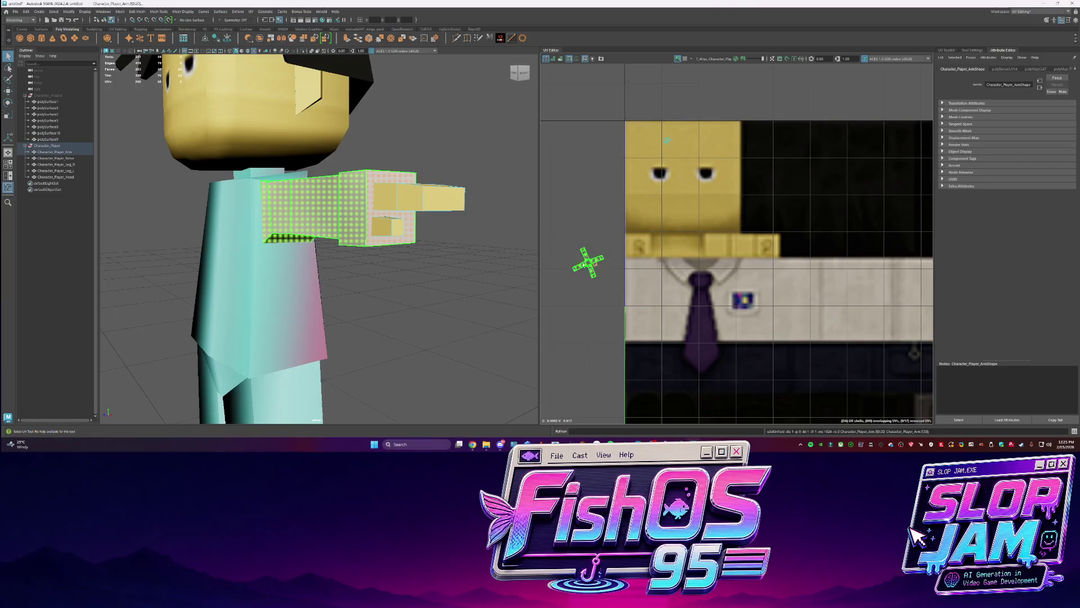
Select the whole arm UV shell and rotate it clockwise
{"action": "scroll", "coordinate": [575, 267], "scroll_direction": "up", "scroll_amount": 3}
{"action": "left_click", "coordinate": [614, 261]}
{"action": "right_click", "coordinate": [611, 259], "text": "shift"}
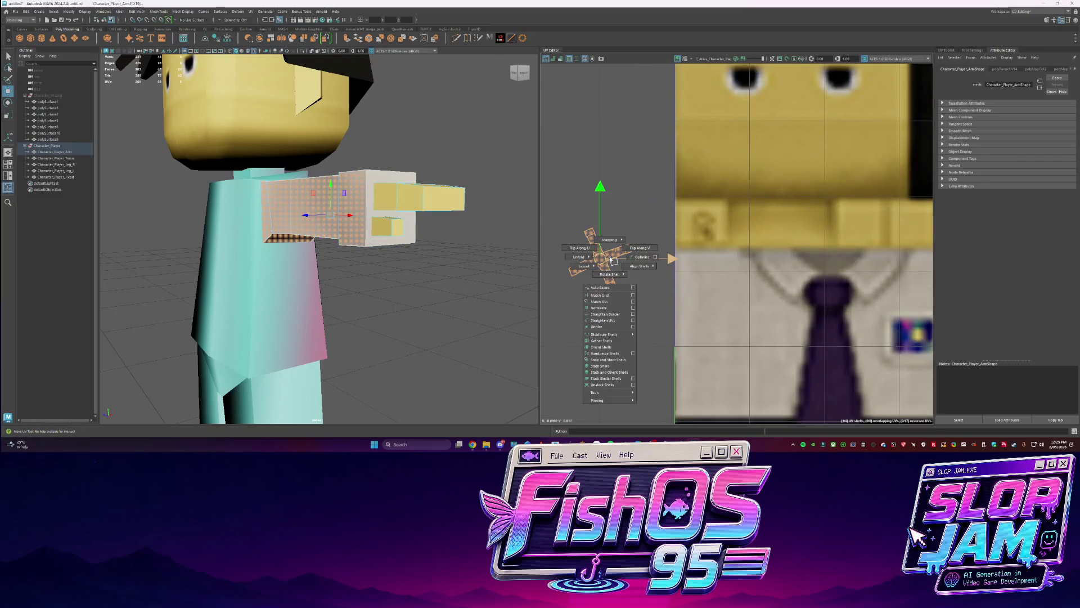
{"action": "left_click", "coordinate": [608, 348]}
{"action": "scroll", "coordinate": [584, 176], "scroll_direction": "up", "scroll_amount": 3}
{"action": "key", "text": "e"}
{"action": "left_click_drag", "start_coordinate": [583, 176], "coordinate": [597, 186]}
{"action": "key", "text": "q"}
{"action": "left_click", "coordinate": [584, 244]}
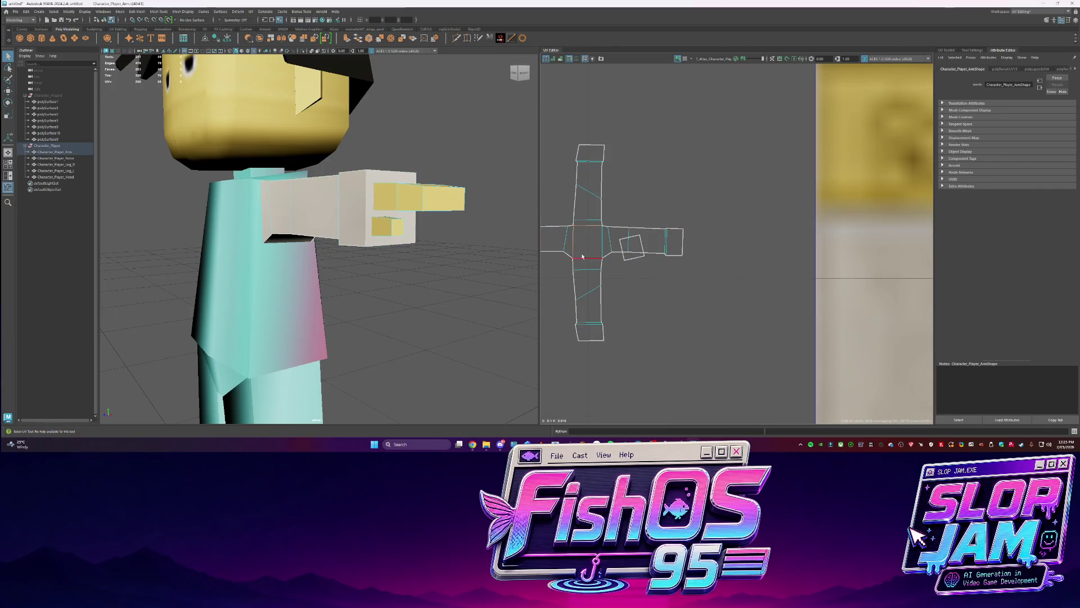
Cut the arm UV shell apart, rotate it horizontal and move it down and right
{"action": "right_click_drag", "start_coordinate": [607, 247], "coordinate": [608, 266], "text": "shift"}
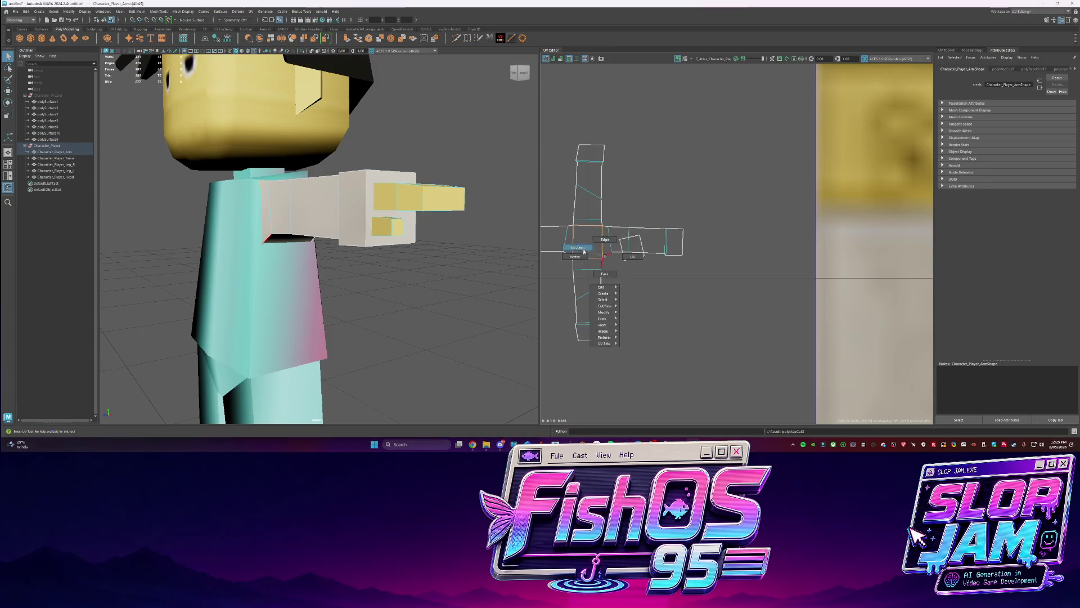
{"action": "left_click", "coordinate": [589, 185]}
{"action": "key", "text": "w"}
{"action": "mouse_move", "coordinate": [585, 181]}
{"action": "left_mouse_down"}
{"action": "mouse_move", "coordinate": [591, 287]}
{"action": "mouse_move", "coordinate": [688, 208]}
{"action": "mouse_move", "coordinate": [670, 236]}
{"action": "mouse_move", "coordinate": [585, 290]}
{"action": "left_mouse_up"}
{"action": "key", "text": "e"}
{"action": "key", "text": "w"}
{"action": "key", "text": "e"}
{"action": "middle_click_drag", "start_coordinate": [585, 289], "coordinate": [641, 279], "text": "alt"}
{"action": "mouse_move", "coordinate": [599, 164]}
{"action": "left_mouse_down"}
{"action": "mouse_move", "coordinate": [640, 181]}
{"action": "mouse_move", "coordinate": [549, 189]}
{"action": "left_mouse_up"}
{"action": "key", "text": "w"}
{"action": "mouse_move", "coordinate": [603, 235]}
{"action": "left_mouse_down"}
{"action": "mouse_move", "coordinate": [722, 302]}
{"action": "mouse_move", "coordinate": [719, 317]}
{"action": "left_mouse_up"}
Rotate and stack the separate arm UV shells onto the right-hand shell
{"action": "left_click", "coordinate": [645, 279]}
{"action": "key", "text": "e"}
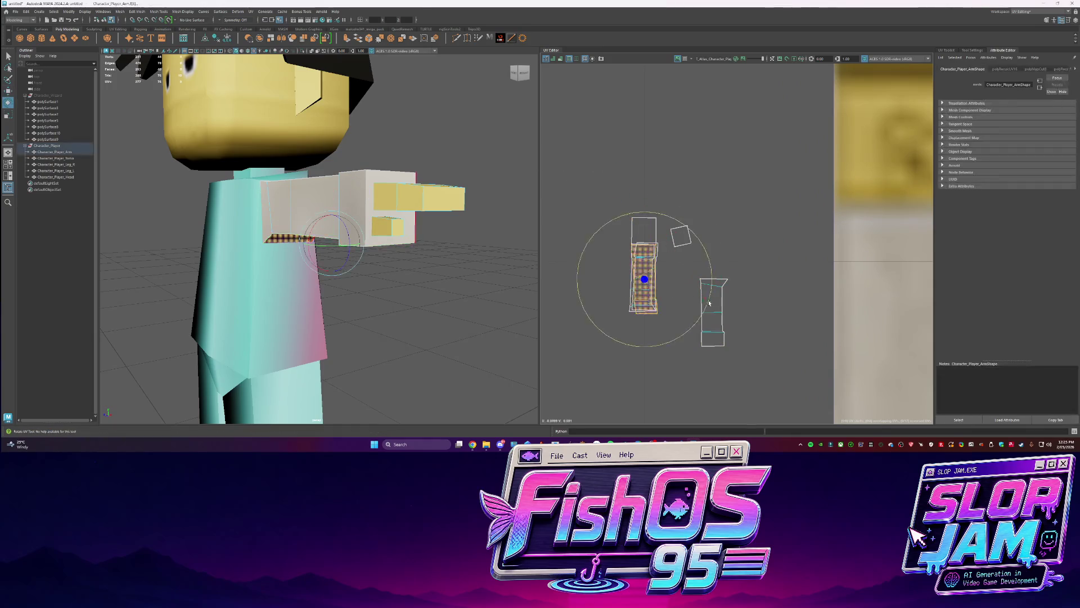
{"action": "key", "text": "w"}
{"action": "left_click", "coordinate": [714, 308]}
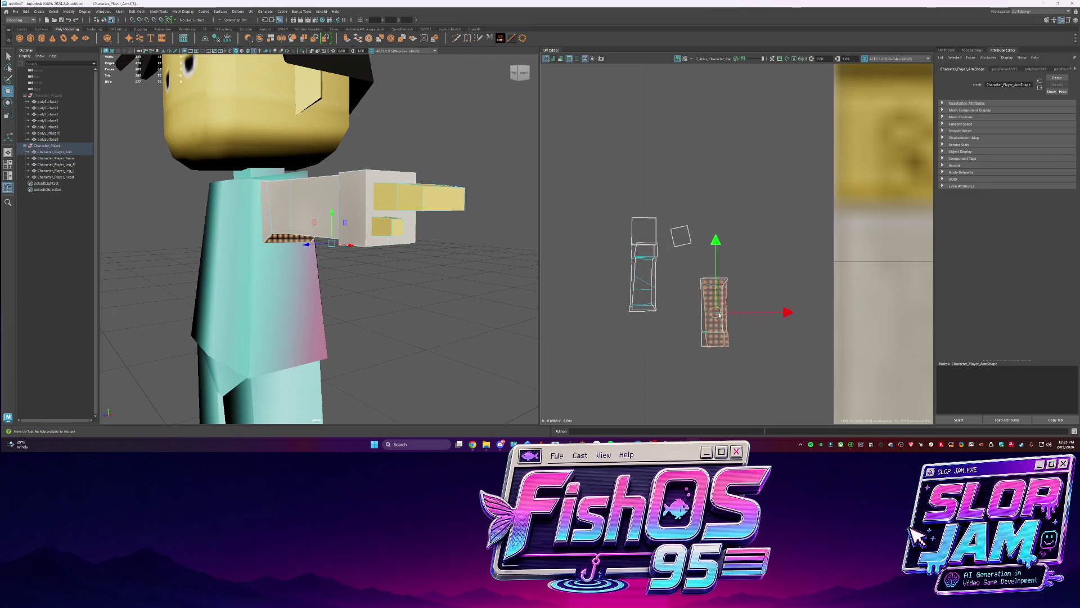
{"action": "left_click", "coordinate": [644, 278]}
{"action": "left_click_drag", "start_coordinate": [645, 278], "coordinate": [663, 321]}
{"action": "key", "text": "e"}
{"action": "mouse_move", "coordinate": [692, 260]}
{"action": "left_mouse_down"}
{"action": "mouse_move", "coordinate": [714, 281]}
{"action": "mouse_move", "coordinate": [699, 267]}
{"action": "left_mouse_up"}
{"action": "key", "text": "w"}
{"action": "left_click_drag", "start_coordinate": [681, 315], "coordinate": [712, 315]}
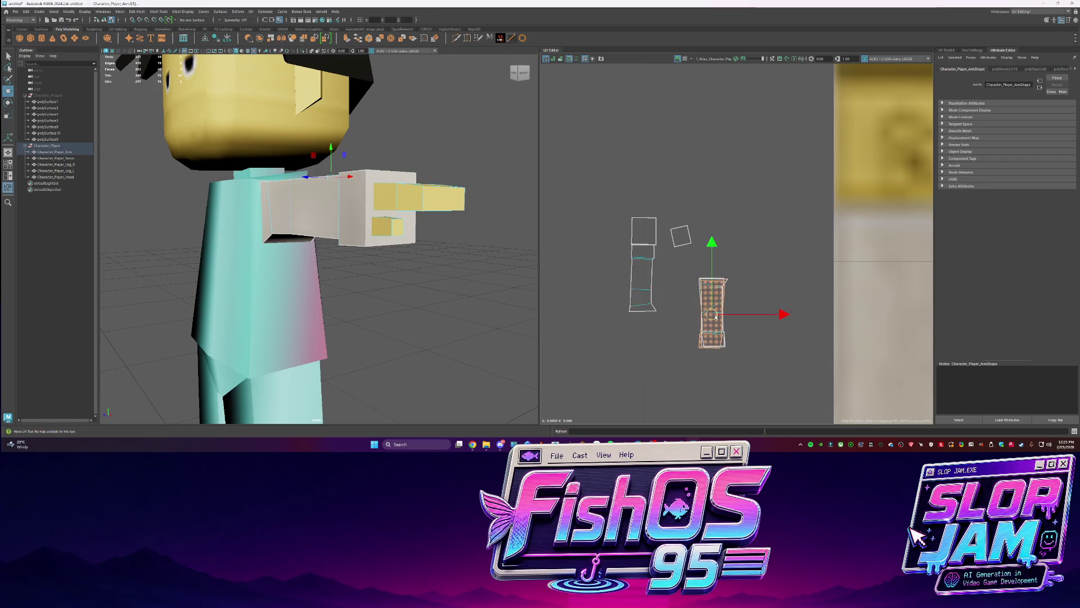
{"action": "left_click", "coordinate": [643, 278]}
{"action": "key", "text": "e"}
{"action": "mouse_move", "coordinate": [695, 236]}
{"action": "left_mouse_down"}
{"action": "mouse_move", "coordinate": [710, 254]}
{"action": "mouse_move", "coordinate": [696, 236]}
{"action": "left_mouse_up"}
{"action": "key", "text": "w"}
{"action": "left_click_drag", "start_coordinate": [643, 279], "coordinate": [716, 313]}
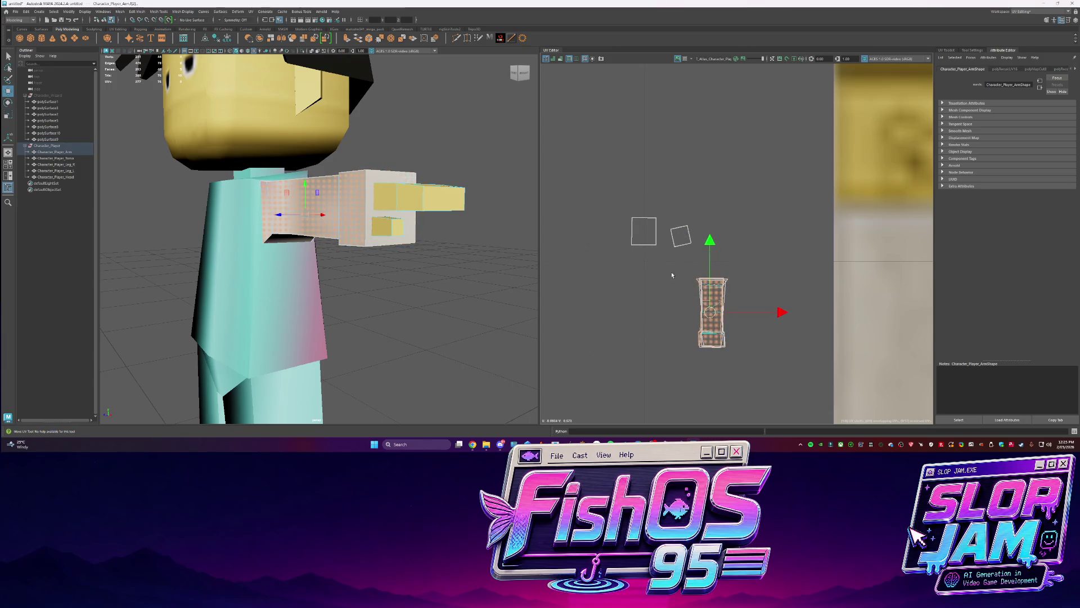
Place the stacked arm shells on the atlas's white shirt sleeve area and check the arm
{"action": "scroll", "coordinate": [716, 314], "scroll_direction": "down", "scroll_amount": 5}
{"action": "scroll", "coordinate": [736, 268], "scroll_direction": "down", "scroll_amount": 2}
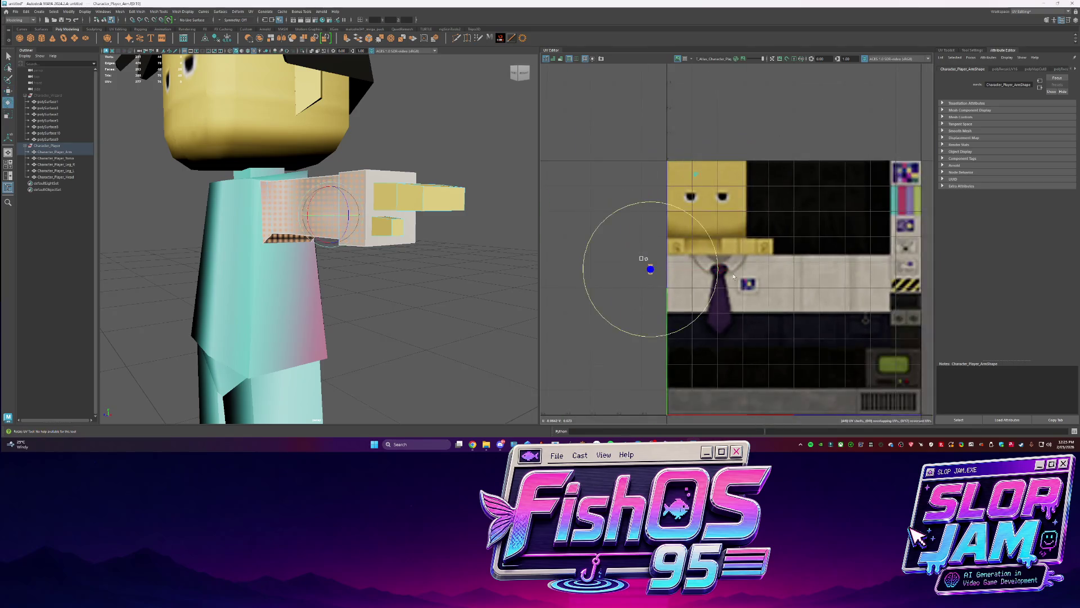
{"action": "left_click_drag", "start_coordinate": [647, 270], "coordinate": [804, 285]}
{"action": "scroll", "coordinate": [815, 288], "scroll_direction": "up", "scroll_amount": 2}
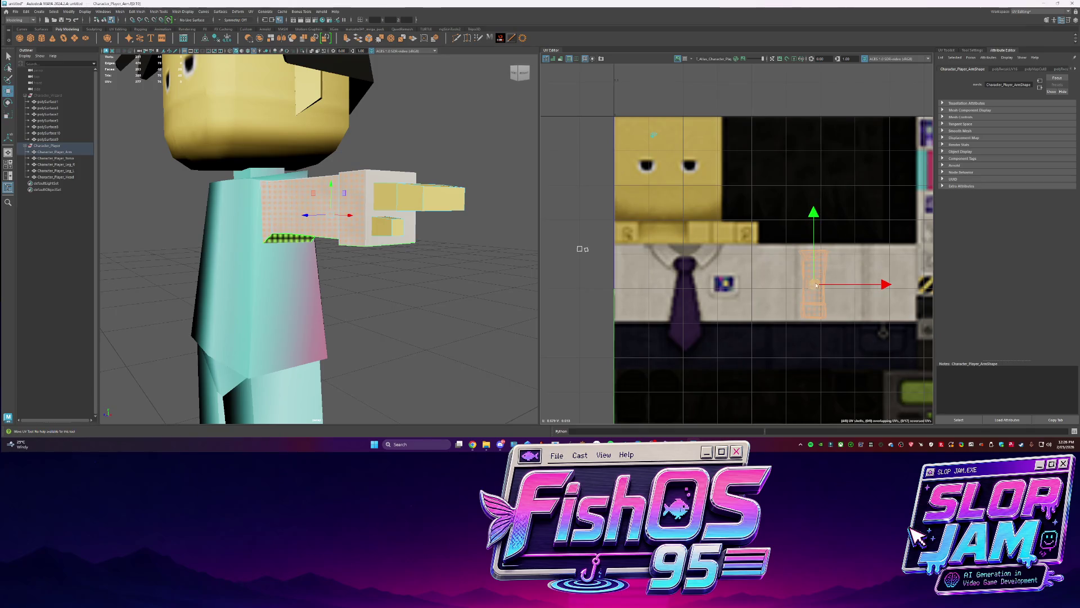
{"action": "key", "text": "w"}
{"action": "mouse_move", "coordinate": [829, 284]}
{"action": "left_mouse_down"}
{"action": "mouse_move", "coordinate": [801, 284]}
{"action": "mouse_move", "coordinate": [811, 282]}
{"action": "left_mouse_up"}
{"action": "key", "text": "q"}
{"action": "mouse_move", "coordinate": [348, 242]}
{"action": "left_mouse_down", "text": "alt"}
{"action": "mouse_move", "coordinate": [424, 239]}
{"action": "mouse_move", "coordinate": [313, 229]}
{"action": "mouse_move", "coordinate": [422, 203]}
{"action": "mouse_move", "coordinate": [285, 271]}
{"action": "left_mouse_up", "text": "alt"}
{"action": "left_click", "coordinate": [424, 239]}
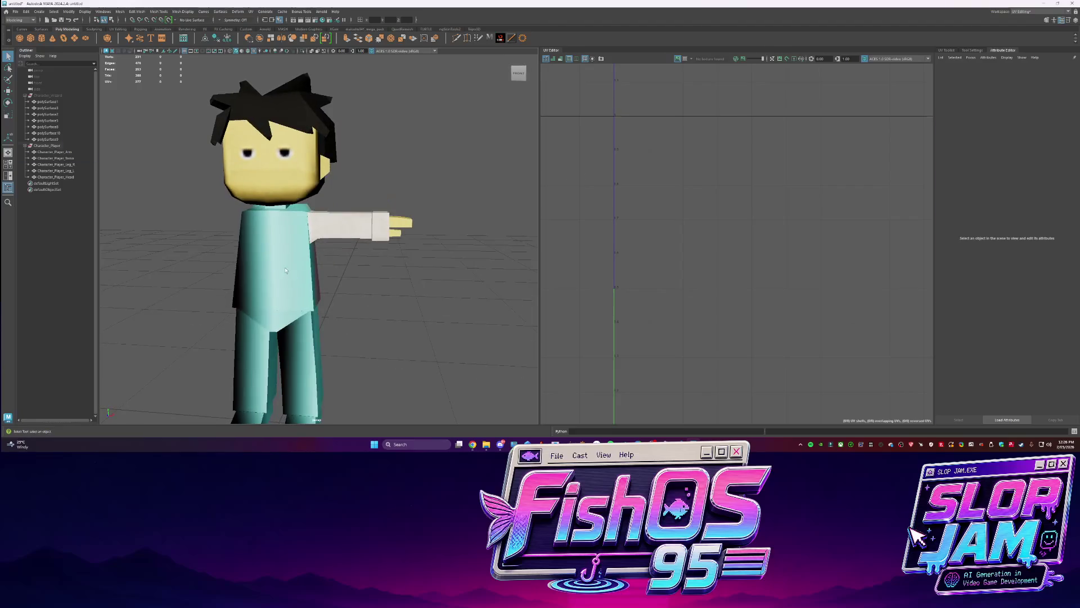
Select the torso's faces and its UV shell in the UV Editor
{"action": "left_click", "coordinate": [285, 270]}
{"action": "key", "text": "ctrl+F11"}
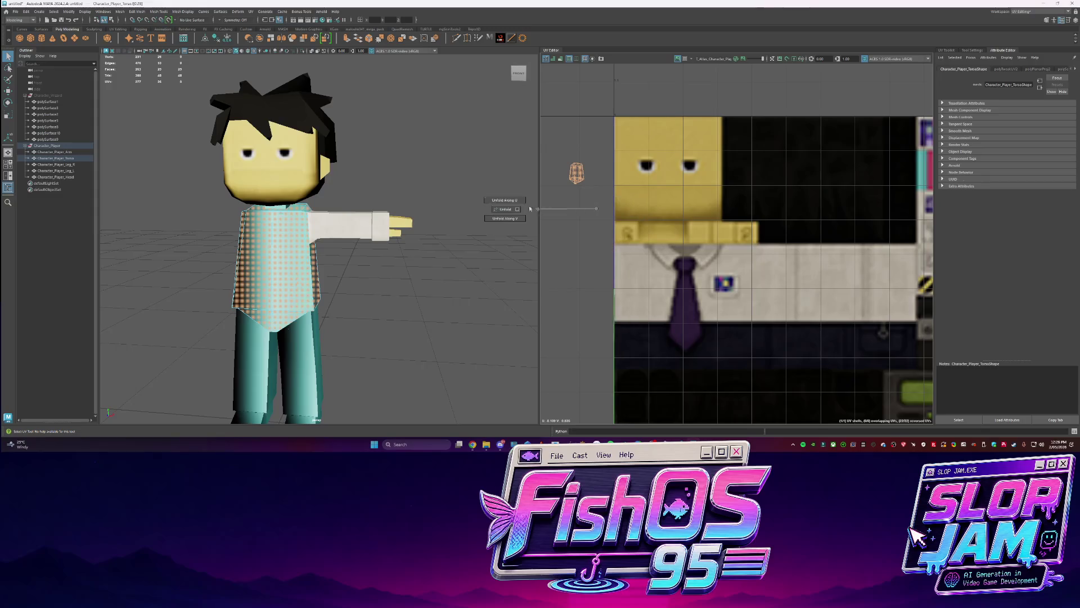
{"action": "scroll", "coordinate": [583, 194], "scroll_direction": "up", "scroll_amount": 1}
{"action": "mouse_move", "coordinate": [560, 148]}
{"action": "left_mouse_down"}
{"action": "mouse_move", "coordinate": [587, 176]}
{"action": "mouse_move", "coordinate": [726, 227]}
{"action": "mouse_move", "coordinate": [738, 314]}
{"action": "left_mouse_up"}
{"action": "scroll", "coordinate": [235, 221], "scroll_direction": "up", "scroll_amount": 5}
Pick a torso edge and orbit around the character to inspect the dark purple torso
{"action": "key", "text": "F10"}
{"action": "mouse_move", "coordinate": [236, 221]}
{"action": "left_mouse_down", "text": "alt"}
{"action": "mouse_move", "coordinate": [296, 242]}
{"action": "mouse_move", "coordinate": [261, 231]}
{"action": "left_mouse_up", "text": "alt"}
{"action": "left_click", "coordinate": [297, 243]}
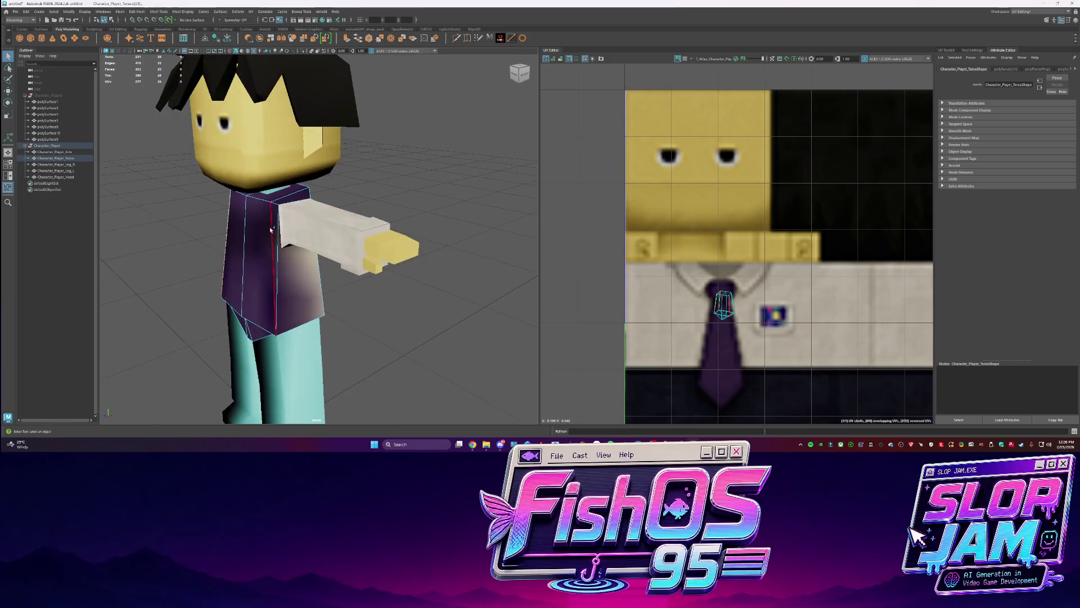
{"action": "left_click_drag", "start_coordinate": [439, 221], "coordinate": [345, 214], "text": "alt"}
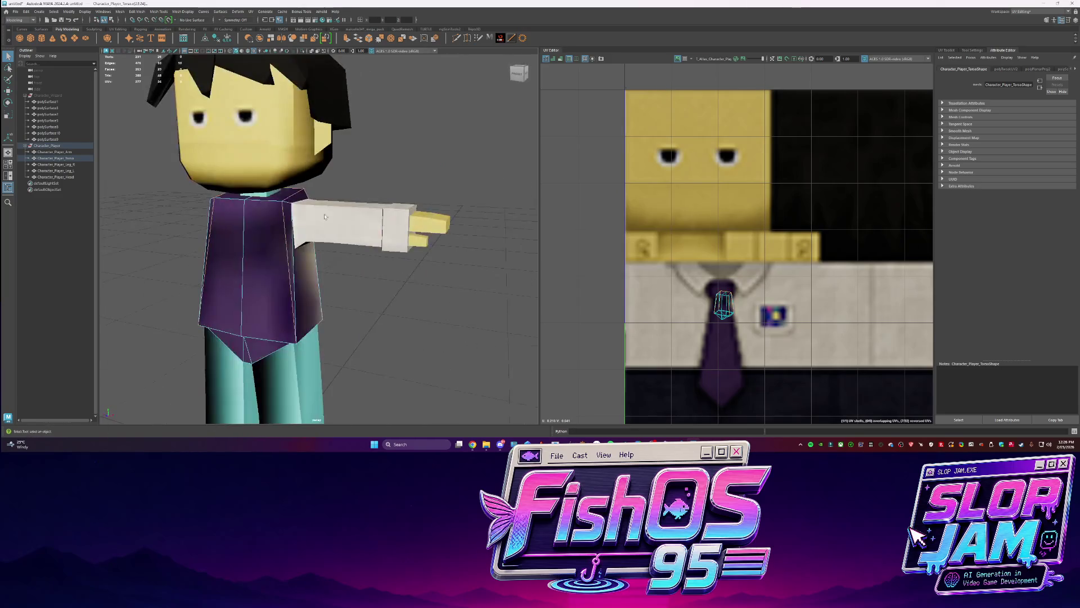
{"action": "left_click_drag", "start_coordinate": [271, 204], "coordinate": [192, 219], "text": "alt"}
{"action": "mouse_move", "coordinate": [301, 203]}
{"action": "left_mouse_down", "text": "alt"}
{"action": "mouse_move", "coordinate": [379, 224]}
{"action": "mouse_move", "coordinate": [315, 208]}
{"action": "mouse_move", "coordinate": [256, 222]}
{"action": "mouse_move", "coordinate": [265, 236]}
{"action": "mouse_move", "coordinate": [308, 225]}
{"action": "left_mouse_up", "text": "alt"}
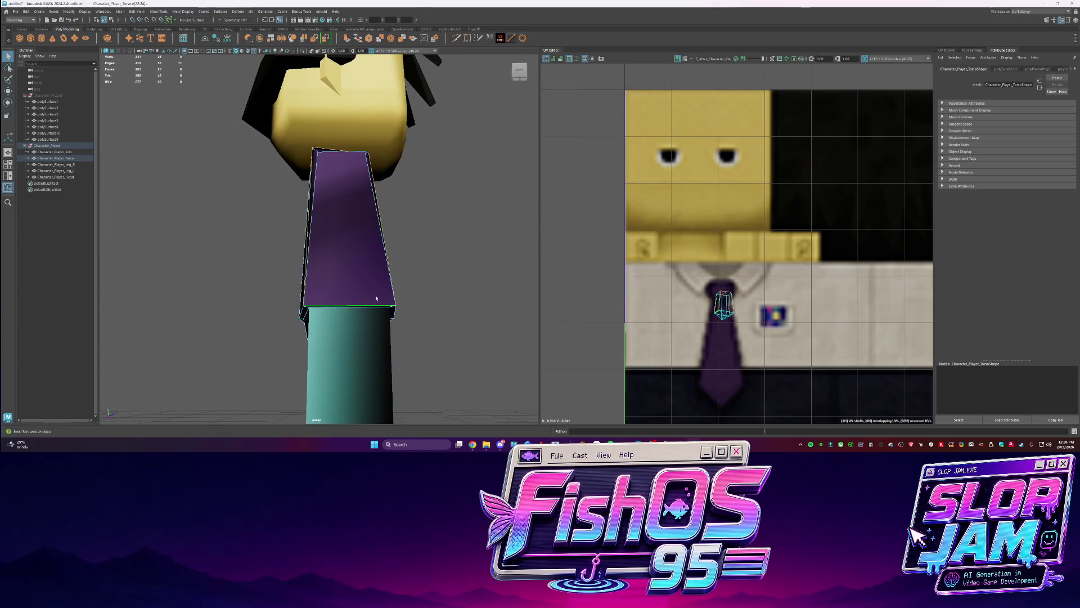
{"action": "left_click_drag", "start_coordinate": [363, 297], "coordinate": [389, 280], "text": "alt"}
{"action": "left_click_drag", "start_coordinate": [249, 298], "coordinate": [313, 308], "text": "alt"}
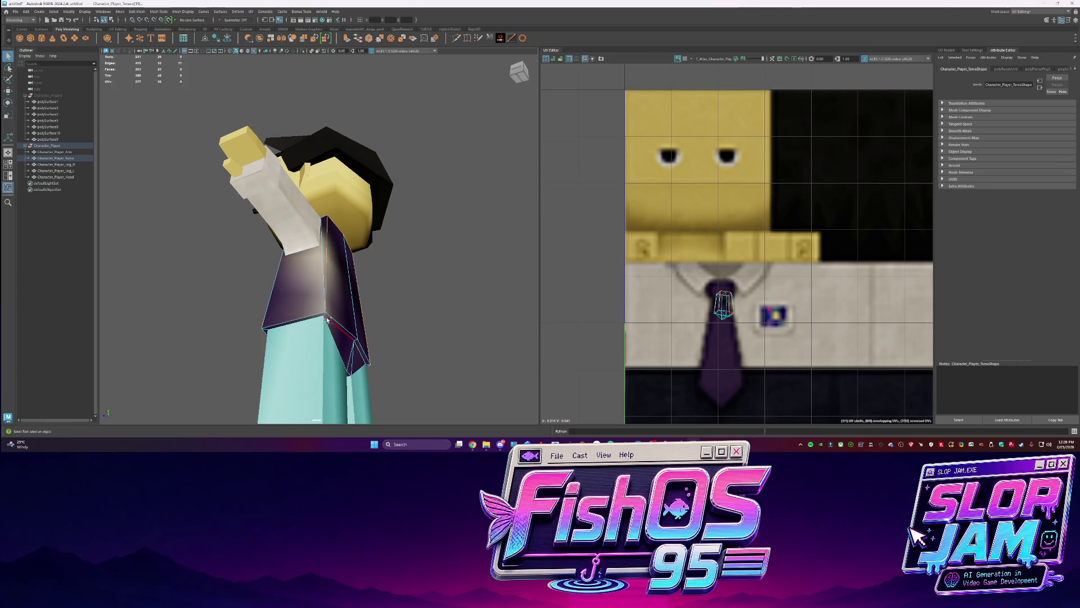
Cut and unfold the torso's UVs from the UV Editor marking menu
{"action": "left_click_drag", "start_coordinate": [323, 340], "coordinate": [318, 337], "text": "alt"}
{"action": "left_click_drag", "start_coordinate": [409, 304], "coordinate": [370, 242], "text": "alt"}
{"action": "left_click_drag", "start_coordinate": [454, 244], "coordinate": [225, 259], "text": "alt"}
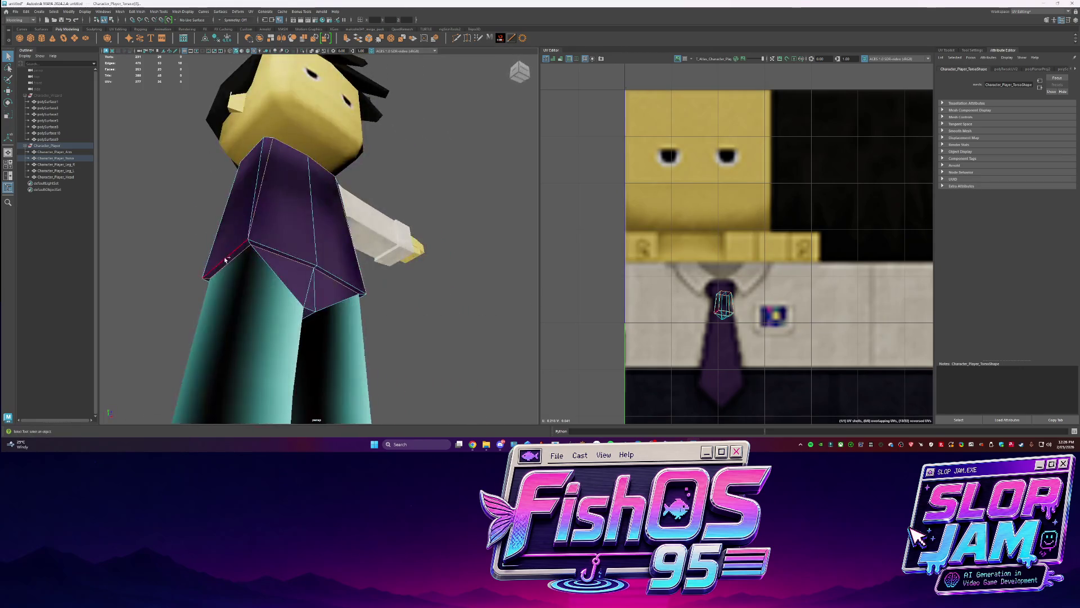
{"action": "mouse_move", "coordinate": [370, 258]}
{"action": "left_mouse_down", "text": "alt"}
{"action": "mouse_move", "coordinate": [283, 299]}
{"action": "mouse_move", "coordinate": [342, 293]}
{"action": "left_mouse_up", "text": "alt"}
{"action": "right_click_drag", "start_coordinate": [735, 261], "coordinate": [682, 277], "text": "shift"}
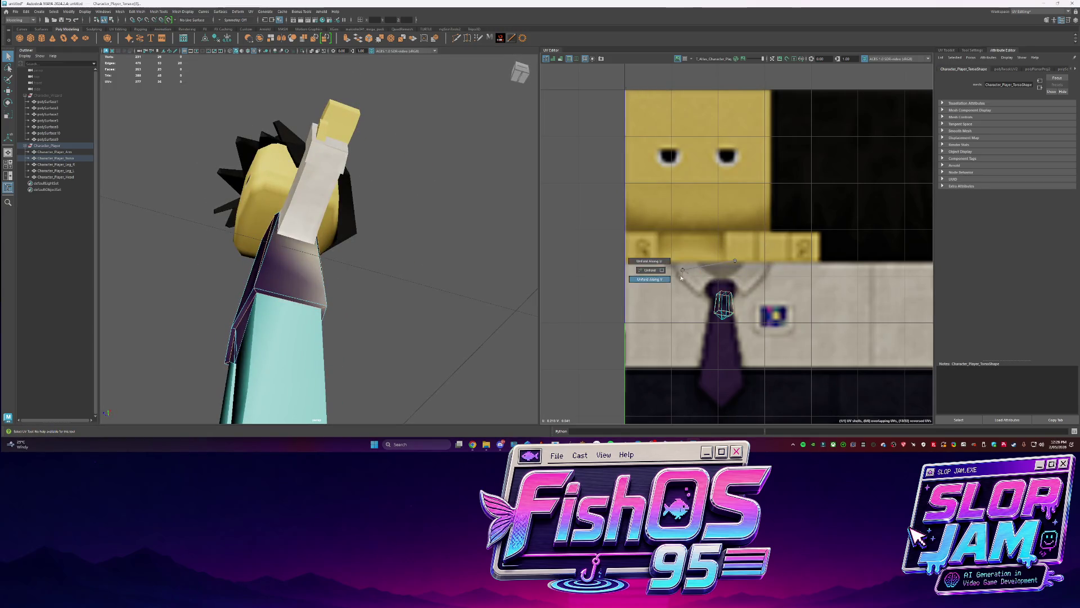
{"action": "right_click", "coordinate": [735, 262], "text": "shift"}
{"action": "left_click", "coordinate": [712, 272]}
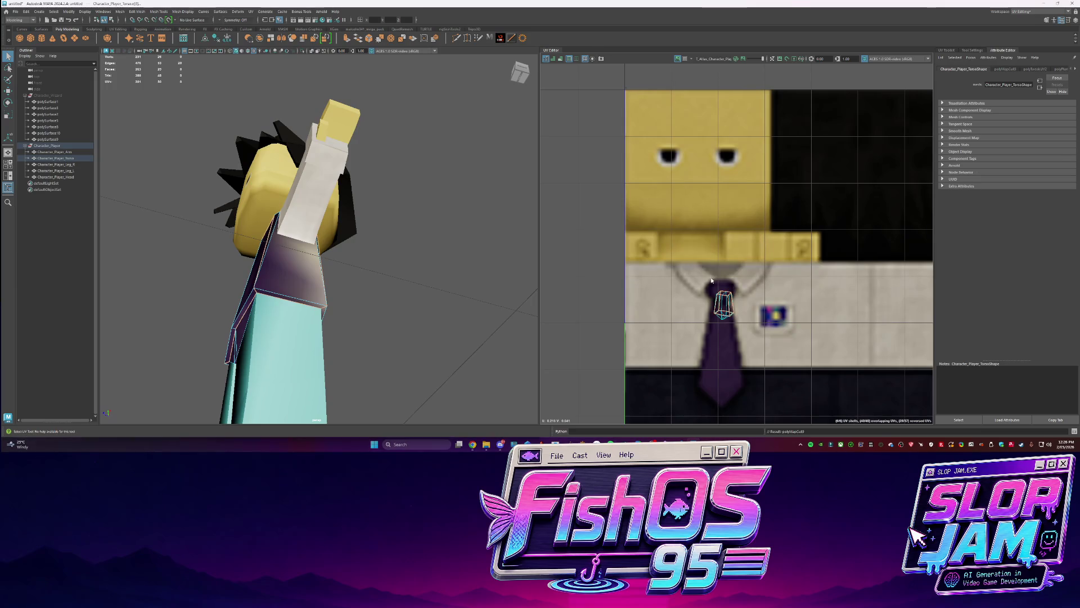
{"action": "key", "text": "["}
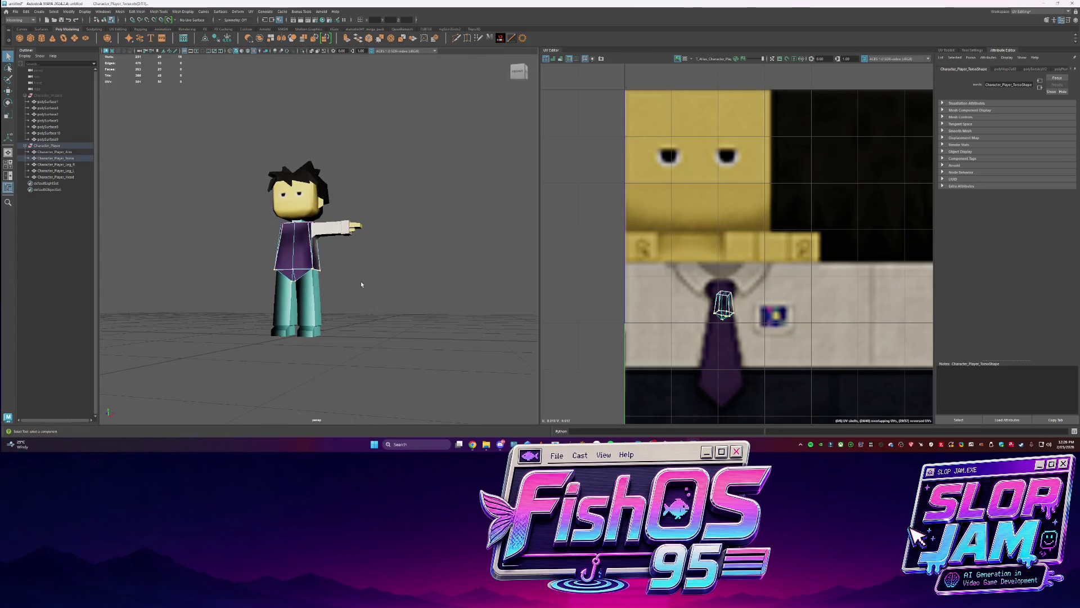
Switch to UV mode and select the small strip shell among the torso UVs
{"action": "left_click", "coordinate": [264, 278]}
{"action": "right_click", "coordinate": [276, 275]}
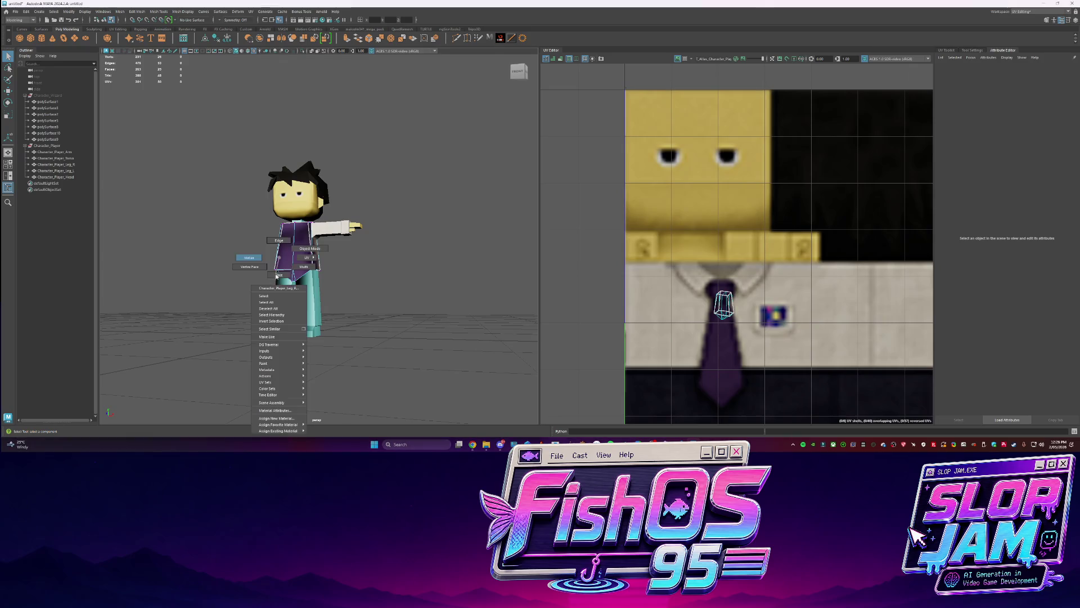
{"action": "left_click", "coordinate": [319, 259]}
{"action": "left_click", "coordinate": [296, 247]}
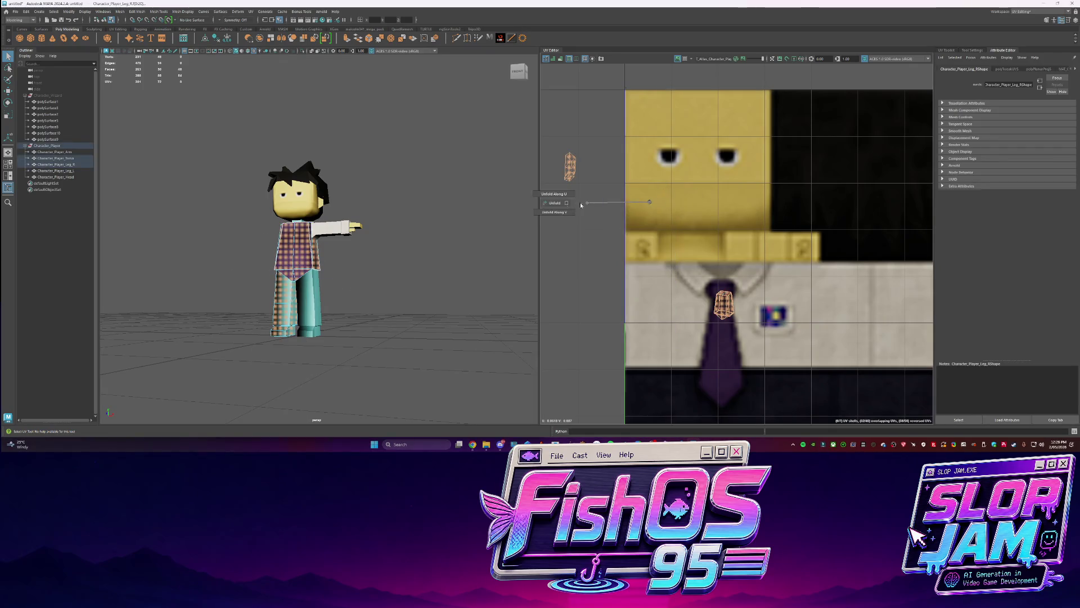
{"action": "left_click_drag", "start_coordinate": [707, 288], "coordinate": [721, 316]}
{"action": "scroll", "coordinate": [721, 317], "scroll_direction": "up", "scroll_amount": 3}
{"action": "right_click_drag", "start_coordinate": [723, 301], "coordinate": [740, 377]}
{"action": "left_click", "coordinate": [734, 296]}
{"action": "scroll", "coordinate": [737, 298], "scroll_direction": "up", "scroll_amount": 1}
{"action": "left_click", "coordinate": [691, 297]}
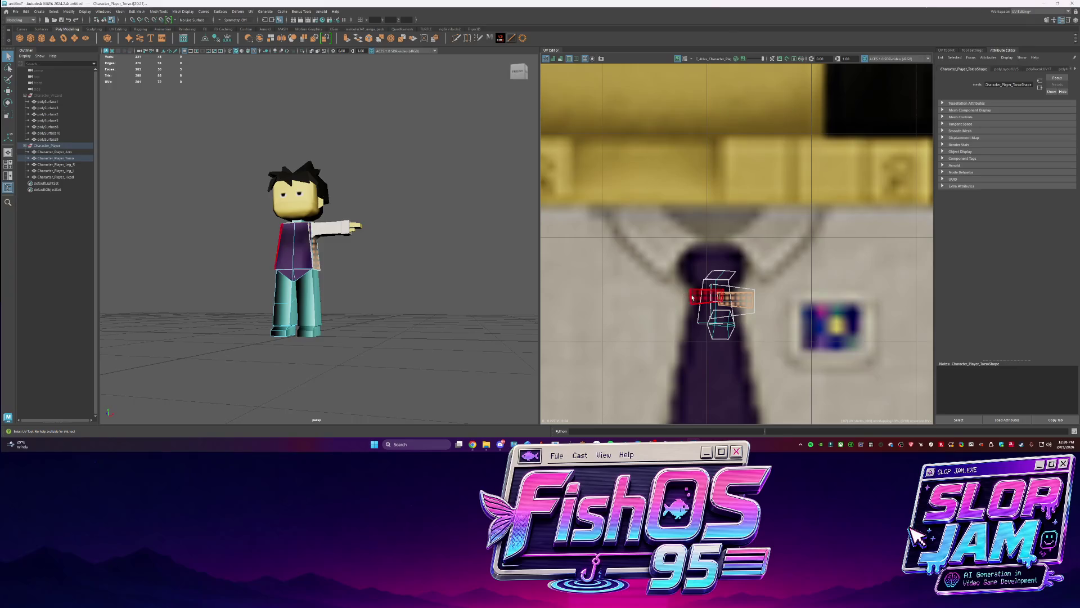
Move the strip shell up and to the right so it sits over the tie
{"action": "left_click_drag", "start_coordinate": [729, 299], "coordinate": [840, 273]}
{"action": "left_click", "coordinate": [734, 296]}
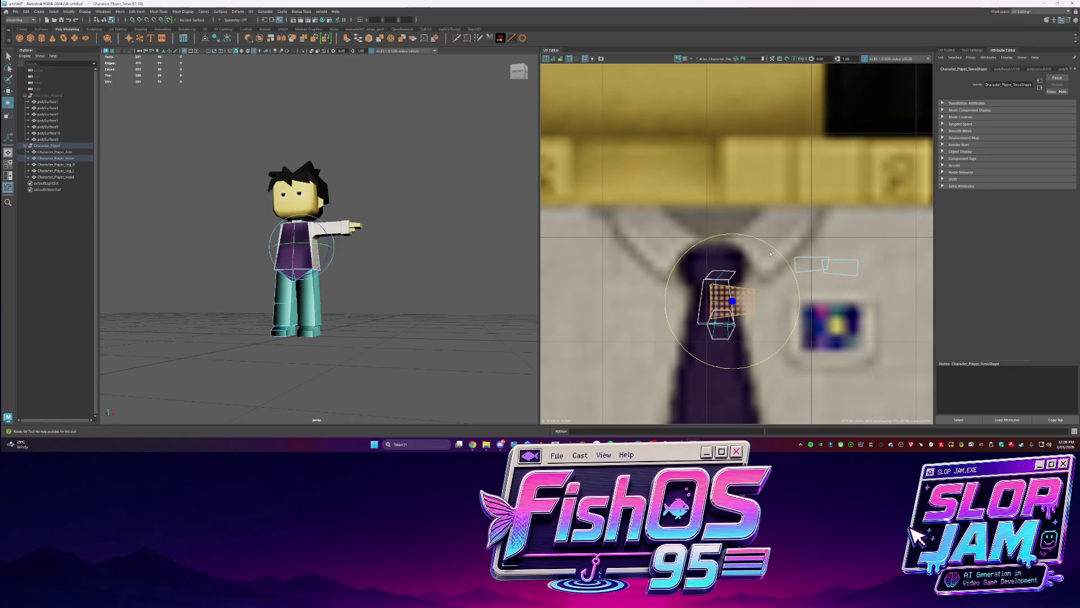
{"action": "key", "text": "e"}
{"action": "key", "text": "ctrl+z"}
{"action": "key", "text": "w"}
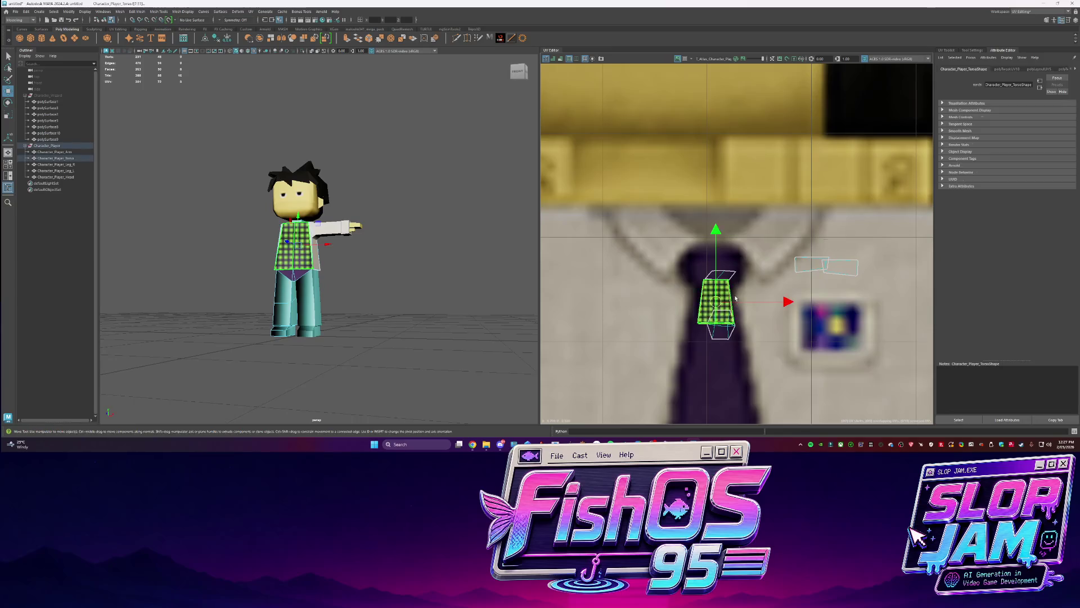
{"action": "scroll", "coordinate": [727, 300], "scroll_direction": "down", "scroll_amount": 2}
{"action": "scroll", "coordinate": [563, 225], "scroll_direction": "down", "scroll_amount": 3}
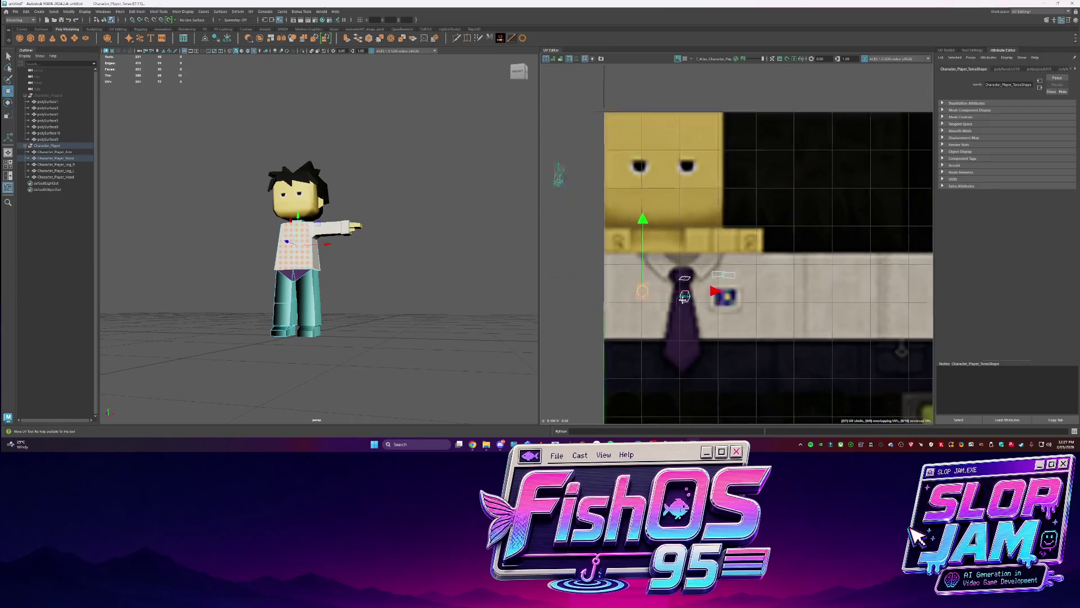
{"action": "scroll", "coordinate": [625, 265], "scroll_direction": "up", "scroll_amount": 2}
Scale the torso shell and move it onto the plain white shirt area, undoing an extra nudge
{"action": "key", "text": "r"}
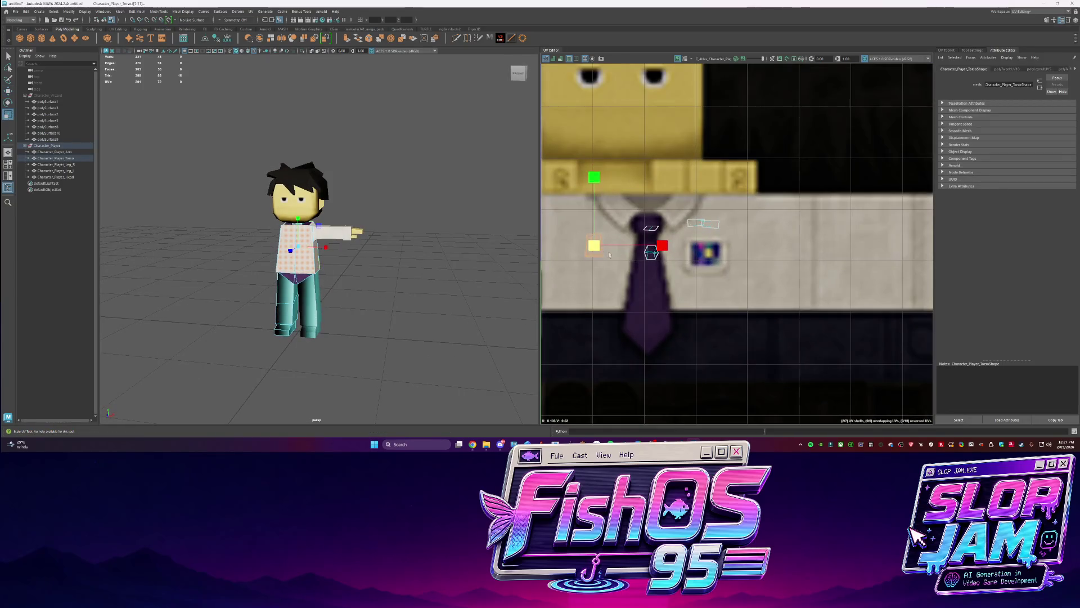
{"action": "left_click_drag", "start_coordinate": [596, 250], "coordinate": [656, 256]}
{"action": "key", "text": "r"}
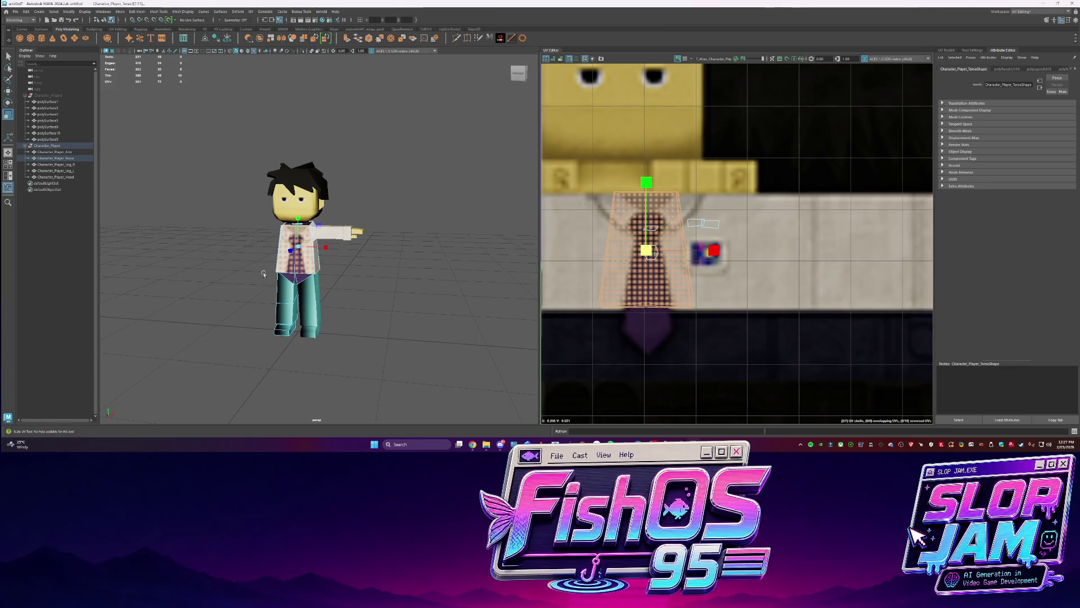
{"action": "scroll", "coordinate": [252, 275], "scroll_direction": "up", "scroll_amount": 2}
{"action": "scroll", "coordinate": [664, 256], "scroll_direction": "down", "scroll_amount": 2}
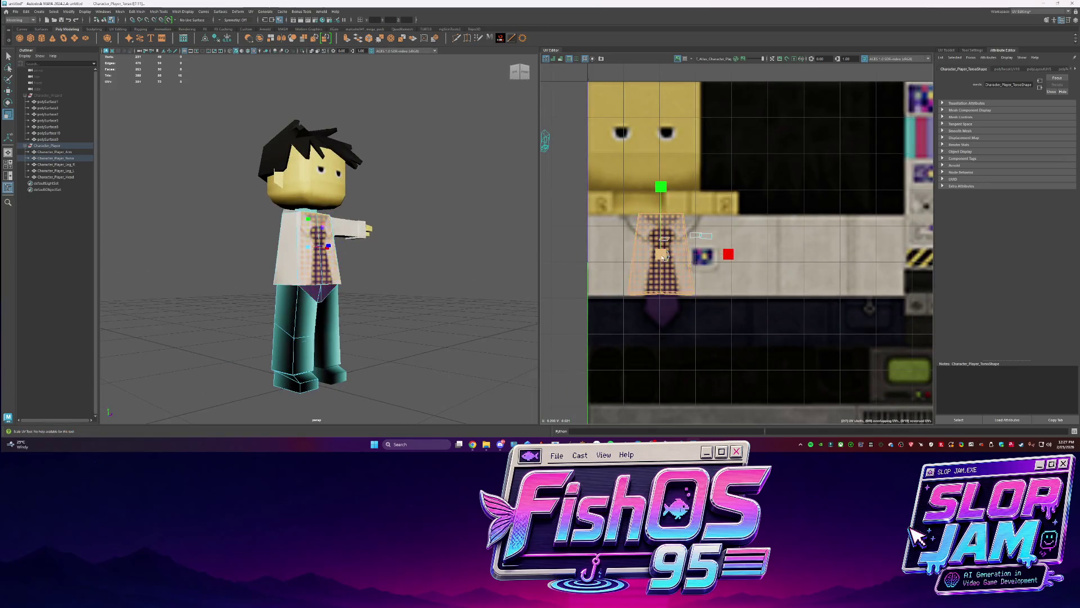
{"action": "key", "text": "w"}
{"action": "left_click_drag", "start_coordinate": [663, 256], "coordinate": [783, 256]}
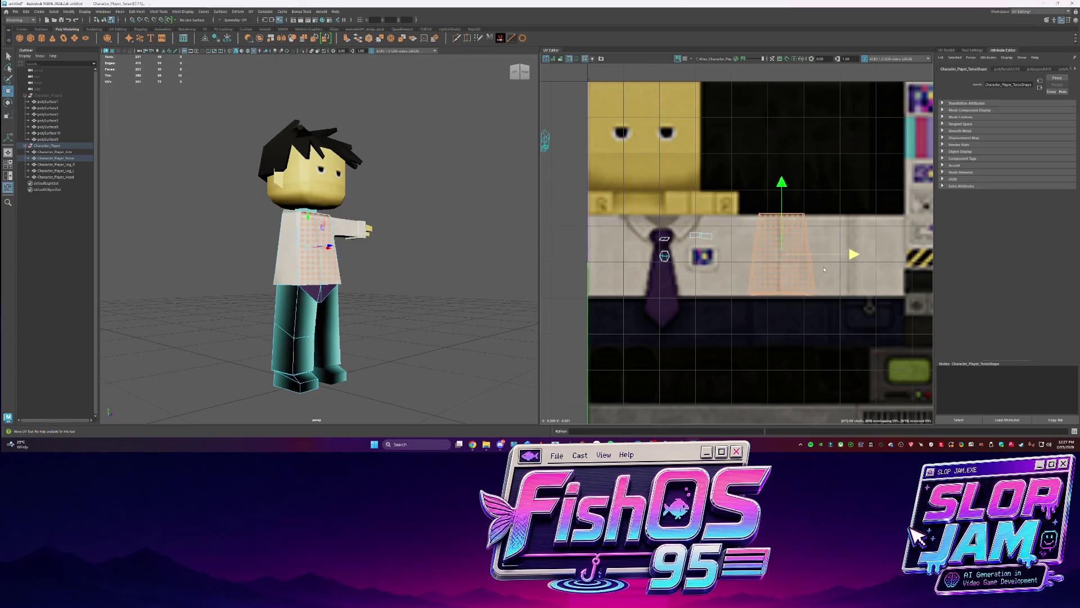
{"action": "key", "text": "F8"}
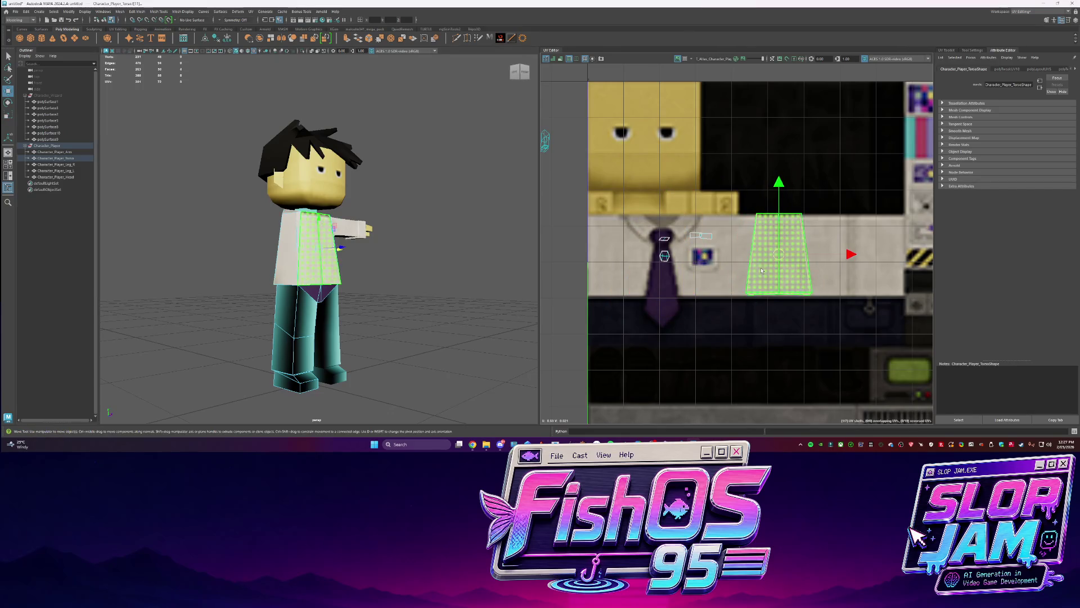
{"action": "key", "text": "F8"}
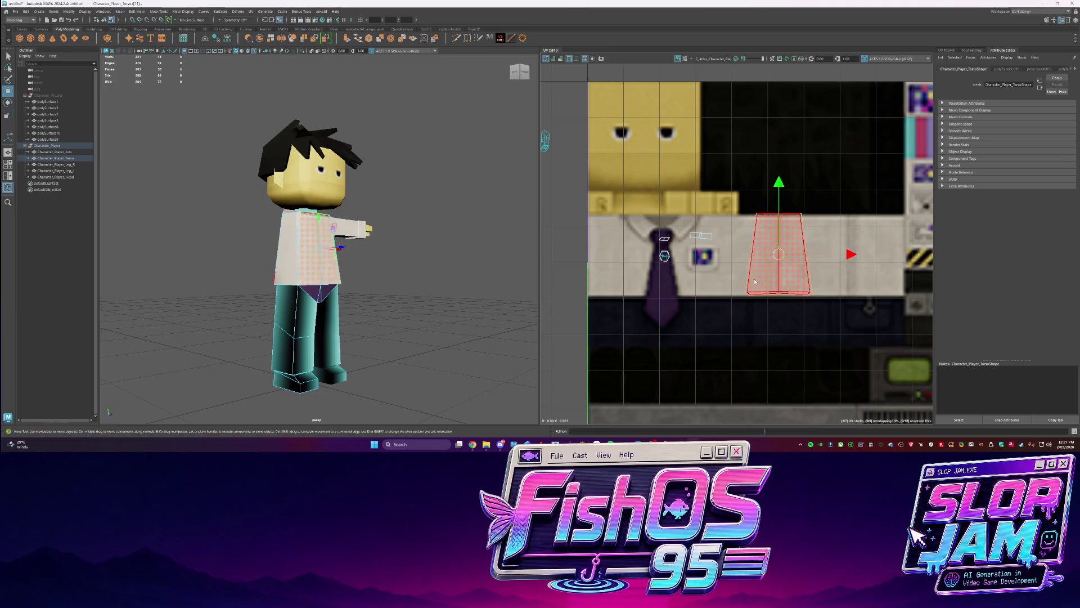
{"action": "left_click_drag", "start_coordinate": [807, 255], "coordinate": [851, 255]}
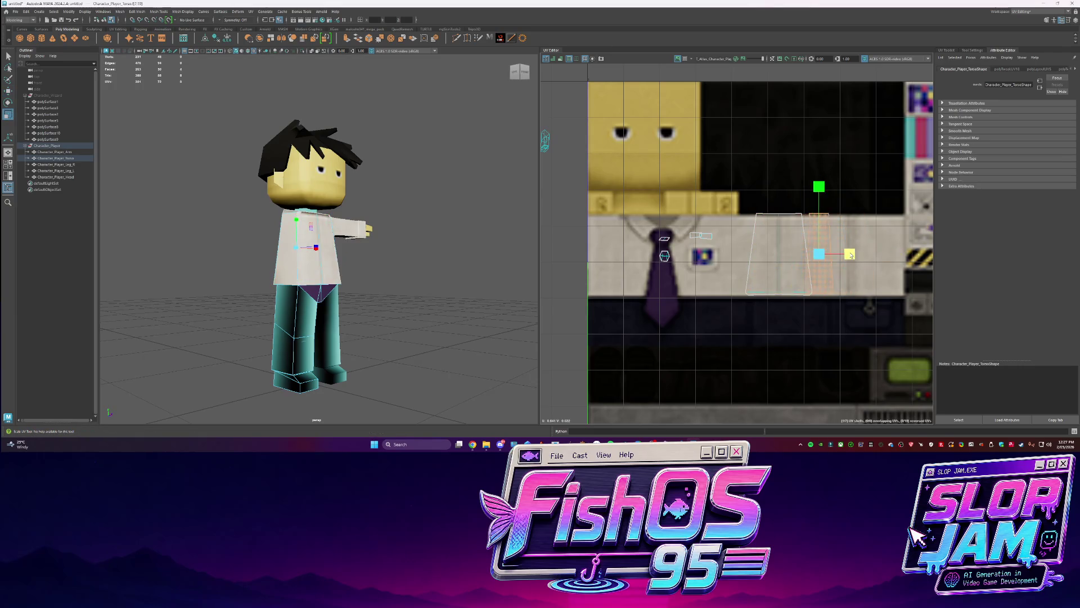
{"action": "key", "text": "ctrl+z"}
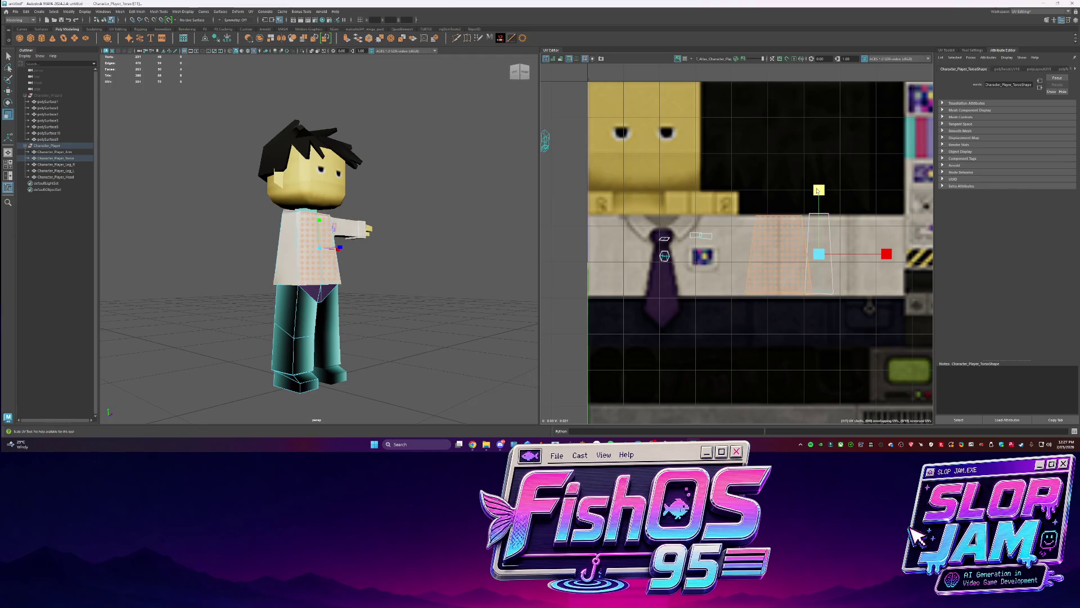
Return to plain selection and select the whole torso object
{"action": "left_click", "coordinate": [826, 219]}
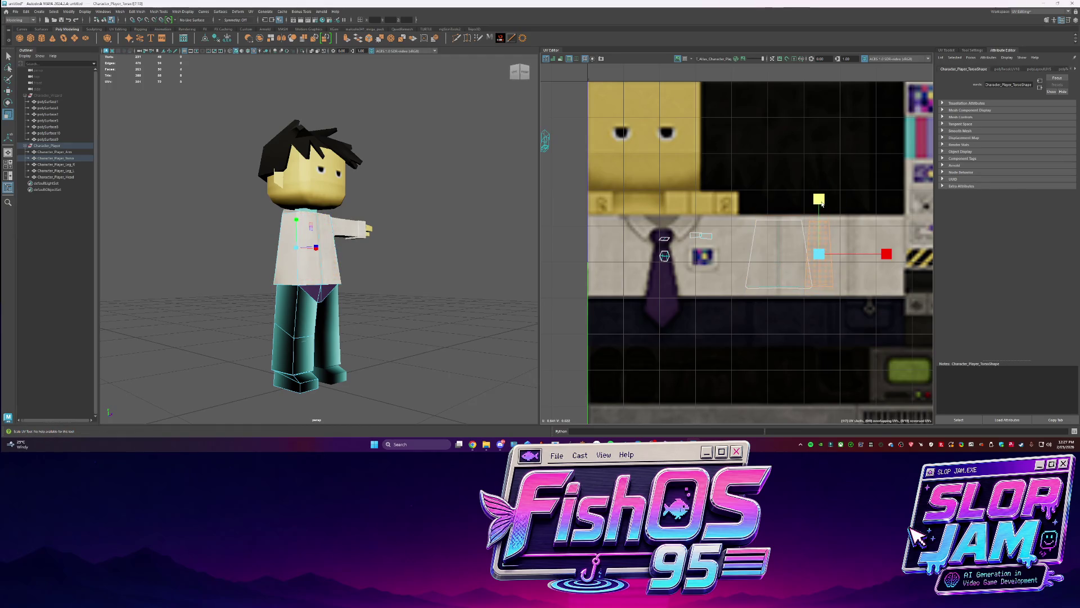
{"action": "left_click_drag", "start_coordinate": [366, 265], "coordinate": [340, 292], "text": "alt"}
{"action": "key", "text": "q"}
{"action": "mouse_move", "coordinate": [398, 258]}
{"action": "left_mouse_down", "text": "alt"}
{"action": "mouse_move", "coordinate": [338, 296]}
{"action": "mouse_move", "coordinate": [331, 283]}
{"action": "mouse_move", "coordinate": [393, 296]}
{"action": "mouse_move", "coordinate": [332, 298]}
{"action": "left_mouse_up", "text": "alt"}
{"action": "left_click", "coordinate": [332, 299]}
{"action": "scroll", "coordinate": [332, 281], "scroll_direction": "up", "scroll_amount": 5}
{"action": "left_click", "coordinate": [349, 265]}
{"action": "right_click", "coordinate": [373, 251]}
{"action": "left_click", "coordinate": [374, 223]}
{"action": "key", "text": "w"}
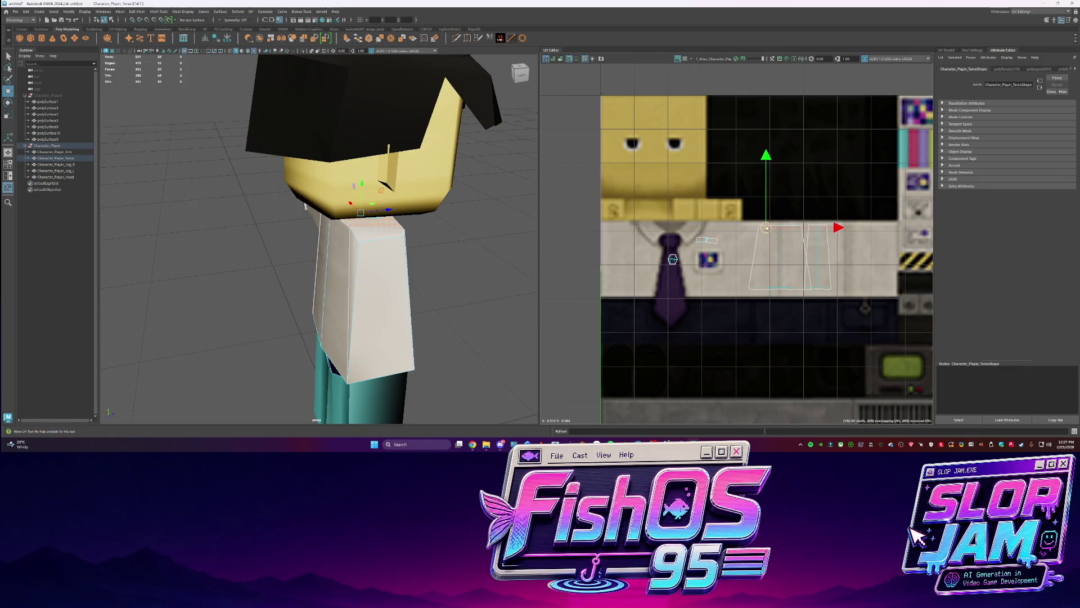
Clear the selection from a front view to check the white shirt
{"action": "mouse_move", "coordinate": [431, 250]}
{"action": "left_mouse_down", "text": "alt"}
{"action": "mouse_move", "coordinate": [438, 260]}
{"action": "mouse_move", "coordinate": [343, 272]}
{"action": "mouse_move", "coordinate": [367, 255]}
{"action": "mouse_move", "coordinate": [376, 280]}
{"action": "mouse_move", "coordinate": [394, 273]}
{"action": "mouse_move", "coordinate": [388, 259]}
{"action": "mouse_move", "coordinate": [368, 277]}
{"action": "left_mouse_up", "text": "alt"}
{"action": "left_click", "coordinate": [438, 260]}
{"action": "scroll", "coordinate": [416, 270], "scroll_direction": "down", "scroll_amount": 3}
{"action": "scroll", "coordinate": [429, 273], "scroll_direction": "down", "scroll_amount": 2}
{"action": "scroll", "coordinate": [369, 277], "scroll_direction": "up", "scroll_amount": 3}
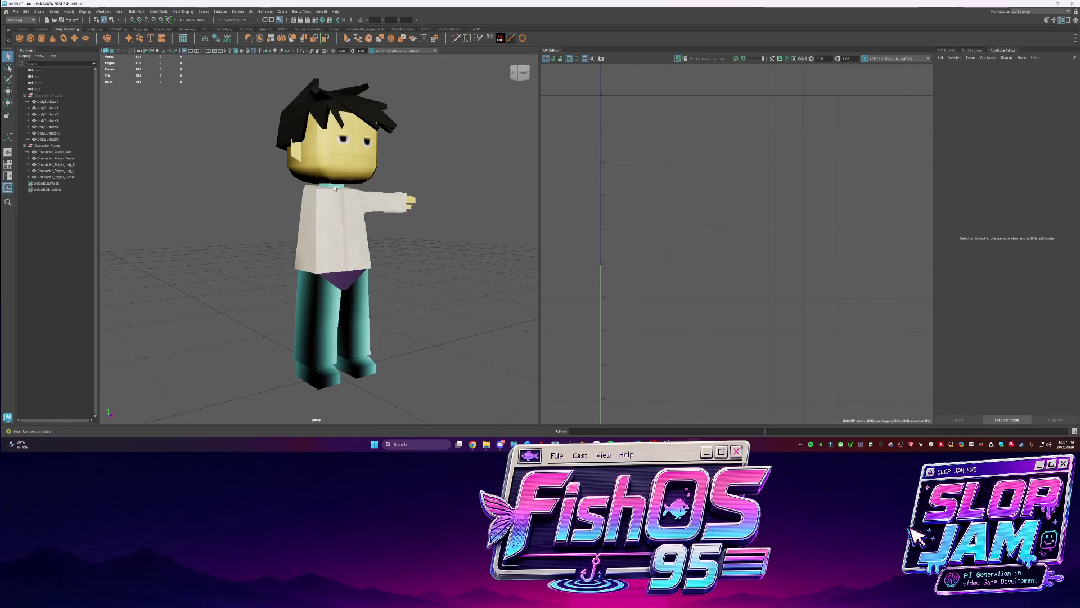
Select a group of head faces and cut and unfold their UVs
{"action": "left_click", "coordinate": [336, 187]}
{"action": "right_click_drag", "start_coordinate": [301, 196], "coordinate": [302, 218]}
{"action": "right_click_drag", "start_coordinate": [555, 159], "coordinate": [478, 167], "text": "shift"}
{"action": "left_click", "coordinate": [756, 182]}
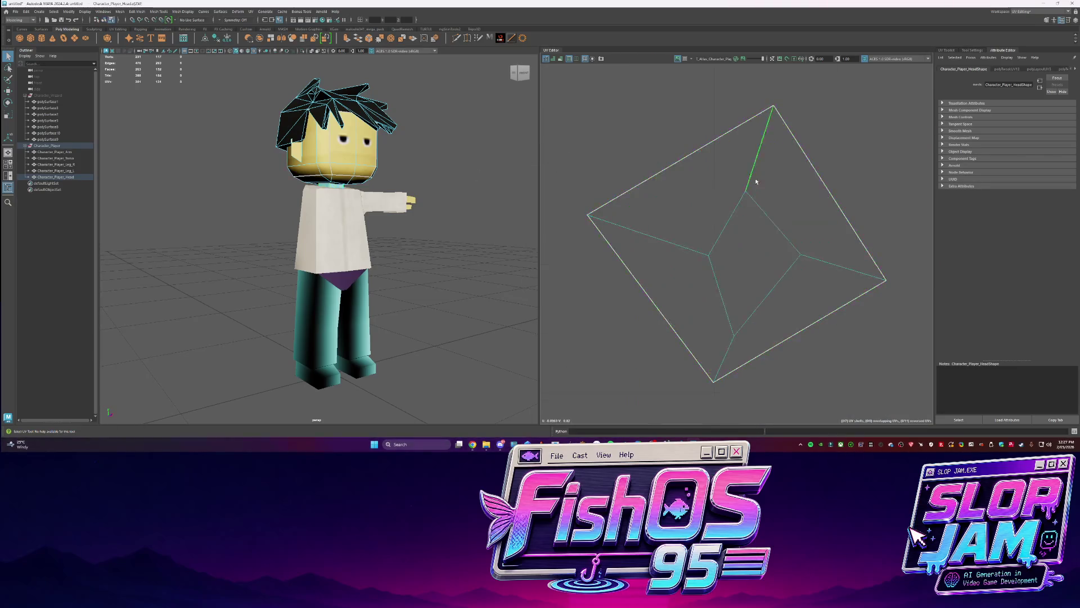
{"action": "double_click", "coordinate": [724, 337], "text": "shift"}
{"action": "mouse_move", "coordinate": [820, 245]}
{"action": "right_mouse_down", "text": "shift"}
{"action": "mouse_move", "coordinate": [725, 255]}
{"action": "mouse_move", "coordinate": [746, 246]}
{"action": "mouse_move", "coordinate": [712, 245]}
{"action": "right_mouse_up", "text": "shift"}
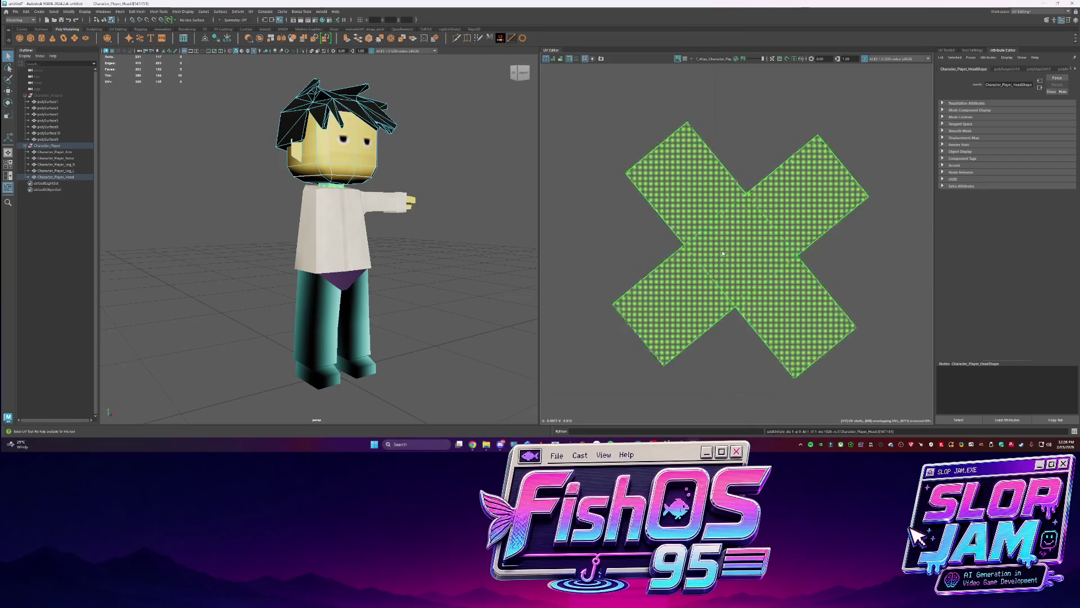
{"action": "key", "text": "w"}
Orient the head shell, then move and shrink it onto the yellow skin texture
{"action": "right_click_drag", "start_coordinate": [566, 263], "coordinate": [552, 352], "text": "shift"}
{"action": "left_click_drag", "start_coordinate": [569, 269], "coordinate": [796, 273]}
{"action": "scroll", "coordinate": [699, 336], "scroll_direction": "down", "scroll_amount": 3}
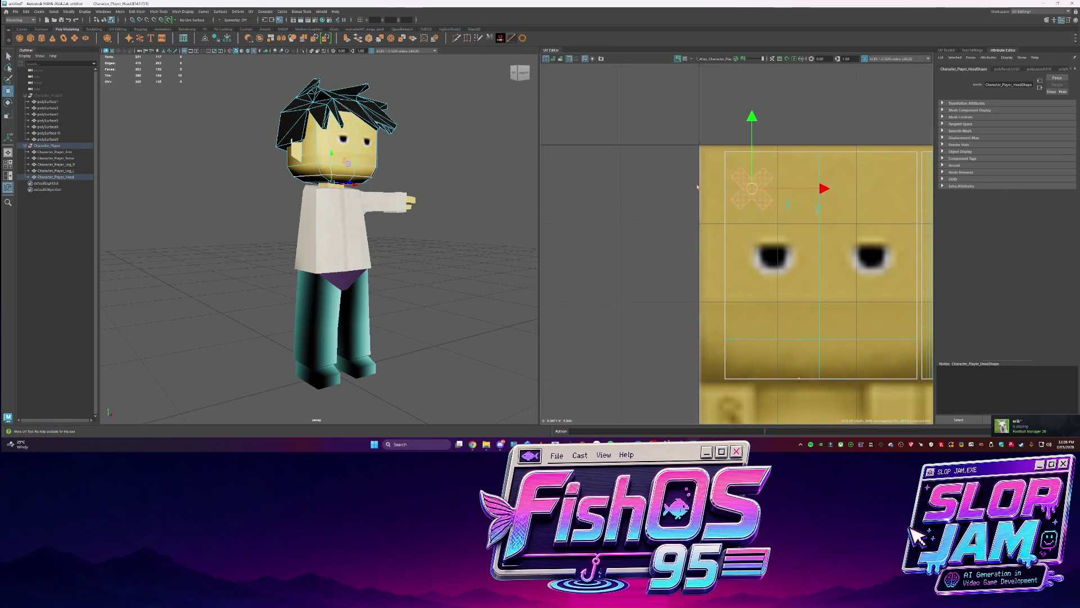
{"action": "left_click_drag", "start_coordinate": [831, 333], "coordinate": [822, 376]}
{"action": "key", "text": "r"}
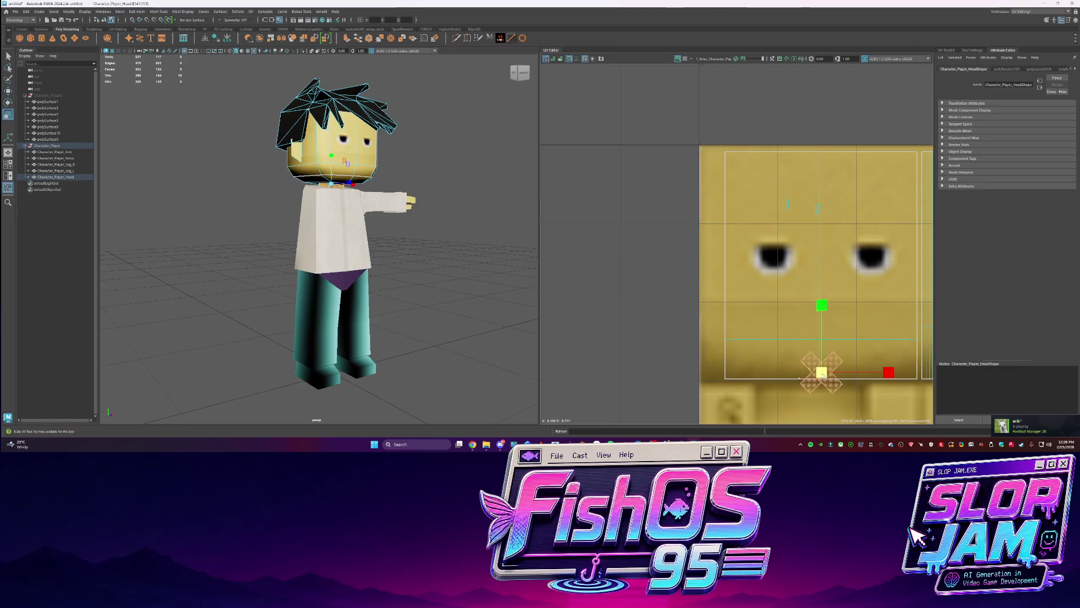
{"action": "key", "text": "w"}
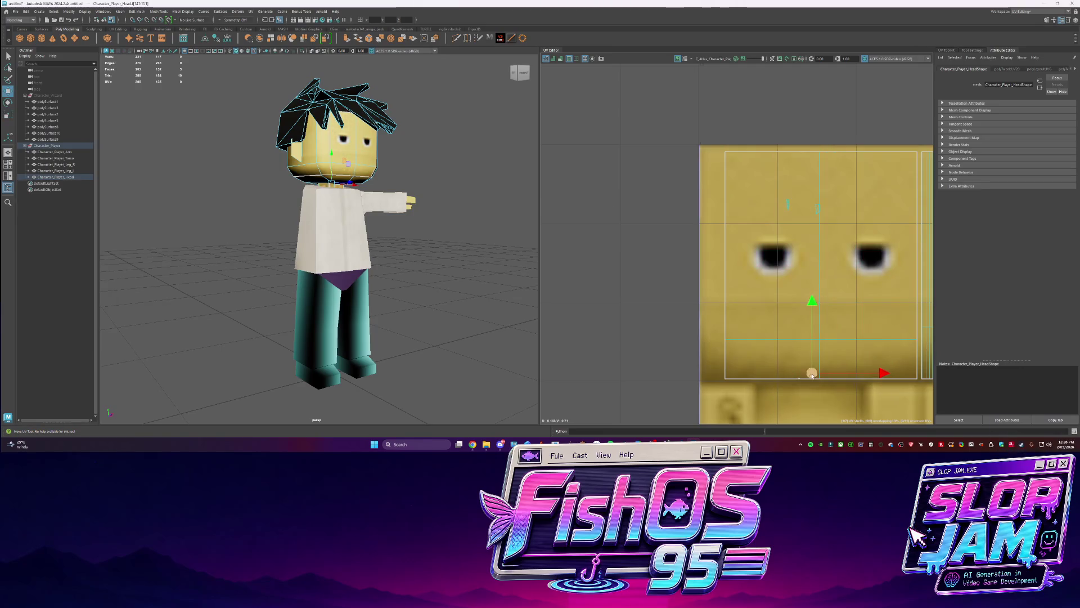
{"action": "scroll", "coordinate": [754, 292], "scroll_direction": "up", "scroll_amount": 5}
{"action": "key", "text": "r"}
{"action": "key", "text": "w"}
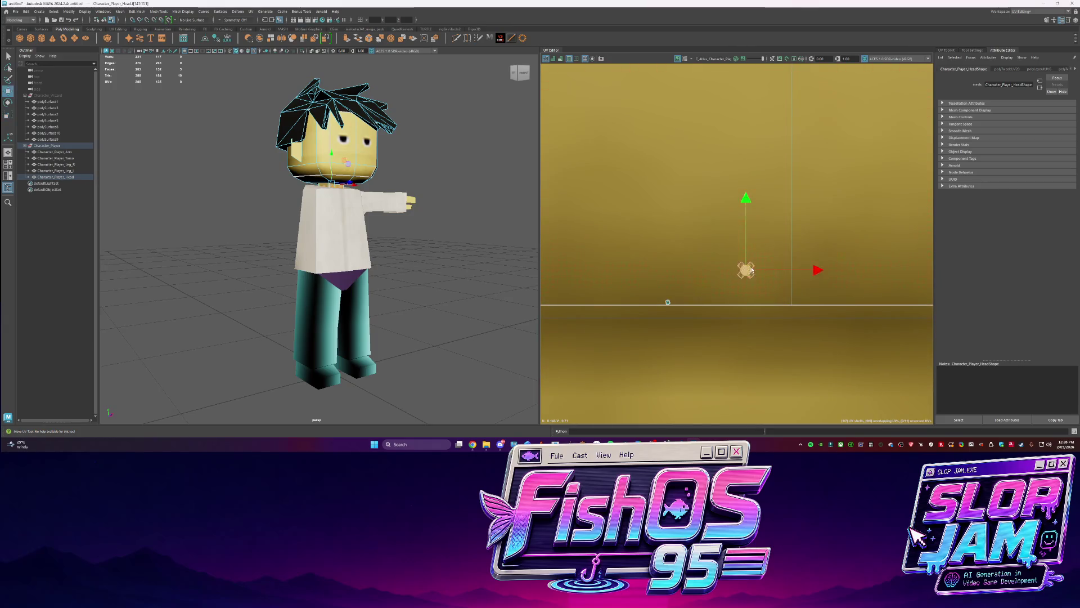
Return to object mode and clear the selection
{"action": "key", "text": "F8"}
{"action": "mouse_move", "coordinate": [458, 174]}
{"action": "left_mouse_down", "text": "alt"}
{"action": "mouse_move", "coordinate": [468, 164]}
{"action": "mouse_move", "coordinate": [411, 171]}
{"action": "left_mouse_up", "text": "alt"}
{"action": "left_click", "coordinate": [468, 164]}
{"action": "scroll", "coordinate": [412, 170], "scroll_direction": "down", "scroll_amount": 5}
{"action": "scroll", "coordinate": [384, 275], "scroll_direction": "up", "scroll_amount": 5}
{"action": "mouse_move", "coordinate": [384, 274]}
{"action": "left_mouse_down", "text": "alt"}
{"action": "mouse_move", "coordinate": [362, 242]}
{"action": "mouse_move", "coordinate": [427, 225]}
{"action": "mouse_move", "coordinate": [222, 234]}
{"action": "left_mouse_up", "text": "alt"}
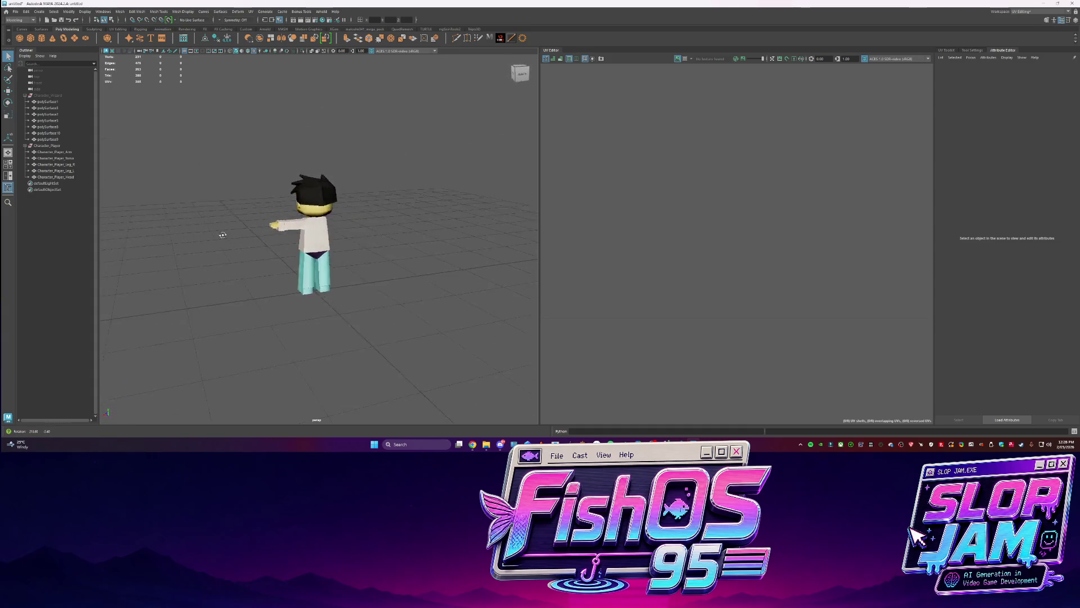
{"action": "scroll", "coordinate": [328, 249], "scroll_direction": "up", "scroll_amount": 3}
Select the torso's underwear faces and unfold their UVs
{"action": "left_click", "coordinate": [328, 250]}
{"action": "left_click_drag", "start_coordinate": [328, 249], "coordinate": [337, 265], "text": "alt"}
{"action": "mouse_move", "coordinate": [338, 270]}
{"action": "right_mouse_down"}
{"action": "mouse_move", "coordinate": [338, 292]}
{"action": "mouse_move", "coordinate": [361, 270]}
{"action": "right_mouse_up"}
{"action": "left_click_drag", "start_coordinate": [253, 257], "coordinate": [315, 253], "text": "alt"}
{"action": "scroll", "coordinate": [701, 234], "scroll_direction": "down", "scroll_amount": 10}
{"action": "scroll", "coordinate": [701, 234], "scroll_direction": "up", "scroll_amount": 3}
{"action": "key", "text": "ctrl+u"}
{"action": "scroll", "coordinate": [658, 243], "scroll_direction": "up", "scroll_amount": 3}
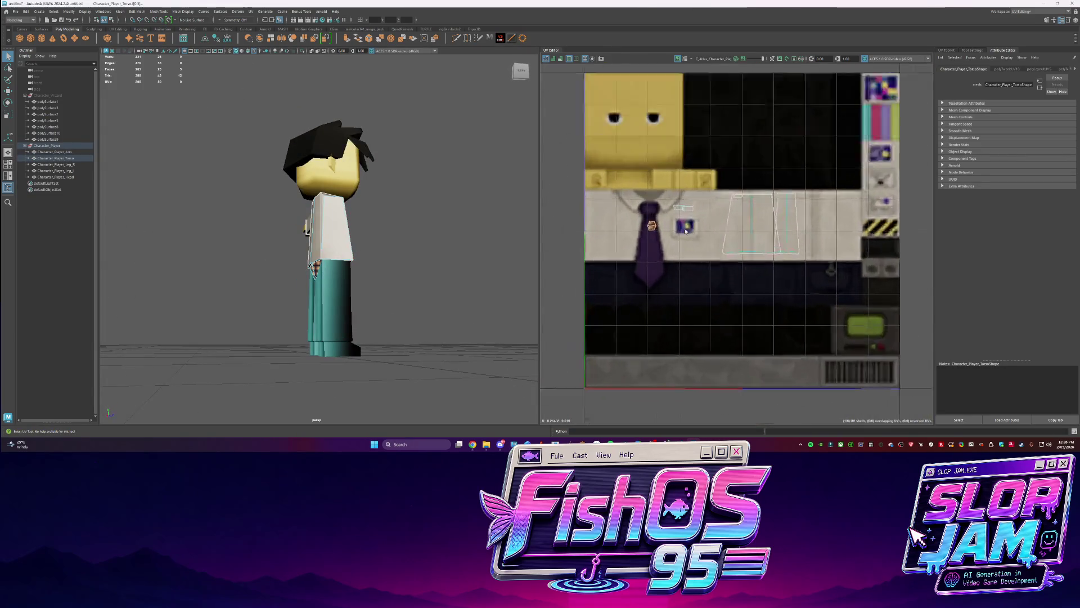
Isolate the torso piece and unfold its UVs into flat shells
{"action": "key", "text": "f"}
{"action": "mouse_move", "coordinate": [349, 271]}
{"action": "left_mouse_down", "text": "alt"}
{"action": "mouse_move", "coordinate": [386, 280]}
{"action": "mouse_move", "coordinate": [306, 299]}
{"action": "left_mouse_up", "text": "alt"}
{"action": "key", "text": "ctrl+1"}
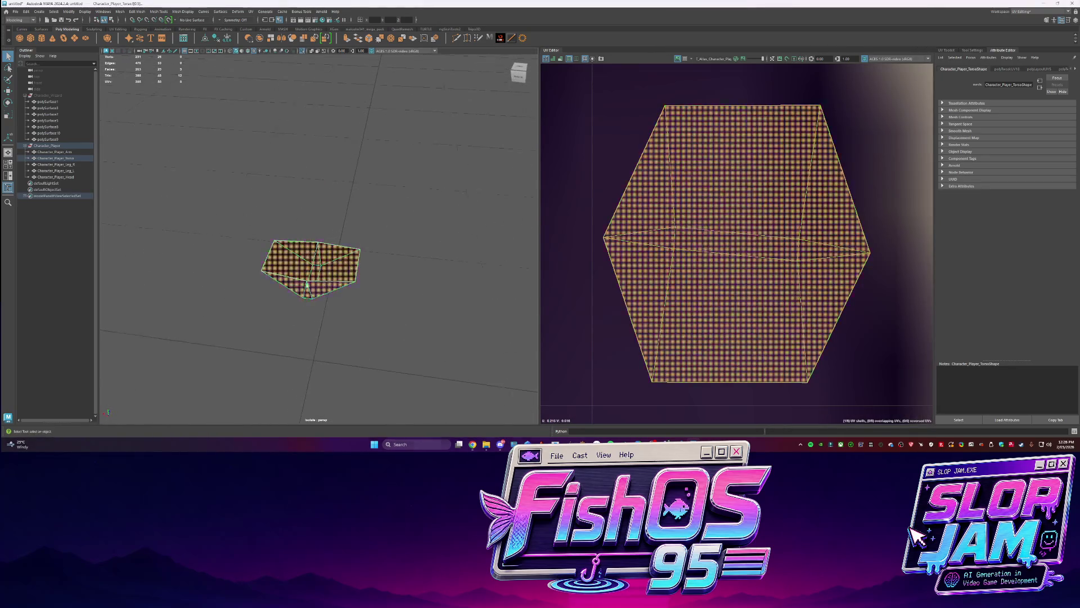
{"action": "key", "text": "F10"}
{"action": "left_click", "coordinate": [331, 263]}
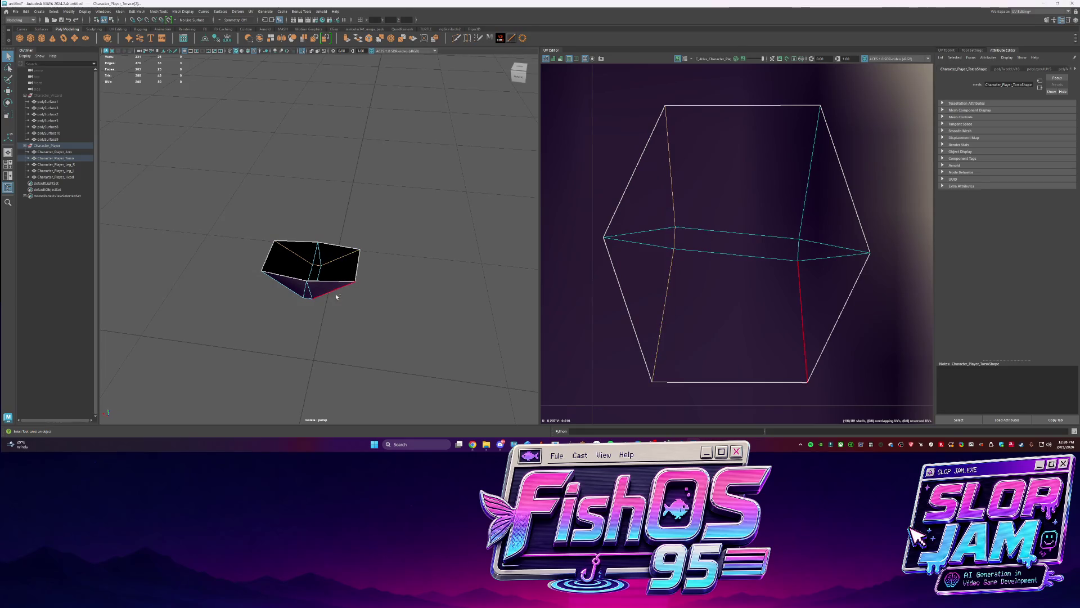
{"action": "mouse_move", "coordinate": [735, 224]}
{"action": "right_mouse_down", "text": "shift"}
{"action": "mouse_move", "coordinate": [697, 243]}
{"action": "mouse_move", "coordinate": [731, 231]}
{"action": "right_mouse_up", "text": "shift"}
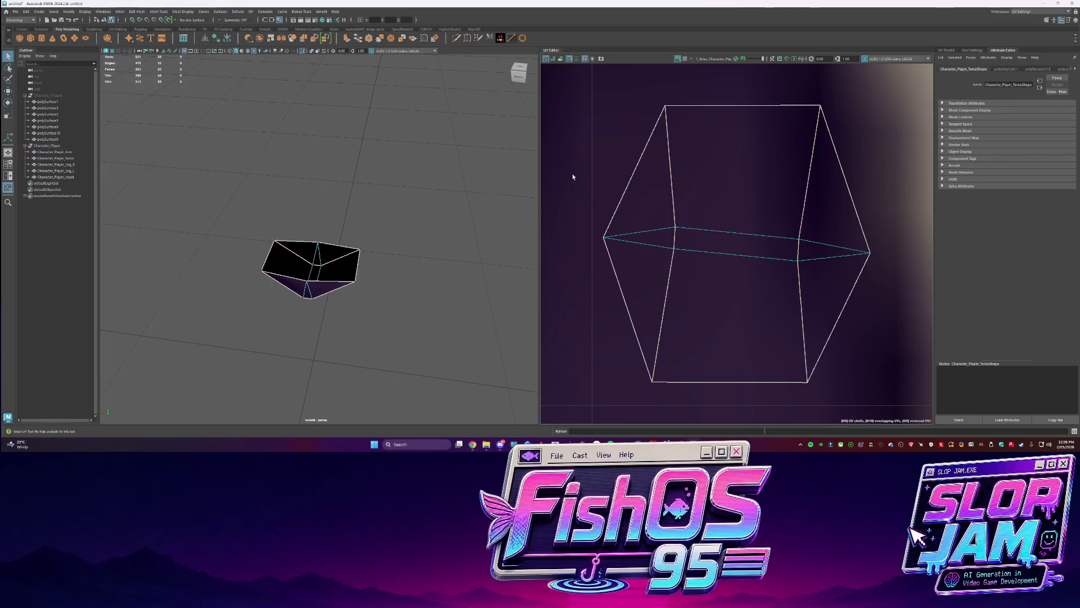
{"action": "right_click_drag", "start_coordinate": [814, 252], "coordinate": [683, 202], "text": "shift"}
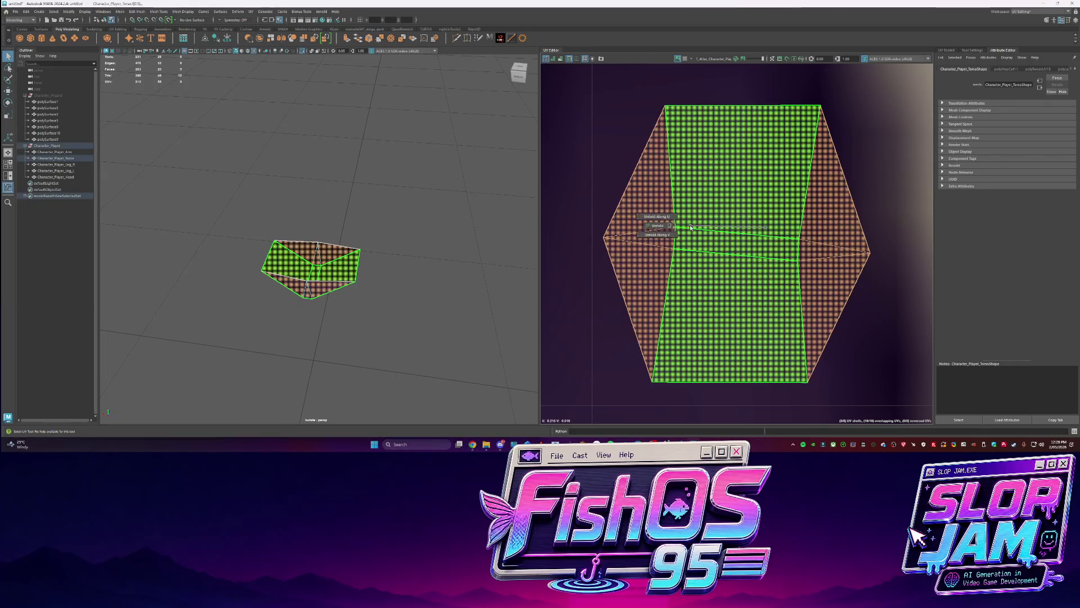
{"action": "scroll", "coordinate": [700, 261], "scroll_direction": "down", "scroll_amount": 5}
Lay out the torso's UV shells, then select and rotate the triangular shell
{"action": "key", "text": "w"}
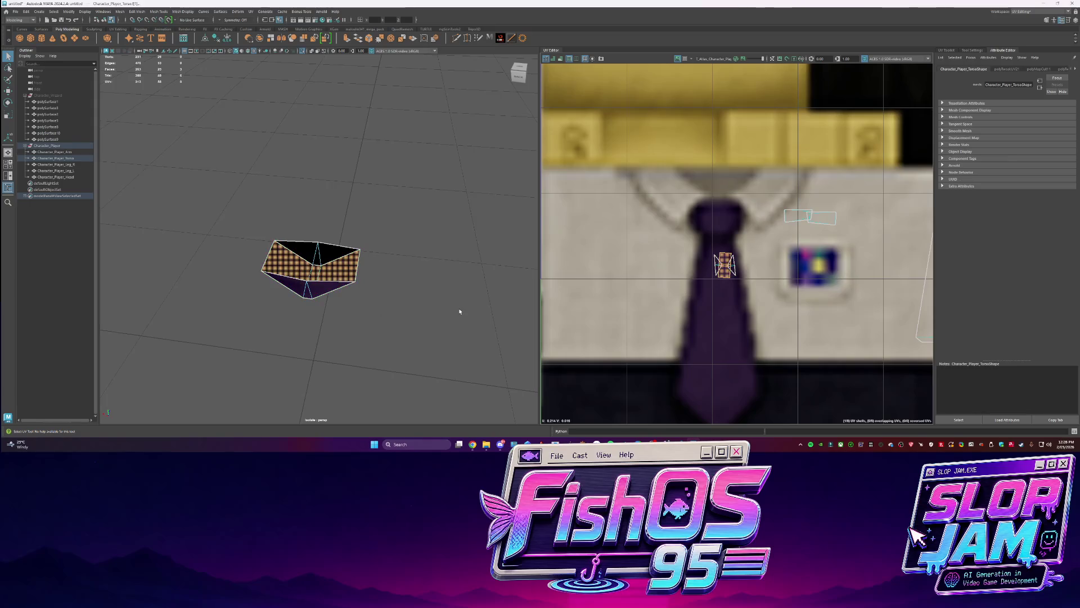
{"action": "scroll", "coordinate": [728, 278], "scroll_direction": "down", "scroll_amount": 2}
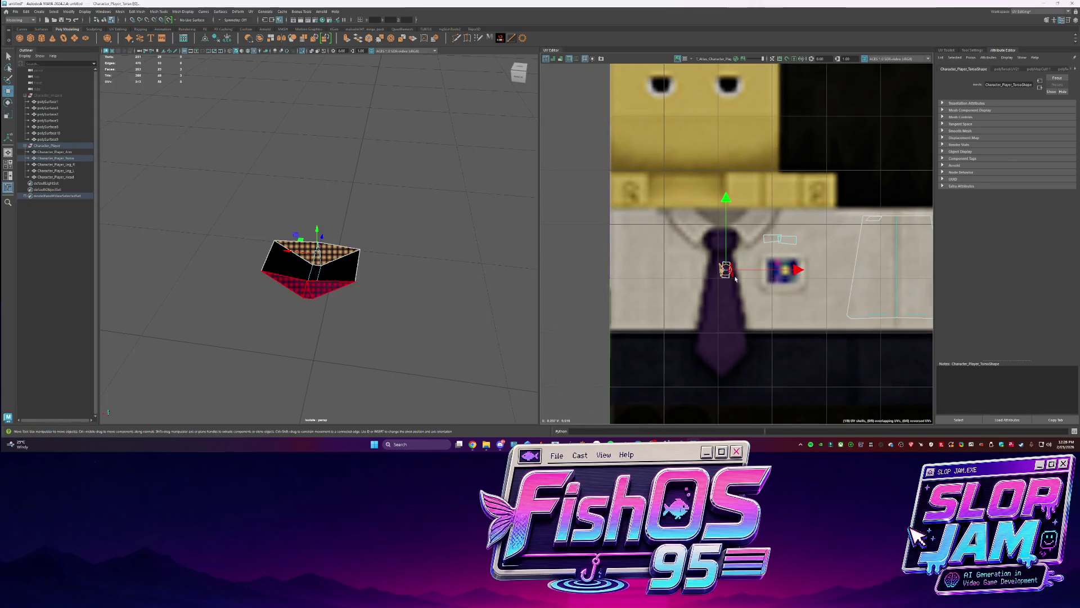
{"action": "scroll", "coordinate": [724, 276], "scroll_direction": "up", "scroll_amount": 2}
{"action": "right_click_drag", "start_coordinate": [647, 276], "coordinate": [647, 377], "text": "shift"}
{"action": "scroll", "coordinate": [678, 323], "scroll_direction": "up", "scroll_amount": 3}
{"action": "scroll", "coordinate": [678, 323], "scroll_direction": "up", "scroll_amount": 1}
{"action": "left_click", "coordinate": [626, 317]}
{"action": "key", "text": "e"}
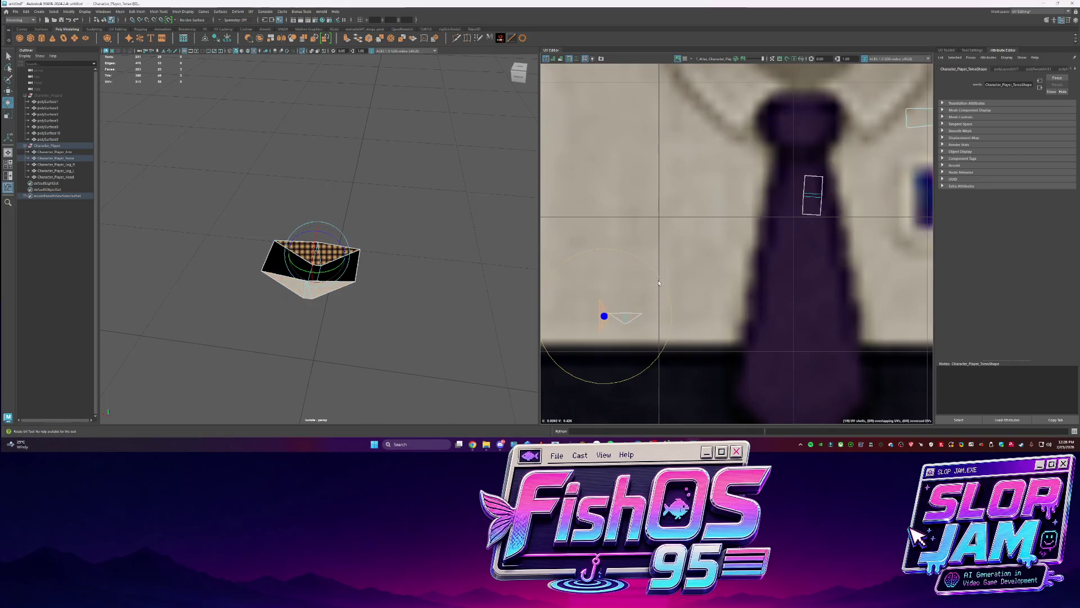
{"action": "key", "text": "w"}
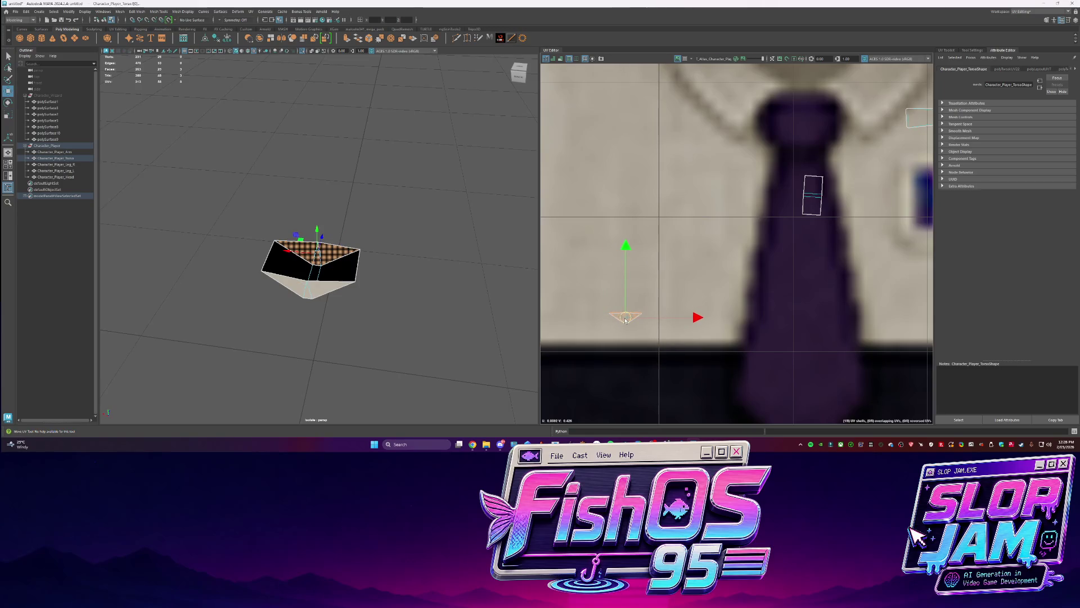
Move the triangular shell onto the dark trouser area and scale it up
{"action": "scroll", "coordinate": [627, 316], "scroll_direction": "down", "scroll_amount": 3}
{"action": "key", "text": "r"}
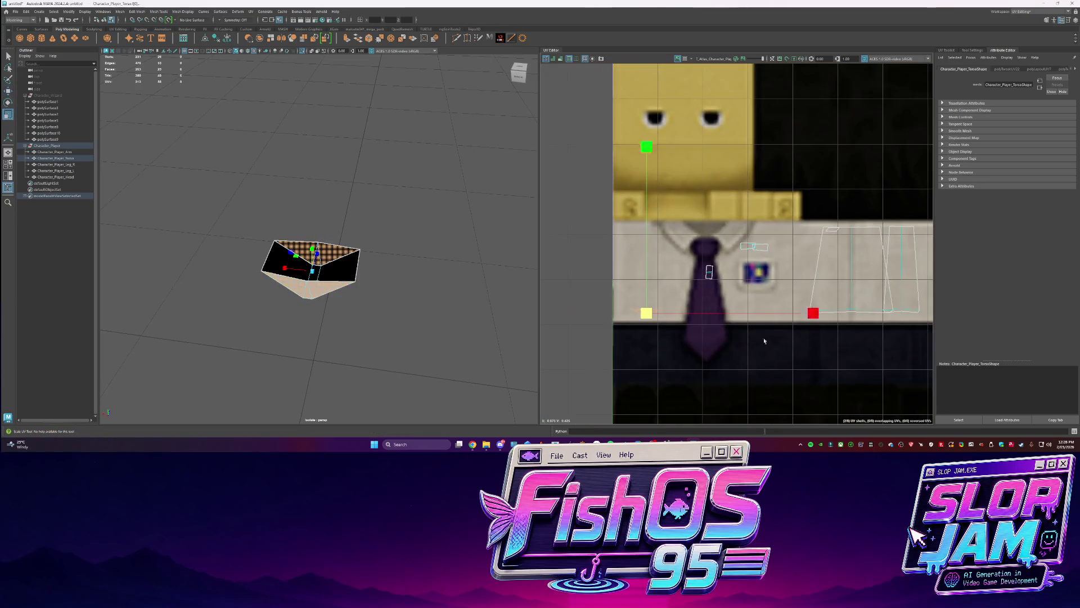
{"action": "scroll", "coordinate": [609, 266], "scroll_direction": "down", "scroll_amount": 3}
{"action": "key", "text": "w"}
{"action": "mouse_move", "coordinate": [636, 295]}
{"action": "left_mouse_down"}
{"action": "mouse_move", "coordinate": [779, 326]}
{"action": "mouse_move", "coordinate": [860, 328]}
{"action": "mouse_move", "coordinate": [845, 328]}
{"action": "left_mouse_up"}
{"action": "key", "text": "r"}
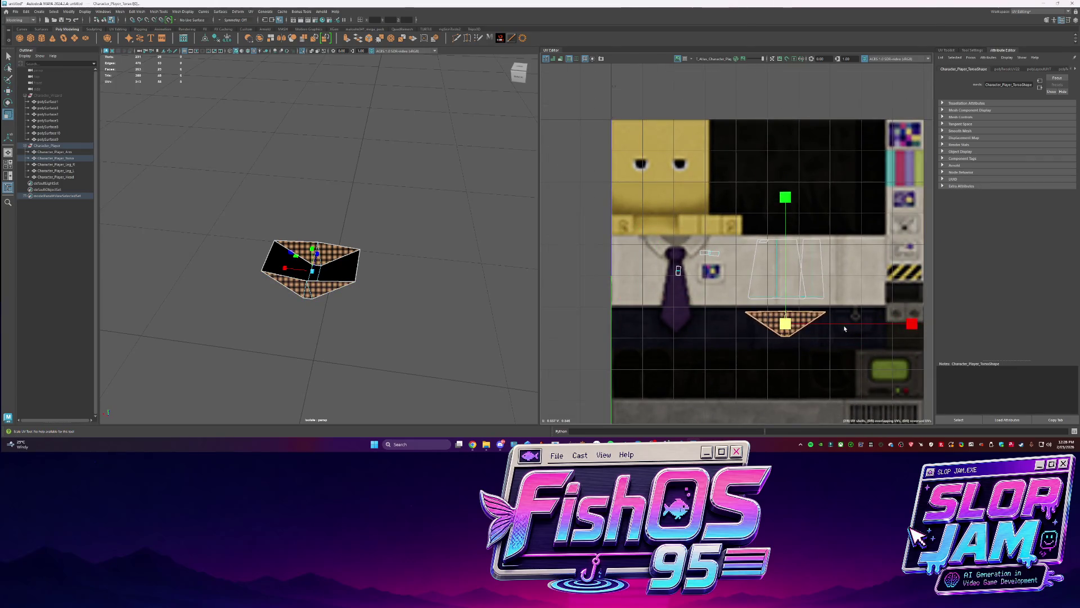
Deselect the torso and exit Isolate Select to show the whole character
{"action": "left_click_drag", "start_coordinate": [332, 285], "coordinate": [361, 278], "text": "alt"}
{"action": "scroll", "coordinate": [795, 310], "scroll_direction": "up", "scroll_amount": 3}
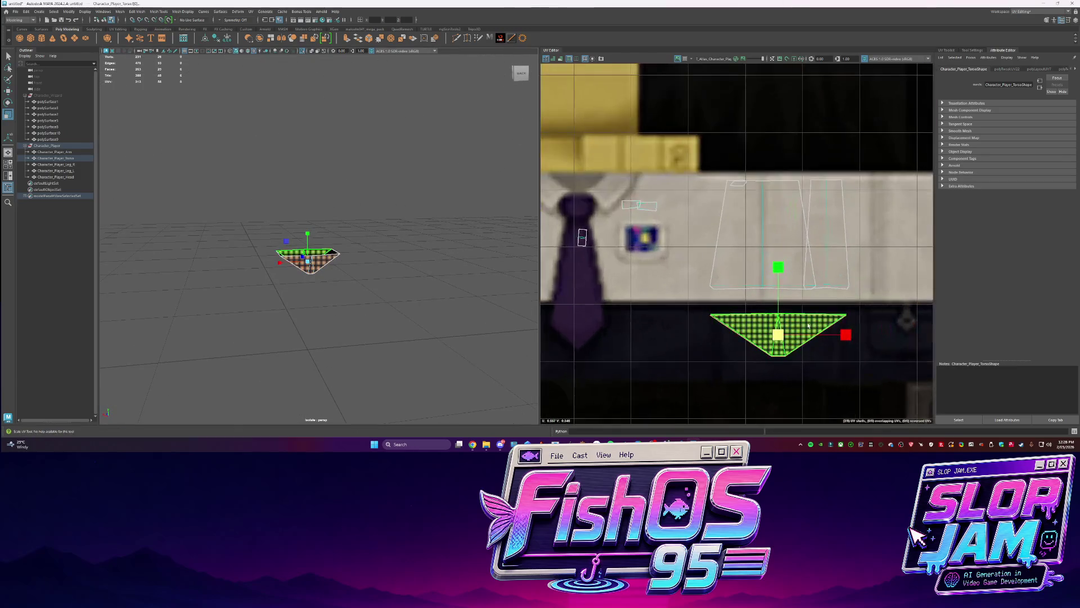
{"action": "left_click", "coordinate": [405, 244]}
{"action": "key", "text": "ctrl+1"}
{"action": "mouse_move", "coordinate": [343, 244]}
{"action": "left_mouse_down", "text": "alt"}
{"action": "mouse_move", "coordinate": [467, 283]}
{"action": "mouse_move", "coordinate": [349, 337]}
{"action": "mouse_move", "coordinate": [360, 309]}
{"action": "left_mouse_up", "text": "alt"}
{"action": "left_click", "coordinate": [315, 360]}
Select the torso's front UV shell and move it onto the tie texture
{"action": "scroll", "coordinate": [689, 267], "scroll_direction": "down", "scroll_amount": 5}
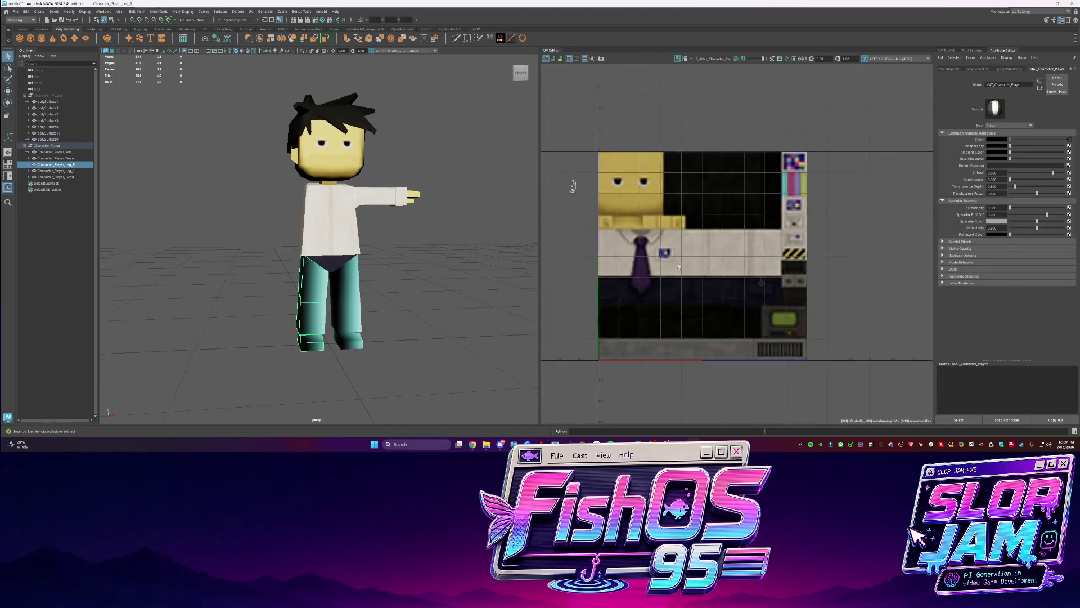
{"action": "left_click", "coordinate": [335, 258]}
{"action": "mouse_move", "coordinate": [334, 258]}
{"action": "right_mouse_down"}
{"action": "mouse_move", "coordinate": [337, 242]}
{"action": "mouse_move", "coordinate": [360, 236]}
{"action": "right_mouse_up"}
{"action": "left_click", "coordinate": [717, 259]}
{"action": "key", "text": "w"}
{"action": "mouse_move", "coordinate": [707, 252]}
{"action": "left_mouse_down"}
{"action": "mouse_move", "coordinate": [643, 252]}
{"action": "mouse_move", "coordinate": [664, 256]}
{"action": "mouse_move", "coordinate": [661, 246]}
{"action": "mouse_move", "coordinate": [645, 252]}
{"action": "mouse_move", "coordinate": [643, 237]}
{"action": "mouse_move", "coordinate": [647, 254]}
{"action": "mouse_move", "coordinate": [675, 252]}
{"action": "mouse_move", "coordinate": [645, 231]}
{"action": "mouse_move", "coordinate": [661, 227]}
{"action": "left_mouse_up"}
Scale the front shell larger and wider, then raise its bottom-edge UVs slightly
{"action": "key", "text": "r"}
{"action": "key", "text": "w"}
{"action": "key", "text": "r"}
{"action": "scroll", "coordinate": [661, 228], "scroll_direction": "up", "scroll_amount": 2}
{"action": "key", "text": "w"}
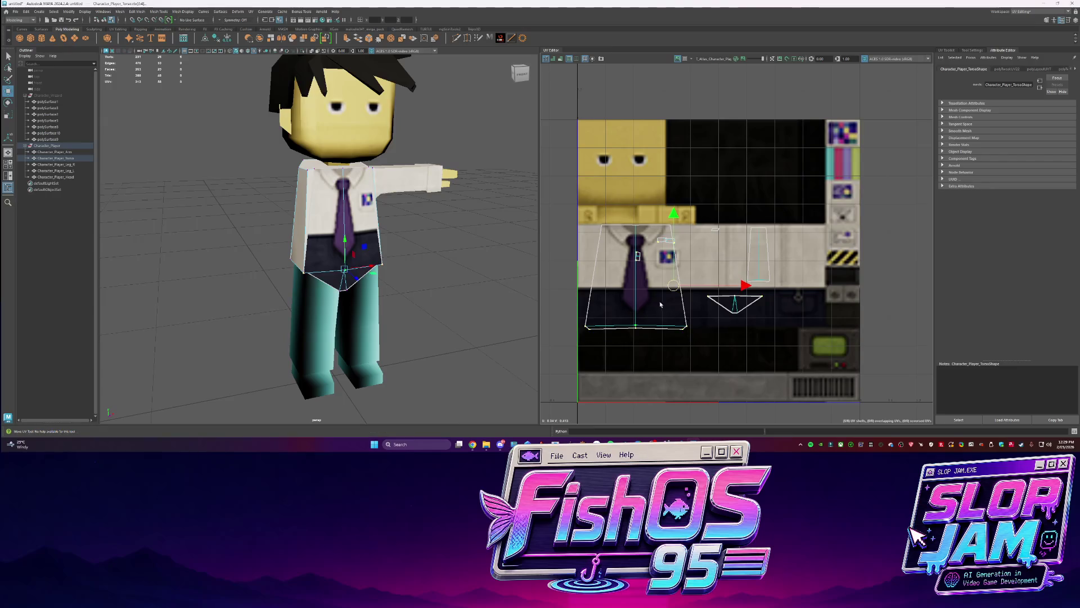
{"action": "right_click_drag", "start_coordinate": [644, 313], "coordinate": [664, 319]}
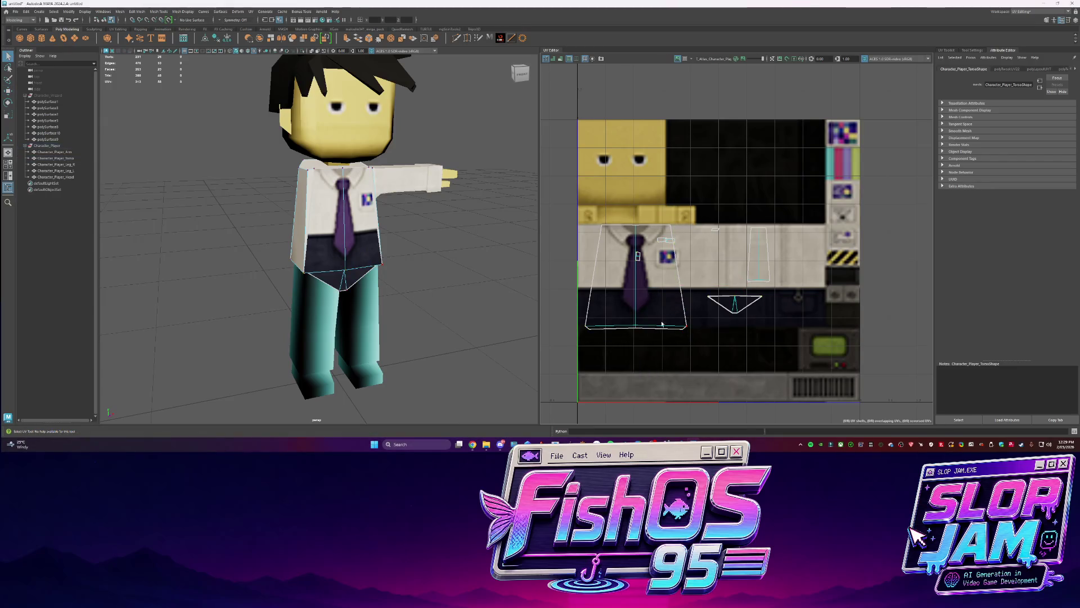
{"action": "left_click_drag", "start_coordinate": [585, 318], "coordinate": [586, 318]}
{"action": "left_click_drag", "start_coordinate": [633, 263], "coordinate": [637, 256]}
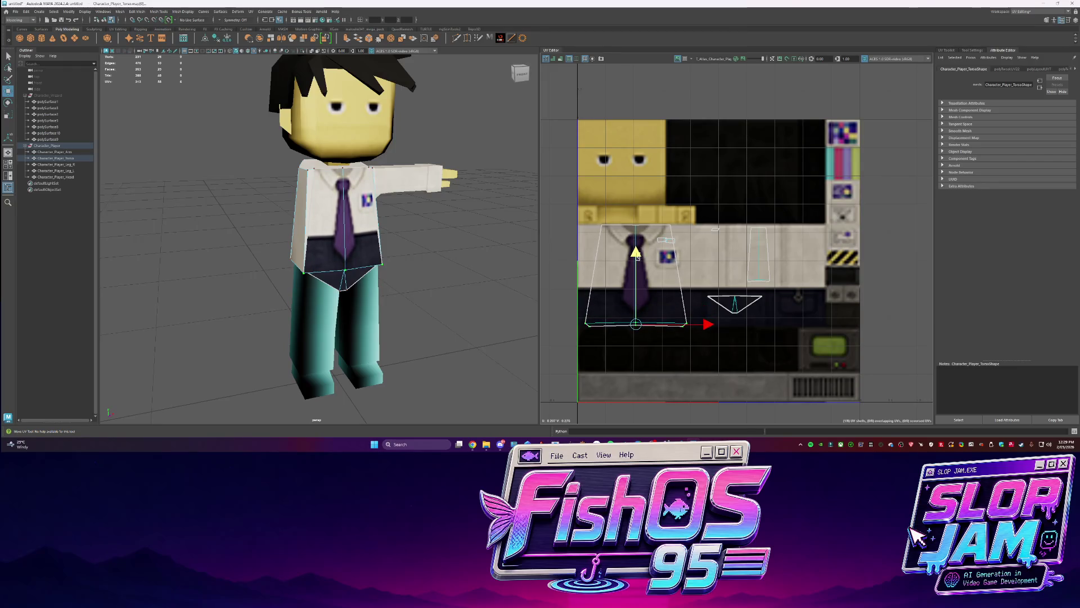
Clear the UV selection and frame the full character to review the tie and badge
{"action": "left_click", "coordinate": [414, 265]}
{"action": "key", "text": "f"}
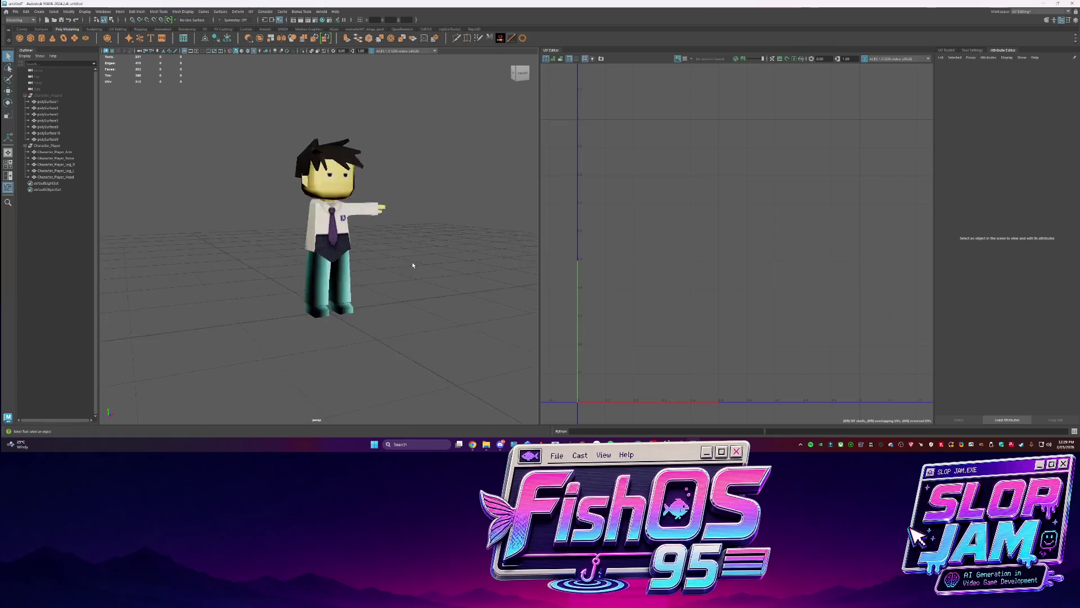
{"action": "scroll", "coordinate": [413, 265], "scroll_direction": "up", "scroll_amount": 5}
{"action": "left_click_drag", "start_coordinate": [413, 265], "coordinate": [381, 256], "text": "alt"}
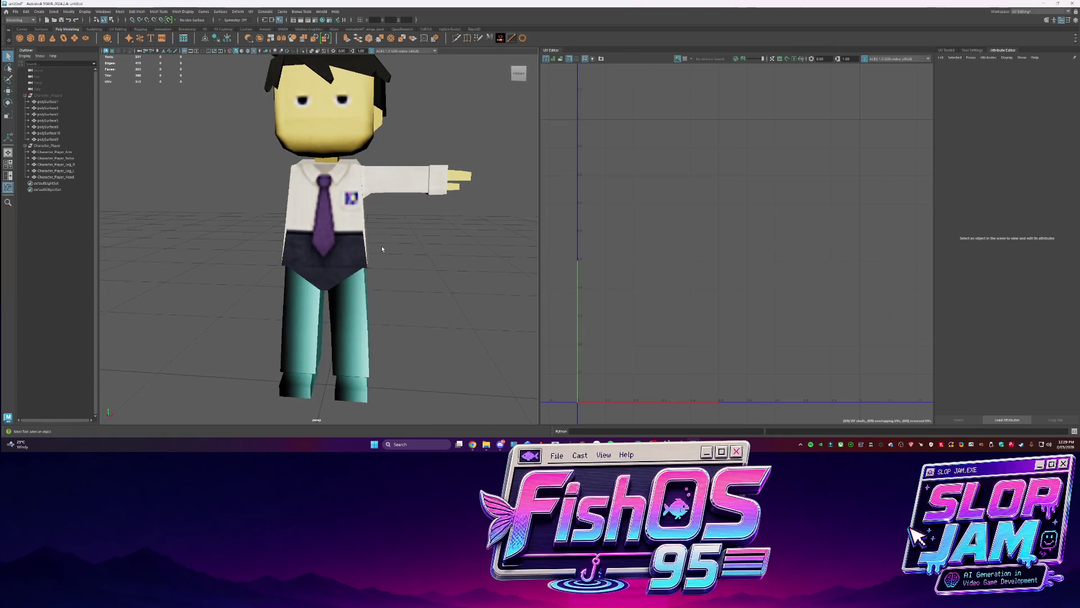
{"action": "left_click", "coordinate": [396, 179]}
{"action": "left_click_drag", "start_coordinate": [396, 179], "coordinate": [432, 261], "text": "alt"}
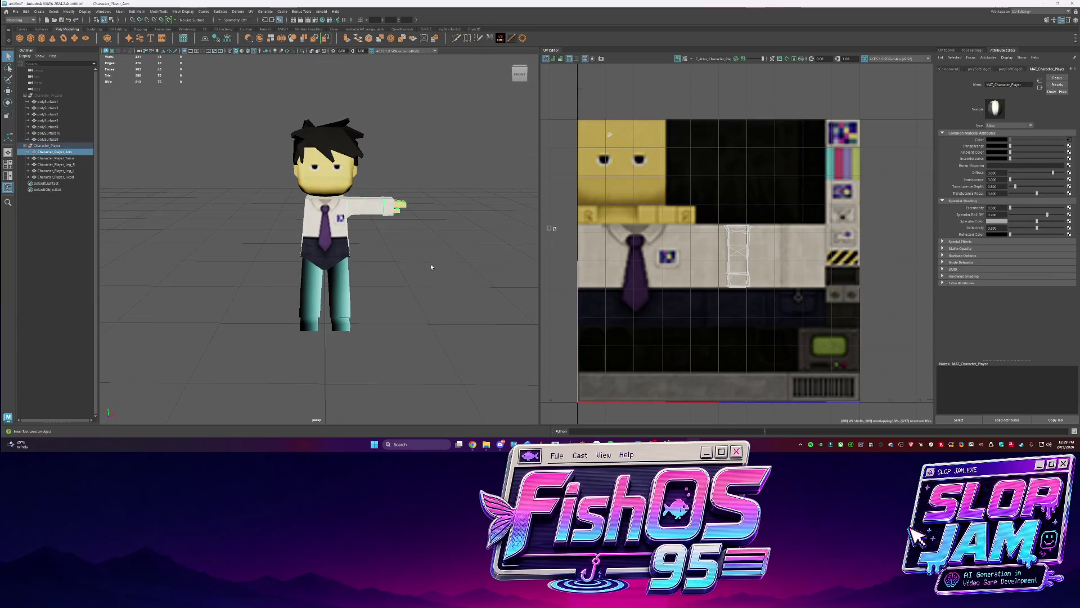
Select the torso in UV shell mode and nudge its narrow side shell slightly right
{"action": "mouse_move", "coordinate": [428, 275]}
{"action": "left_mouse_down", "text": "alt"}
{"action": "mouse_move", "coordinate": [244, 284]}
{"action": "mouse_move", "coordinate": [337, 287]}
{"action": "mouse_move", "coordinate": [359, 271]}
{"action": "mouse_move", "coordinate": [315, 264]}
{"action": "left_mouse_up", "text": "alt"}
{"action": "left_click", "coordinate": [345, 289]}
{"action": "left_click", "coordinate": [309, 237]}
{"action": "right_click_drag", "start_coordinate": [731, 271], "coordinate": [737, 247]}
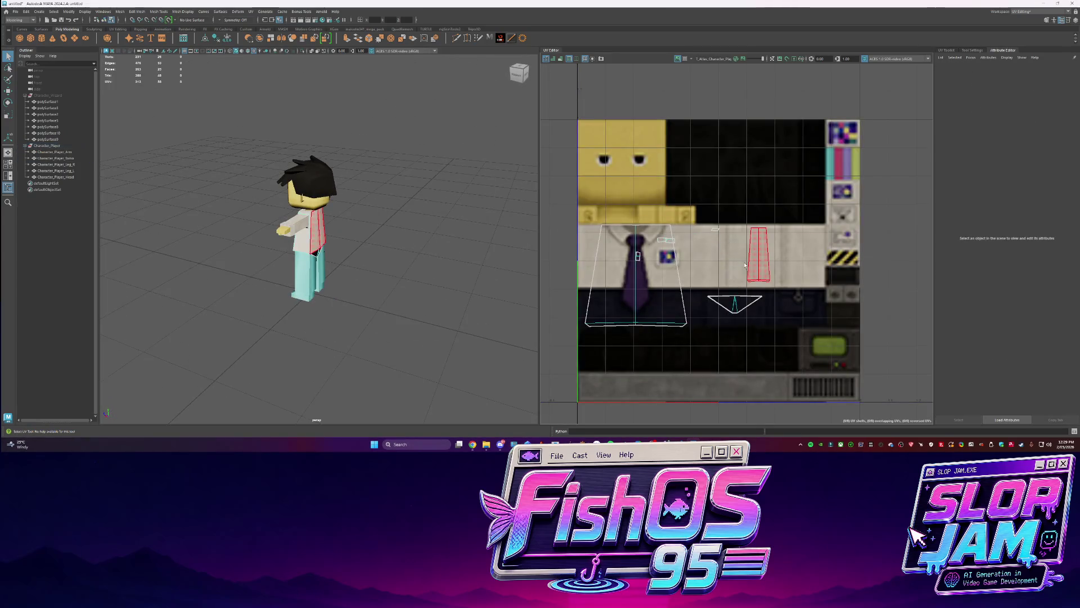
{"action": "left_click", "coordinate": [752, 272]}
{"action": "left_click_drag", "start_coordinate": [783, 263], "coordinate": [784, 263]}
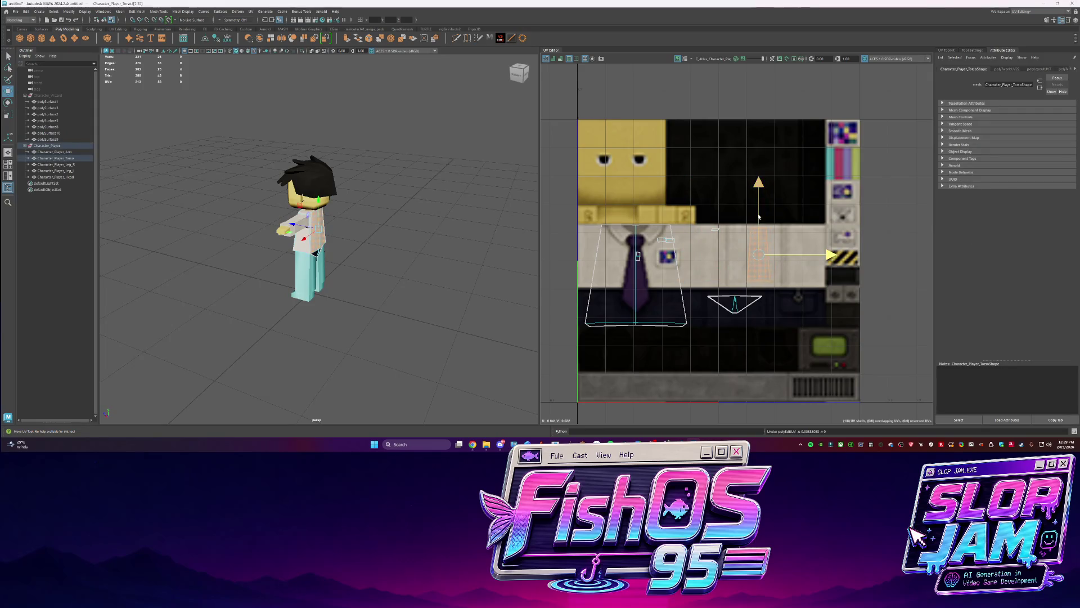
Move the narrow side shell down onto the white shirt strip, including its bottom UVs
{"action": "mouse_move", "coordinate": [759, 247]}
{"action": "right_mouse_down"}
{"action": "mouse_move", "coordinate": [763, 266]}
{"action": "mouse_move", "coordinate": [730, 246]}
{"action": "right_mouse_up"}
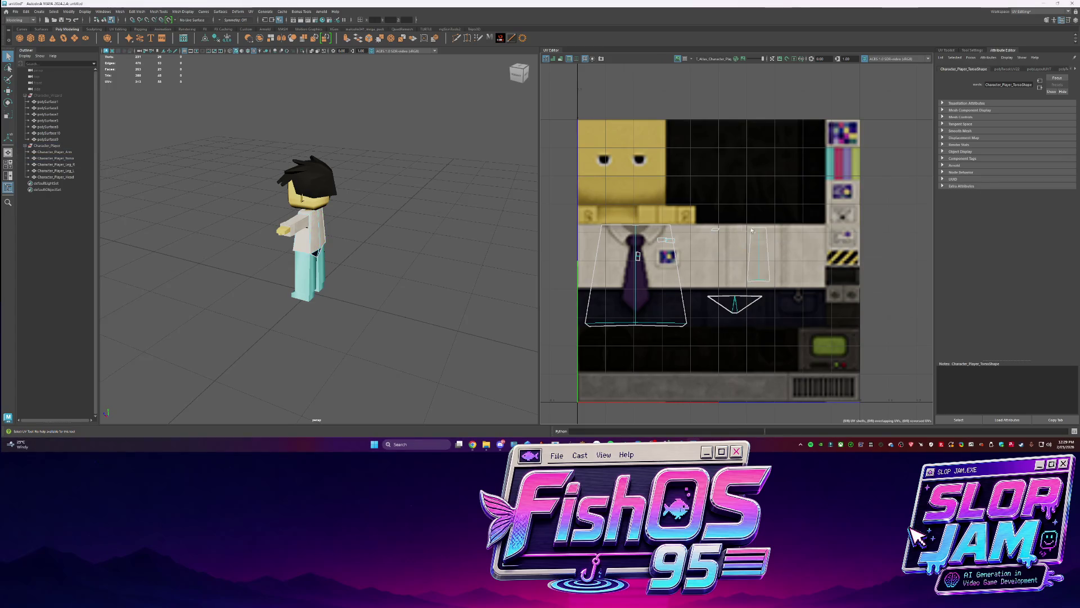
{"action": "left_click", "coordinate": [772, 236]}
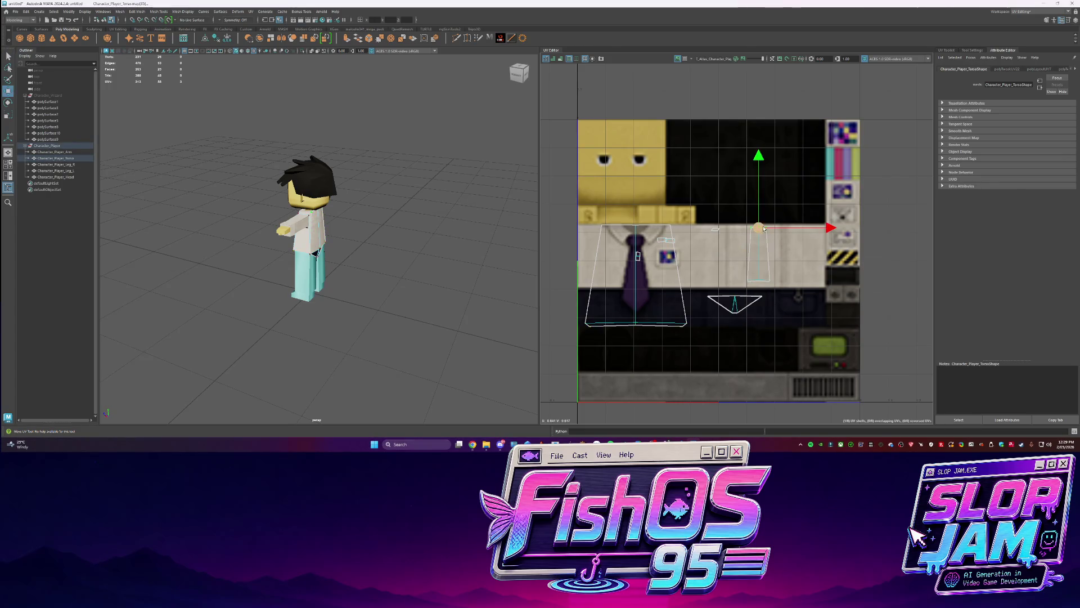
{"action": "left_click_drag", "start_coordinate": [758, 173], "coordinate": [692, 219]}
{"action": "mouse_move", "coordinate": [770, 287]}
{"action": "left_mouse_down"}
{"action": "mouse_move", "coordinate": [759, 227]}
{"action": "mouse_move", "coordinate": [770, 249]}
{"action": "left_mouse_up"}
{"action": "left_click_drag", "start_coordinate": [313, 307], "coordinate": [312, 247], "text": "alt"}
{"action": "right_click_drag", "start_coordinate": [312, 248], "coordinate": [322, 253]}
{"action": "left_click_drag", "start_coordinate": [662, 241], "coordinate": [710, 261]}
{"action": "scroll", "coordinate": [741, 284], "scroll_direction": "up", "scroll_amount": 3}
Scale up the two small narrow shells and stretch them vertically on the texture
{"action": "key", "text": "e"}
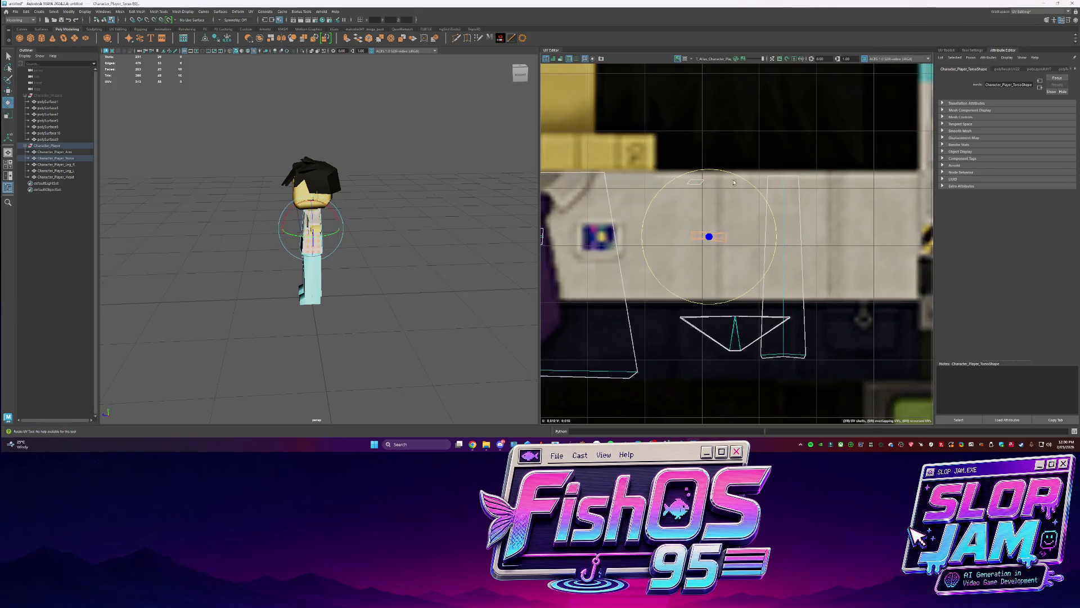
{"action": "scroll", "coordinate": [627, 261], "scroll_direction": "up", "scroll_amount": 2}
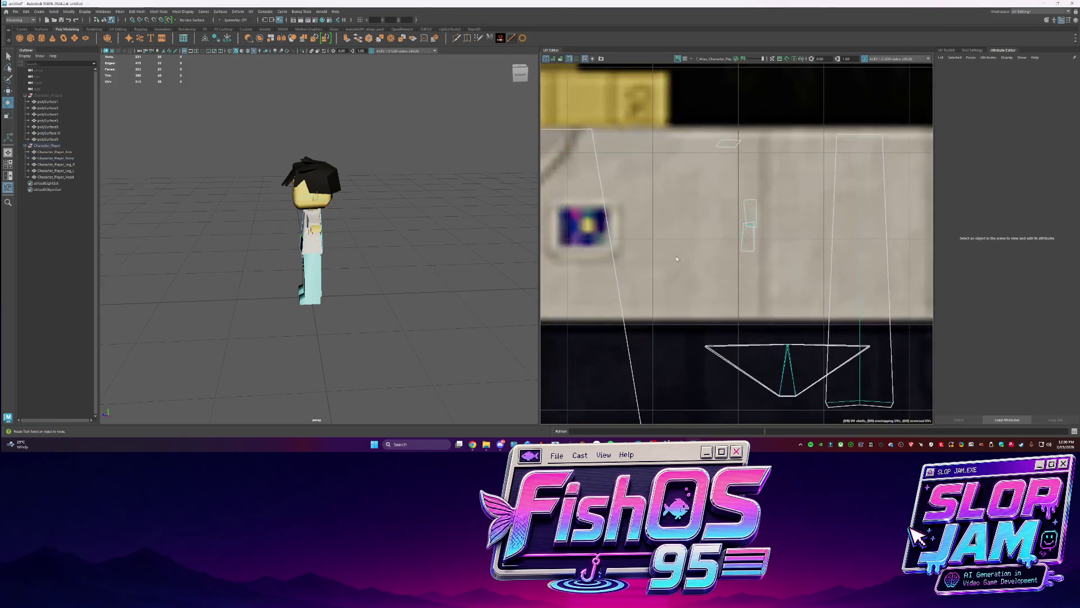
{"action": "key", "text": "w"}
{"action": "left_click", "coordinate": [752, 215]}
{"action": "left_click", "coordinate": [755, 214], "text": "shift"}
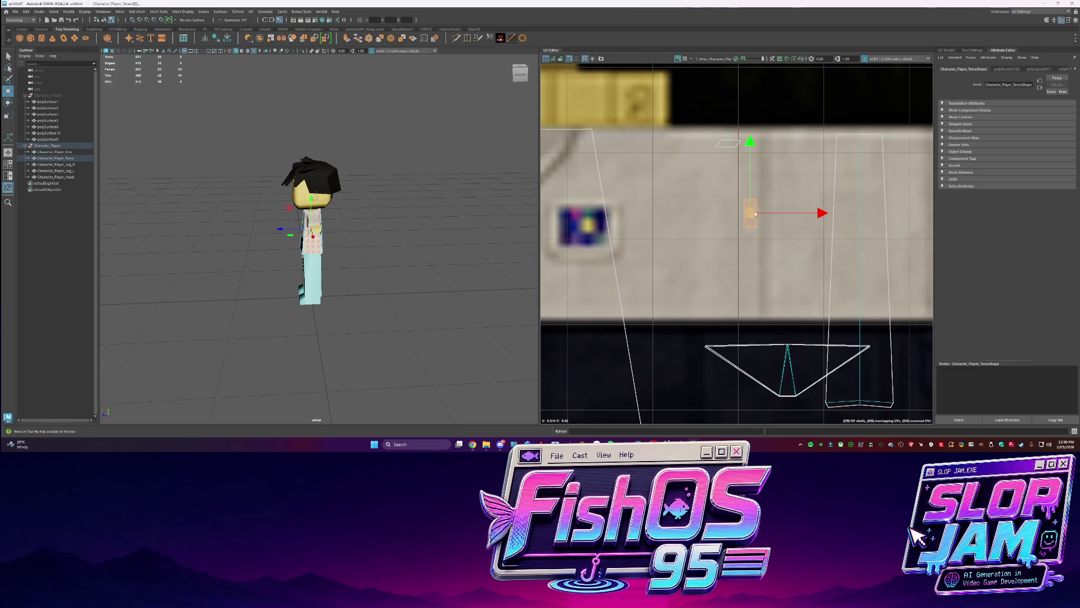
{"action": "mouse_move", "coordinate": [598, 247]}
{"action": "left_mouse_down"}
{"action": "mouse_move", "coordinate": [674, 262]}
{"action": "mouse_move", "coordinate": [657, 262]}
{"action": "mouse_move", "coordinate": [671, 277]}
{"action": "left_mouse_up"}
{"action": "scroll", "coordinate": [624, 245], "scroll_direction": "down", "scroll_amount": 3}
{"action": "key", "text": "w"}
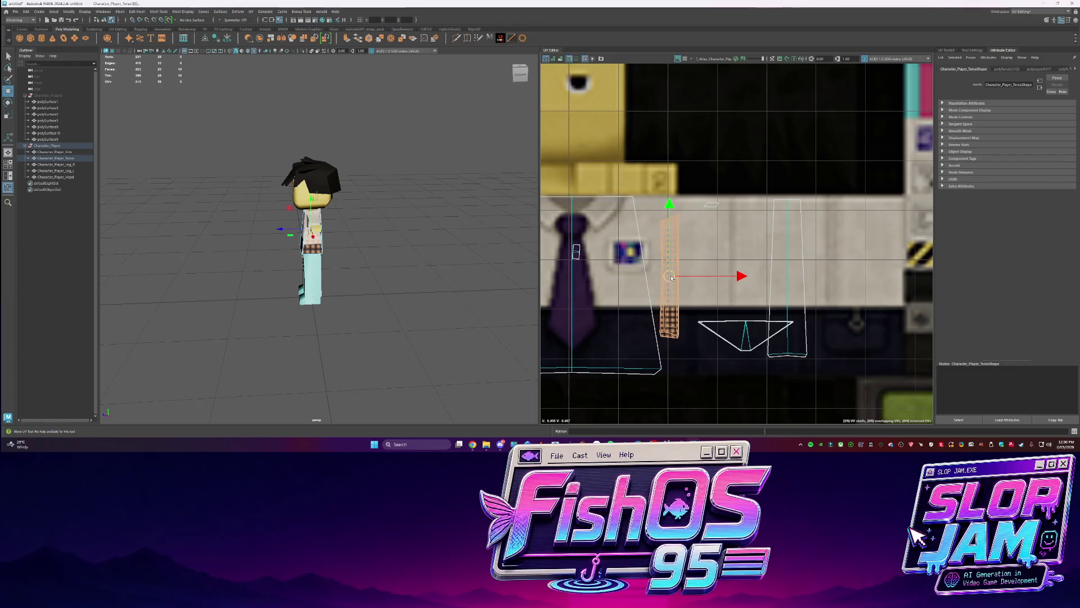
{"action": "left_click_drag", "start_coordinate": [676, 176], "coordinate": [673, 196]}
Try moving the shell's bottom UVs, then undo that UV move
{"action": "mouse_move", "coordinate": [681, 213]}
{"action": "right_mouse_down"}
{"action": "mouse_move", "coordinate": [681, 225]}
{"action": "mouse_move", "coordinate": [699, 213]}
{"action": "right_mouse_up"}
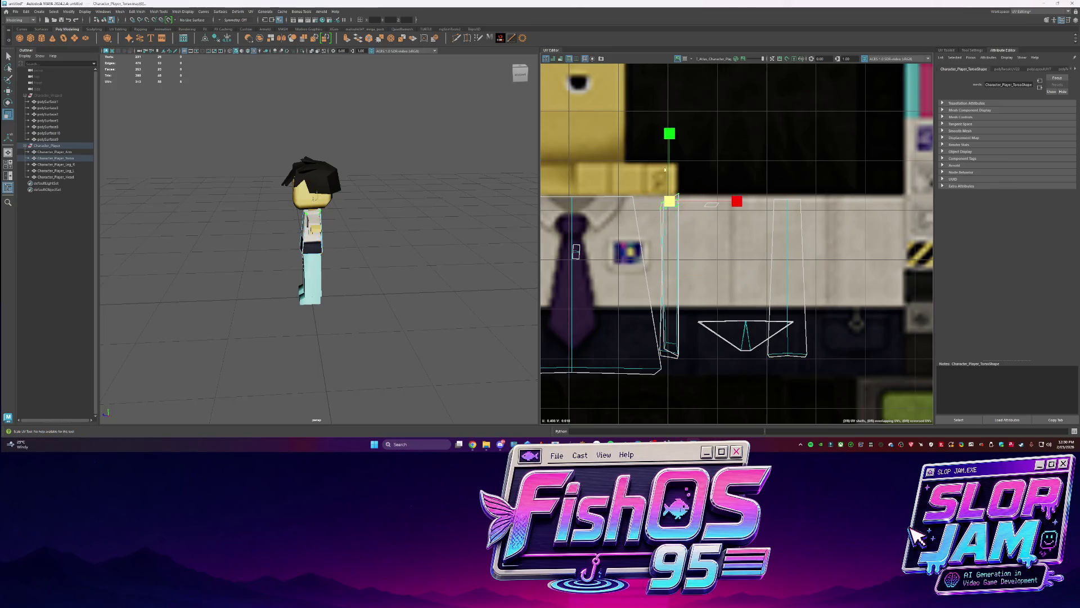
{"action": "mouse_move", "coordinate": [443, 222]}
{"action": "left_mouse_down", "text": "alt"}
{"action": "mouse_move", "coordinate": [474, 231]}
{"action": "mouse_move", "coordinate": [453, 224]}
{"action": "left_mouse_up", "text": "alt"}
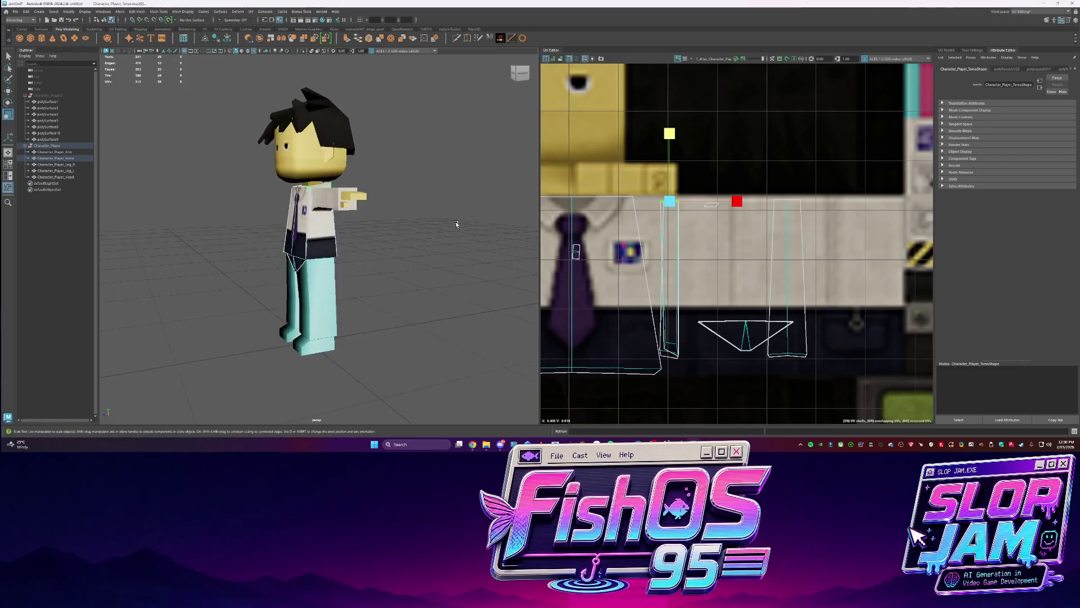
{"action": "key", "text": "w"}
{"action": "mouse_move", "coordinate": [682, 364]}
{"action": "left_mouse_down"}
{"action": "mouse_move", "coordinate": [665, 294]}
{"action": "mouse_move", "coordinate": [667, 349]}
{"action": "mouse_move", "coordinate": [654, 327]}
{"action": "left_mouse_up"}
{"action": "key", "text": "ctrl+z"}
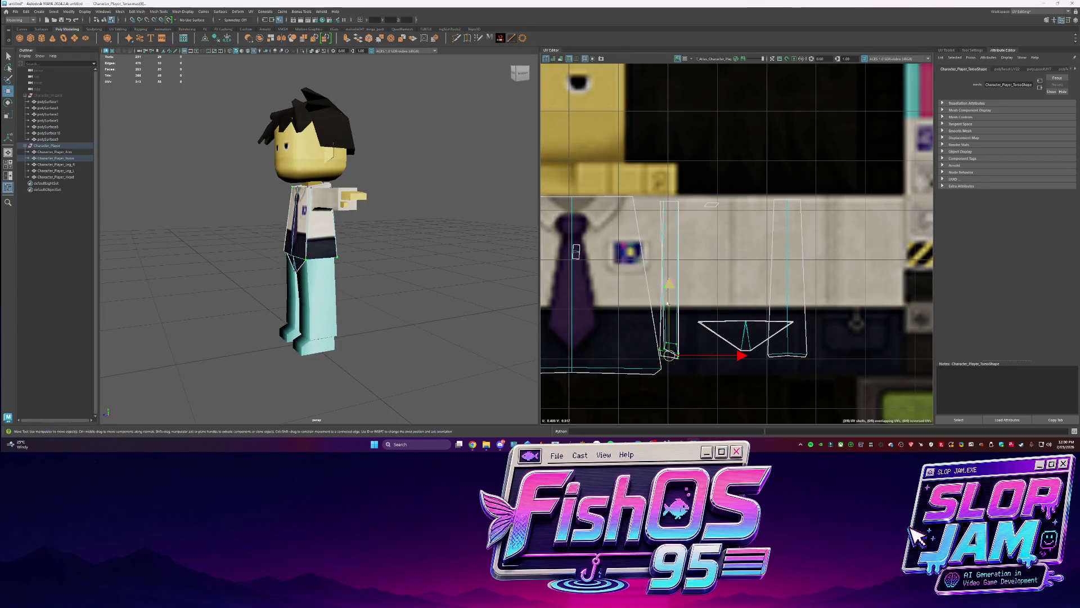
Rotate the torso's UV shell and shift it slightly right on the texture
{"action": "mouse_move", "coordinate": [394, 253]}
{"action": "left_mouse_down", "text": "alt"}
{"action": "mouse_move", "coordinate": [408, 278]}
{"action": "mouse_move", "coordinate": [372, 237]}
{"action": "left_mouse_up", "text": "alt"}
{"action": "left_click", "coordinate": [410, 276]}
{"action": "left_click", "coordinate": [324, 219]}
{"action": "right_click_drag", "start_coordinate": [325, 220], "coordinate": [351, 241]}
{"action": "key", "text": "e"}
{"action": "mouse_move", "coordinate": [703, 231]}
{"action": "left_mouse_down"}
{"action": "mouse_move", "coordinate": [732, 268]}
{"action": "mouse_move", "coordinate": [727, 313]}
{"action": "left_mouse_up"}
{"action": "key", "text": "w"}
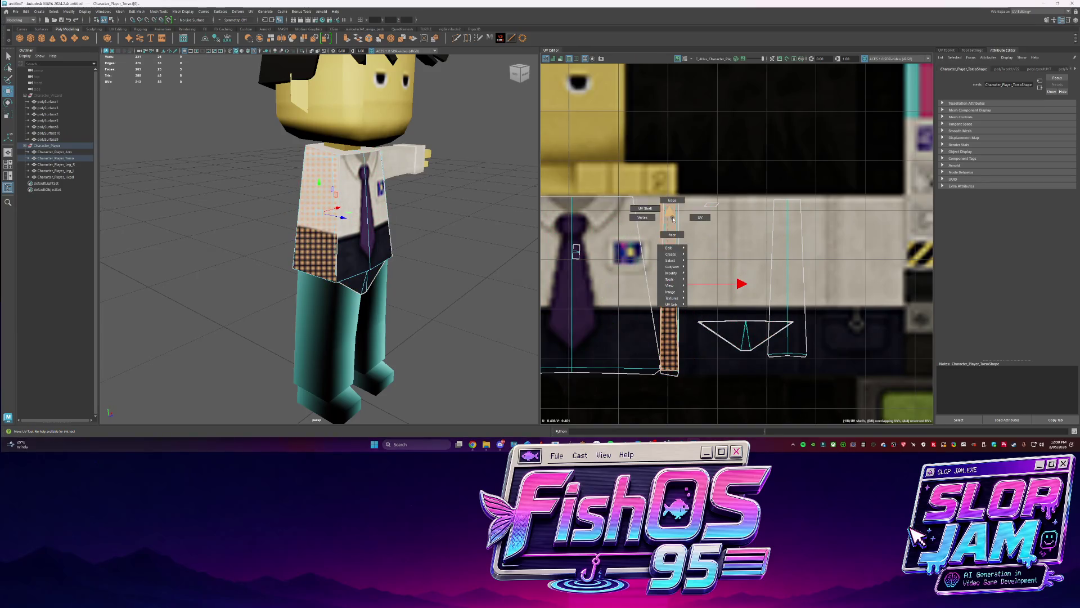
{"action": "left_click_drag", "start_coordinate": [748, 292], "coordinate": [771, 292]}
In UV component mode, raise the UVs at the shell's bottom corner
{"action": "right_click", "coordinate": [730, 249]}
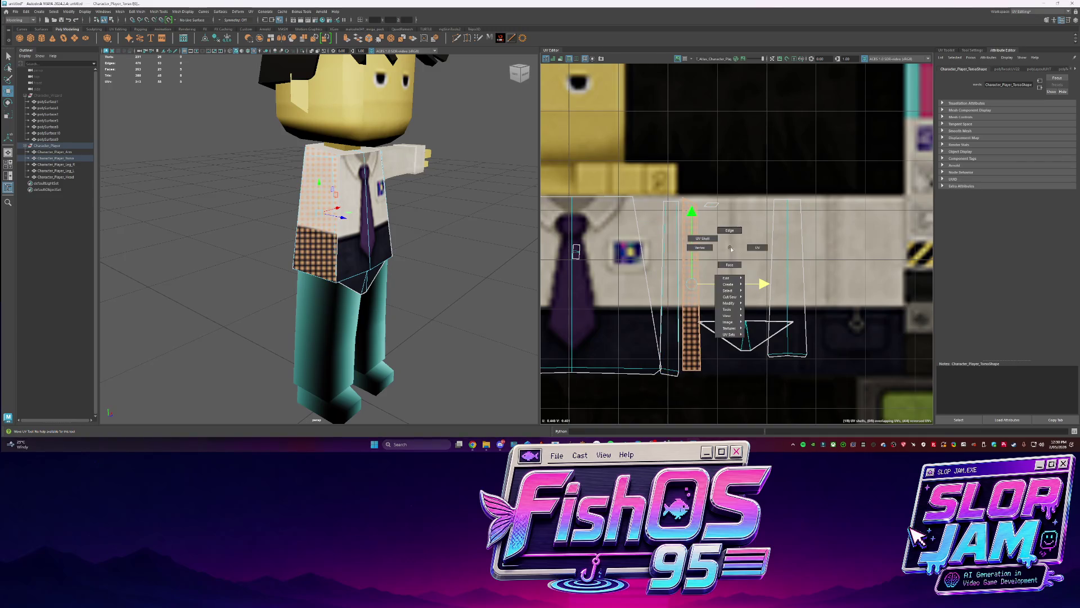
{"action": "left_click", "coordinate": [757, 253]}
{"action": "left_click_drag", "start_coordinate": [683, 193], "coordinate": [694, 210]}
{"action": "key", "text": "r"}
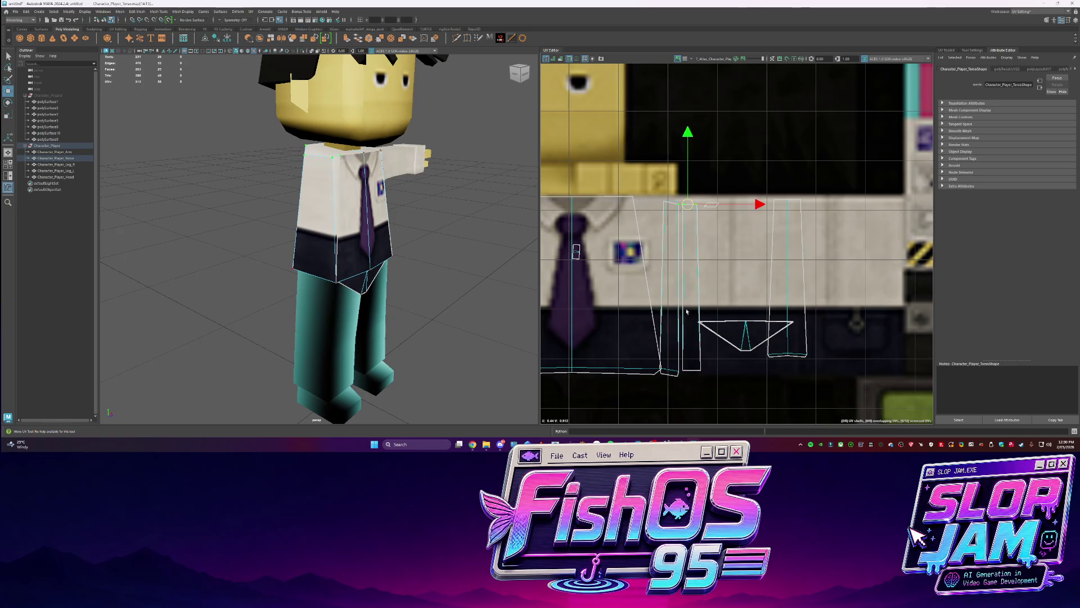
{"action": "left_click_drag", "start_coordinate": [697, 367], "coordinate": [703, 370]}
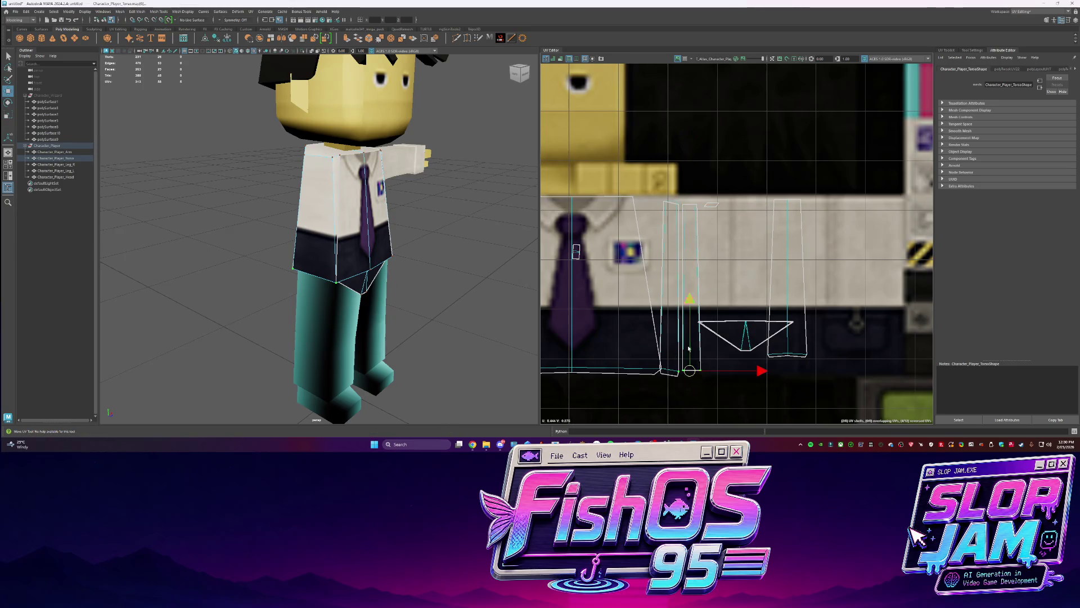
{"action": "mouse_move", "coordinate": [693, 313]}
{"action": "left_mouse_down"}
{"action": "mouse_move", "coordinate": [693, 286]}
{"action": "mouse_move", "coordinate": [695, 299]}
{"action": "left_mouse_up"}
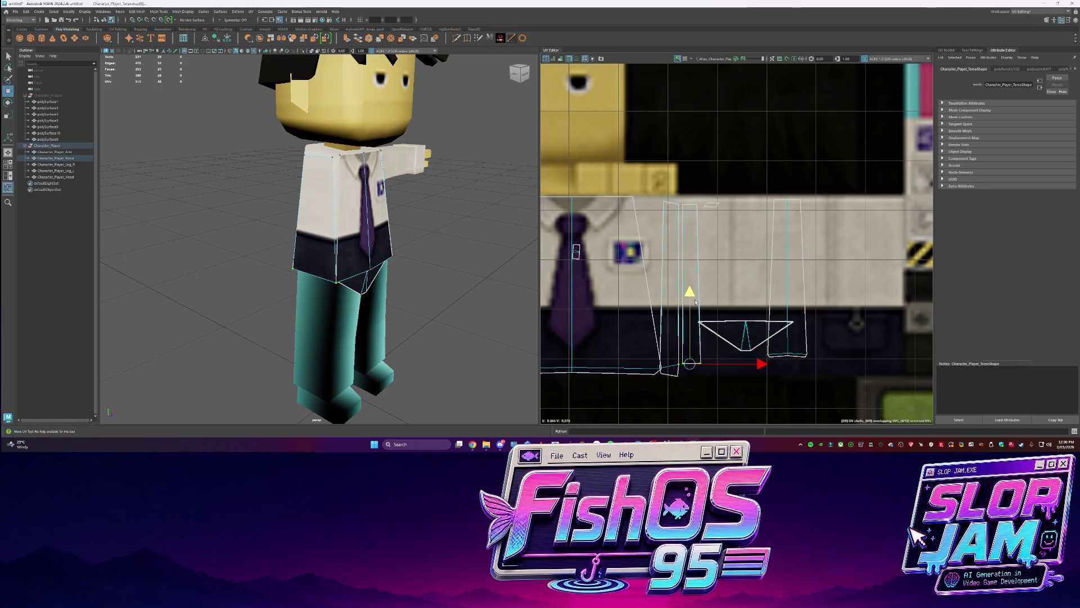
Check the character's other side against its texture, then switch to the Codex window
{"action": "left_click", "coordinate": [260, 234]}
{"action": "mouse_move", "coordinate": [261, 234]}
{"action": "left_mouse_down", "text": "alt"}
{"action": "mouse_move", "coordinate": [396, 277]}
{"action": "mouse_move", "coordinate": [384, 322]}
{"action": "mouse_move", "coordinate": [386, 274]}
{"action": "mouse_move", "coordinate": [387, 284]}
{"action": "left_mouse_up", "text": "alt"}
{"action": "left_click", "coordinate": [352, 268]}
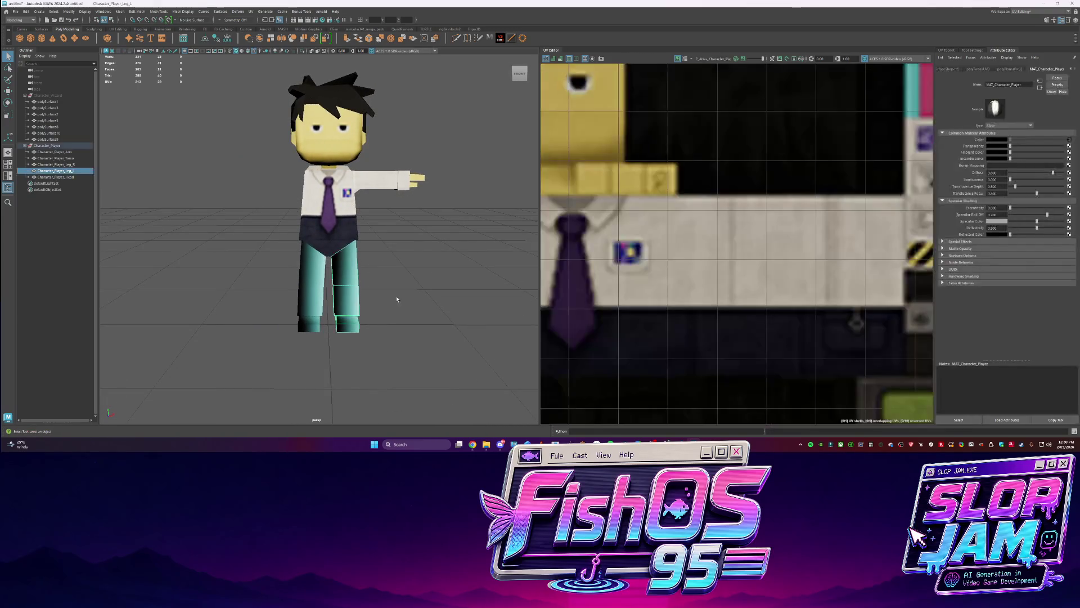
{"action": "key", "text": "alt+Tab"}
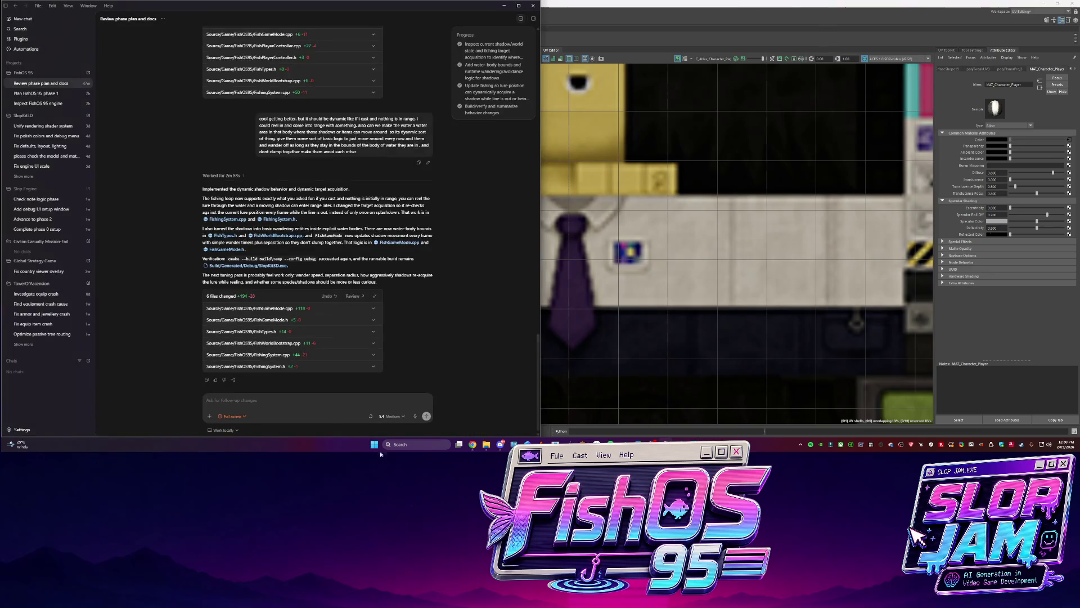
Launch SlopKit3D.exe from the Build/Generated/Debug folder
{"action": "mouse_move", "coordinate": [486, 443]}
{"action": "left_click", "coordinate": [554, 410]}
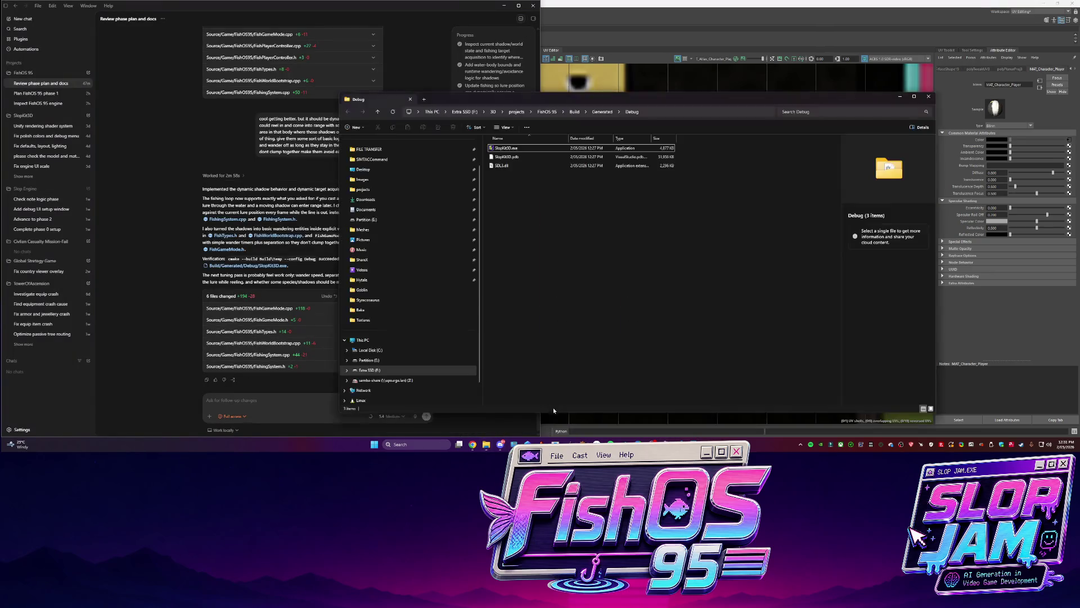
{"action": "left_click", "coordinate": [506, 149]}
{"action": "double_click", "coordinate": [506, 149]}
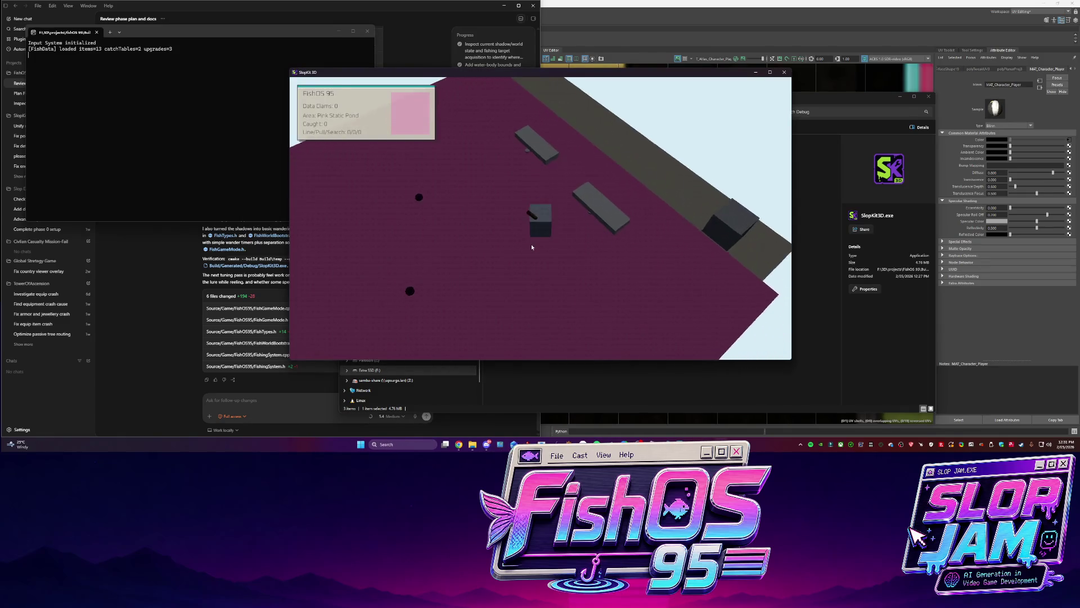
Walk to Pink Static Pond, catch one fish, and lose a second hooked fish
{"action": "key", "text": "w"}
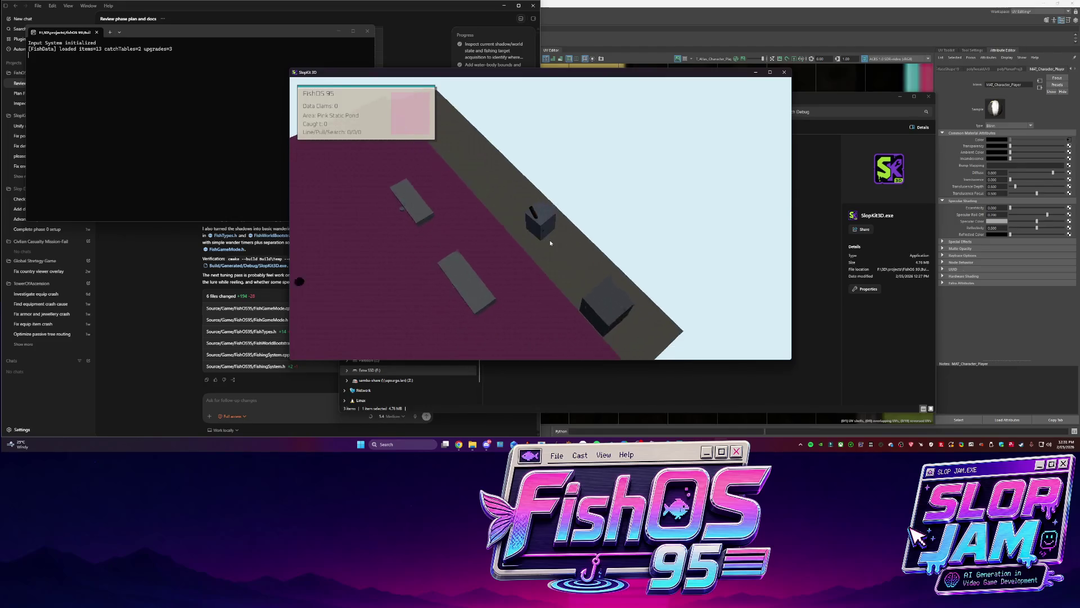
{"action": "key", "text": "f"}
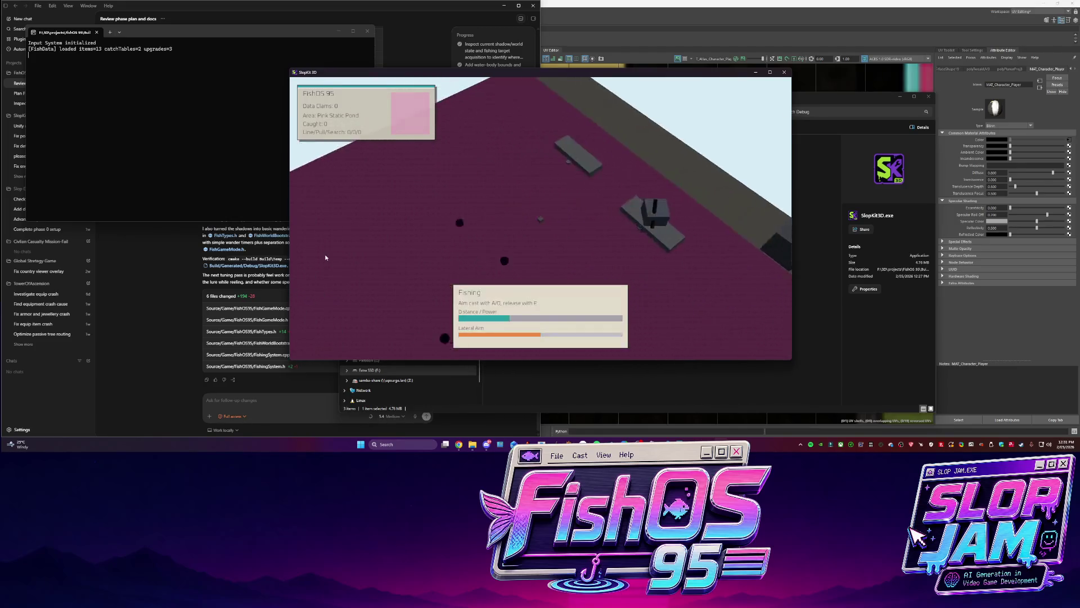
{"action": "key", "text": "e"}
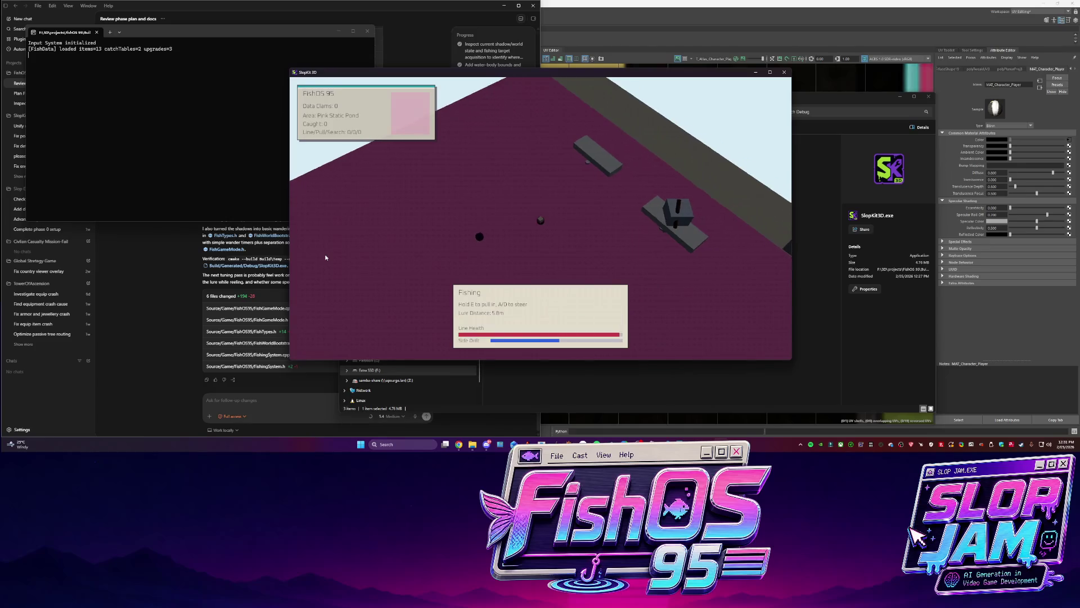
{"action": "key", "text": "e"}
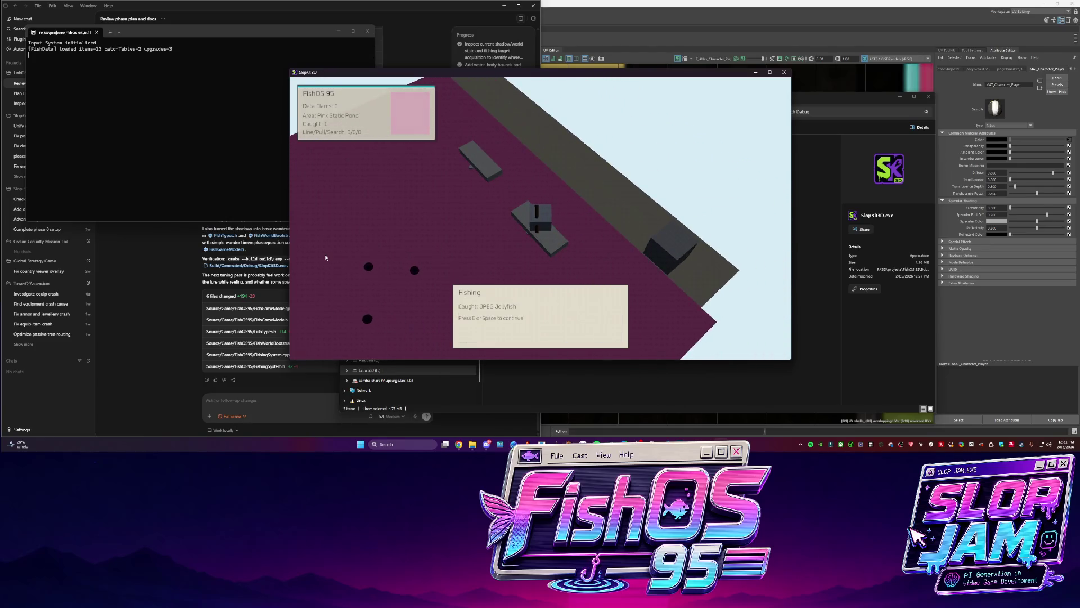
{"action": "key", "text": "e"}
{"action": "key", "text": "e"}
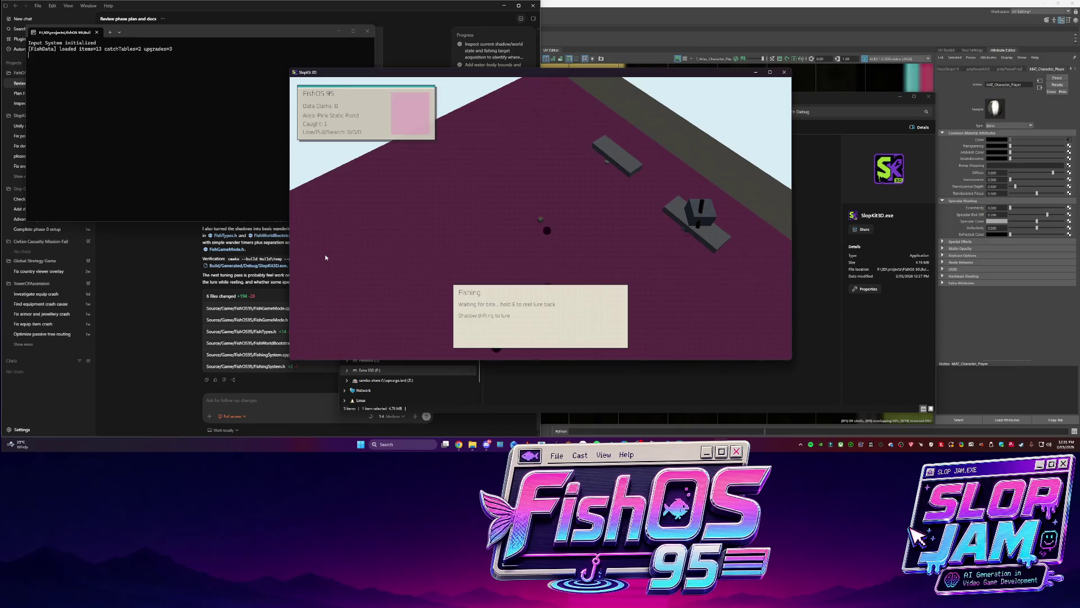
{"action": "key", "text": "e"}
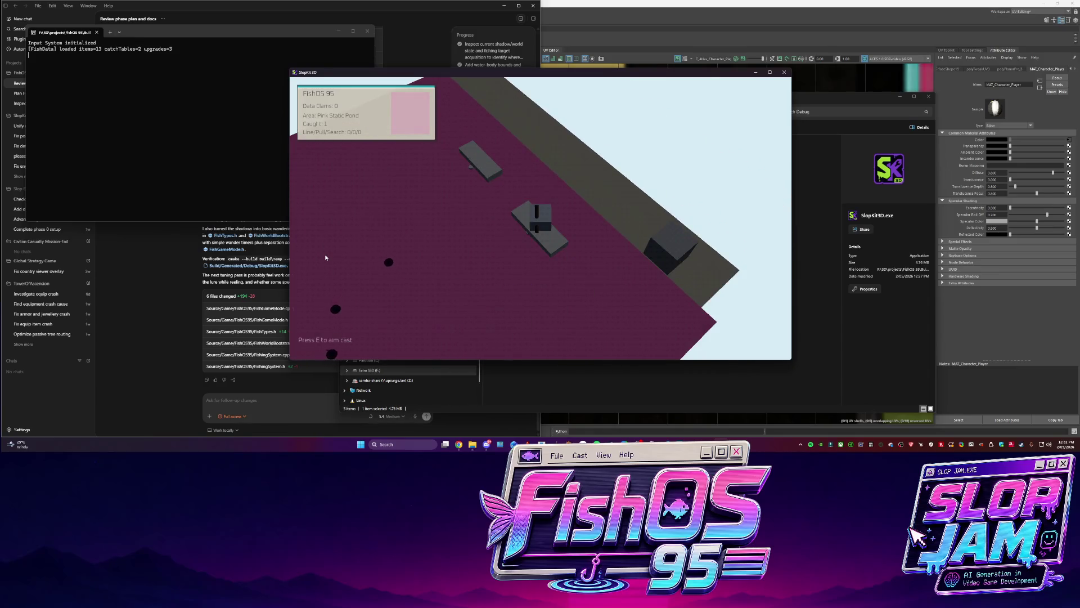
{"action": "key", "text": "e"}
{"action": "key", "text": "e"}
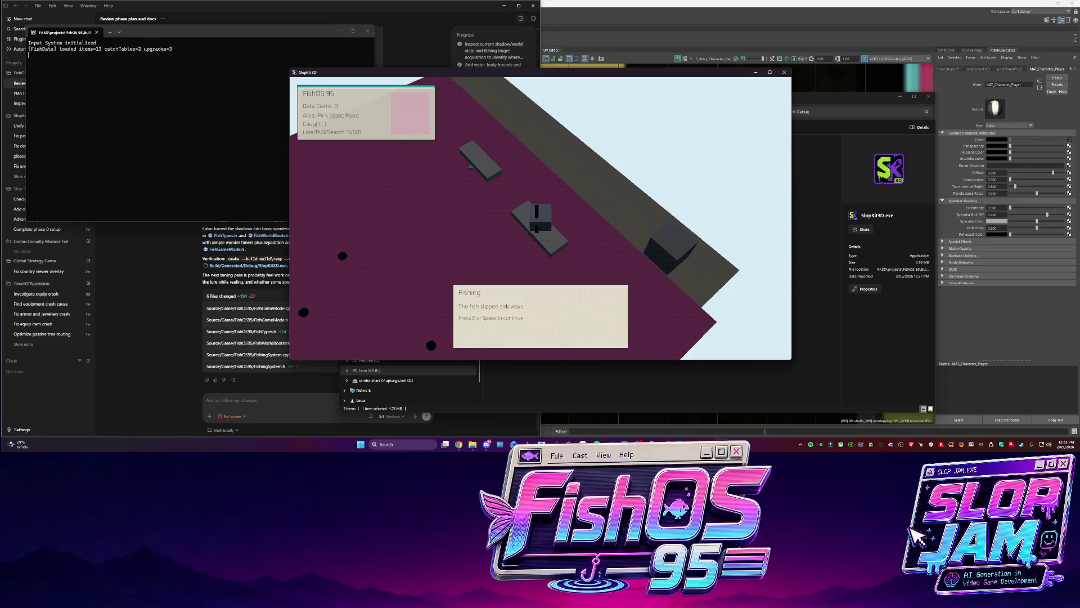
{"action": "left_click", "coordinate": [262, 414]}
Type feedback: left-right movement while fishing steers the lure around obstacles, with movement adding line tension
{"action": "type", "text": "cool now, when we mo"}
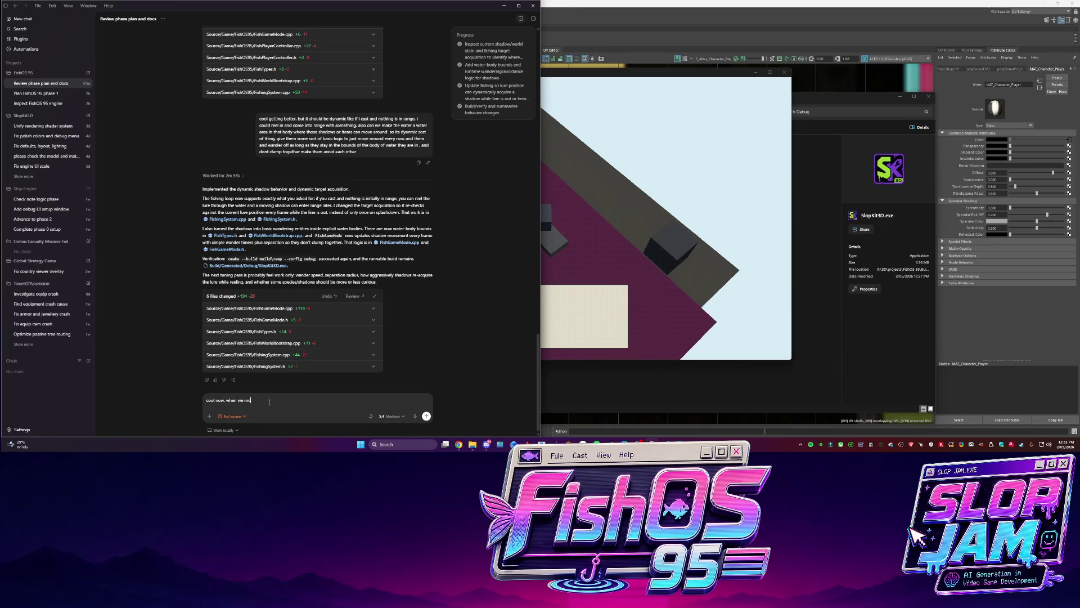
{"action": "type", "text": "ve wind FD"}
{"action": "type", "text": "e fishing. "}
{"action": "type", "text": "ld be moving th"}
{"action": "type", "text": "and the fish"}
{"action": "type", "text": "on an"}
{"action": "type", "text": "an truy t to push in directions"}
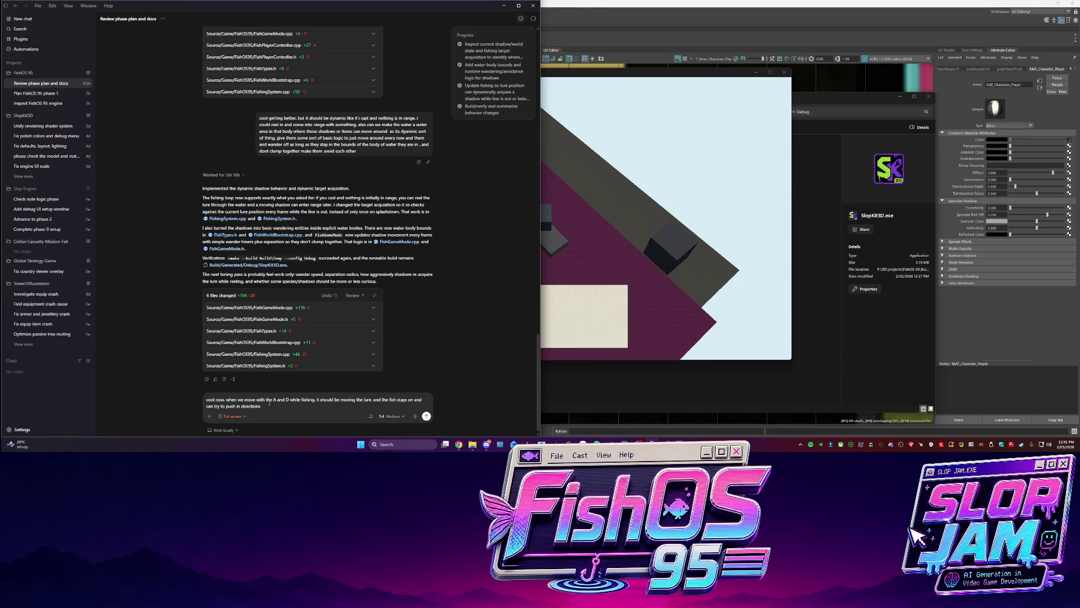
{"action": "type", "text": " but we should be moving"}
{"action": "type", "text": " the lure"}
{"action": "type", "text": "left and right to avoid ovb"}
{"action": "type", "text": "stacles but also"}
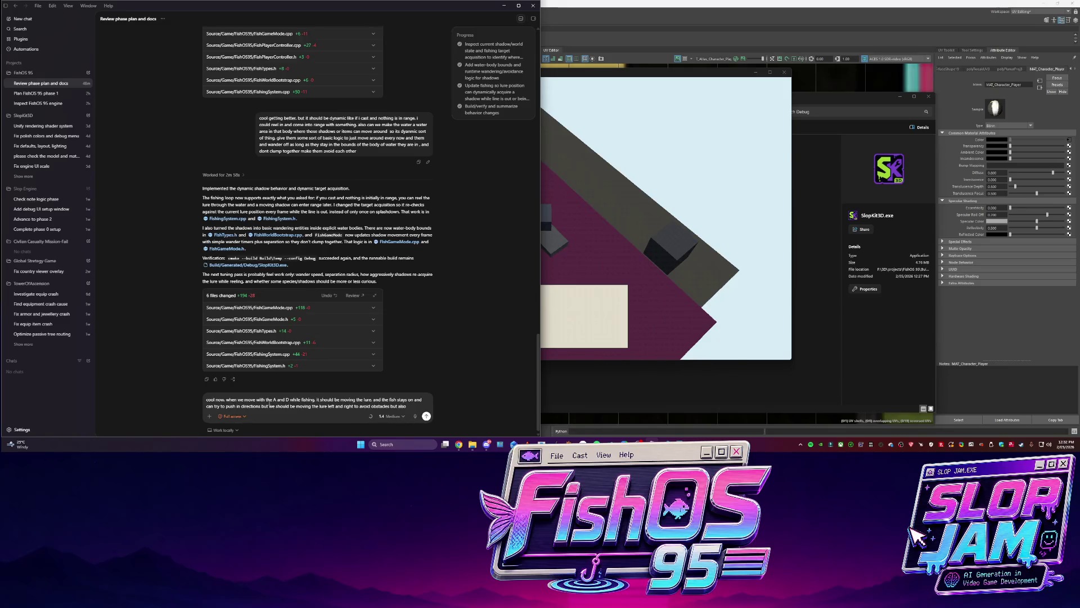
{"action": "type", "text": "trying not to"}
{"action": "type", "text": " bre"}
{"action": "key", "text": "BackSpace"}
{"action": "key", "text": "BackSpace"}
{"action": "key", "text": "BackSpace"}
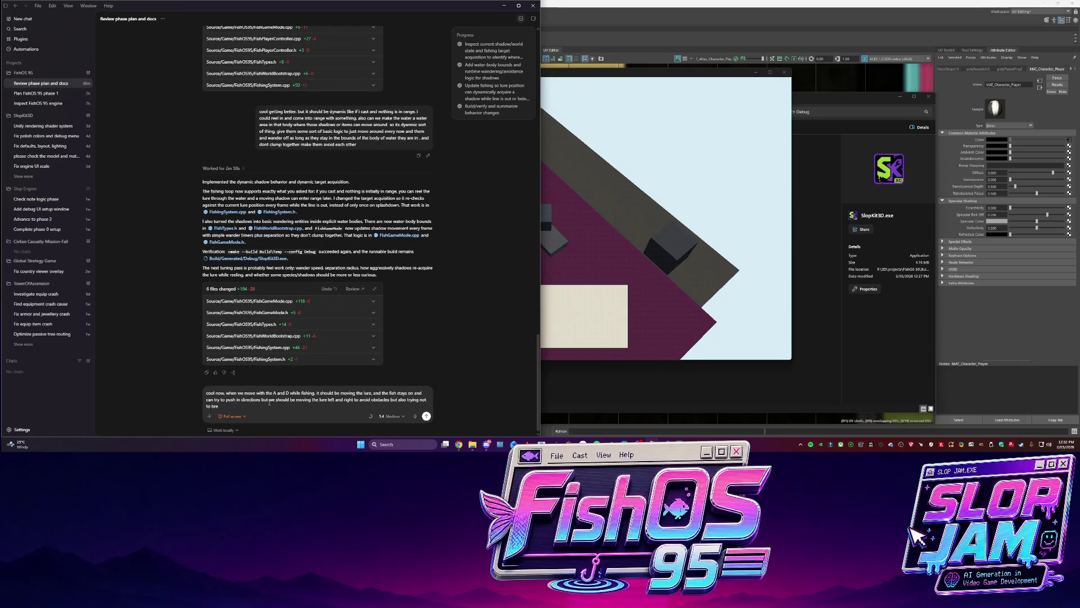
{"action": "type", "text": "the line, so moving"}
{"action": "type", "text": " adds tensions also"}
{"action": "type", "text": "c"}
{"action": "type", "text": "bject moving against "}
{"action": "type", "text": "it wi"}
{"action": "type", "text": "ll add t"}
{"action": "key", "text": "BackSpace"}
{"action": "key", "text": "BackSpace"}
{"action": "type", "text": "extra tension if trying to move against"}
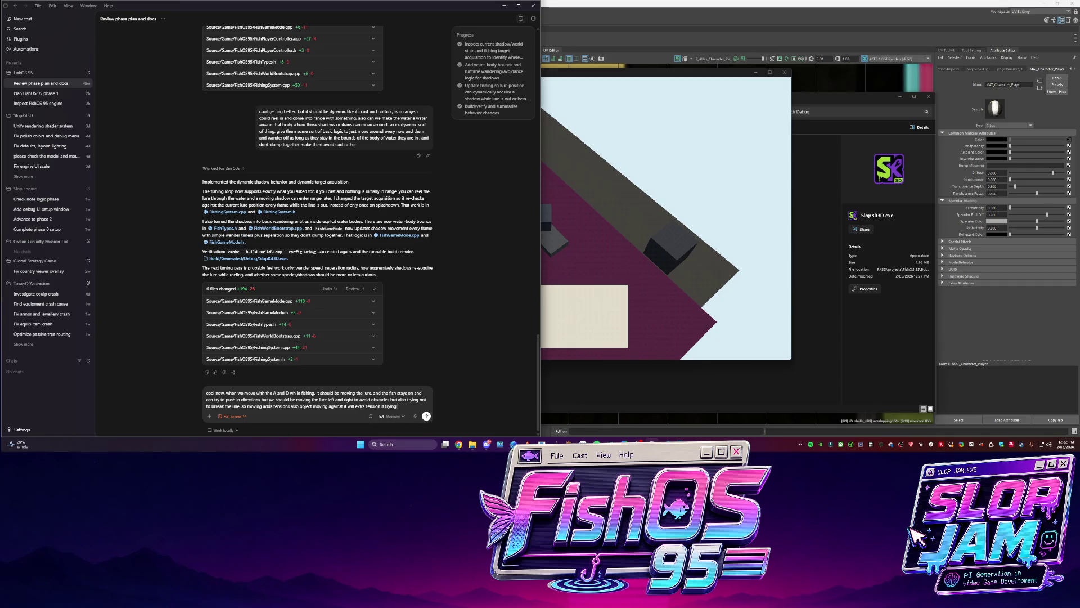
{"action": "type", "text": " it"}
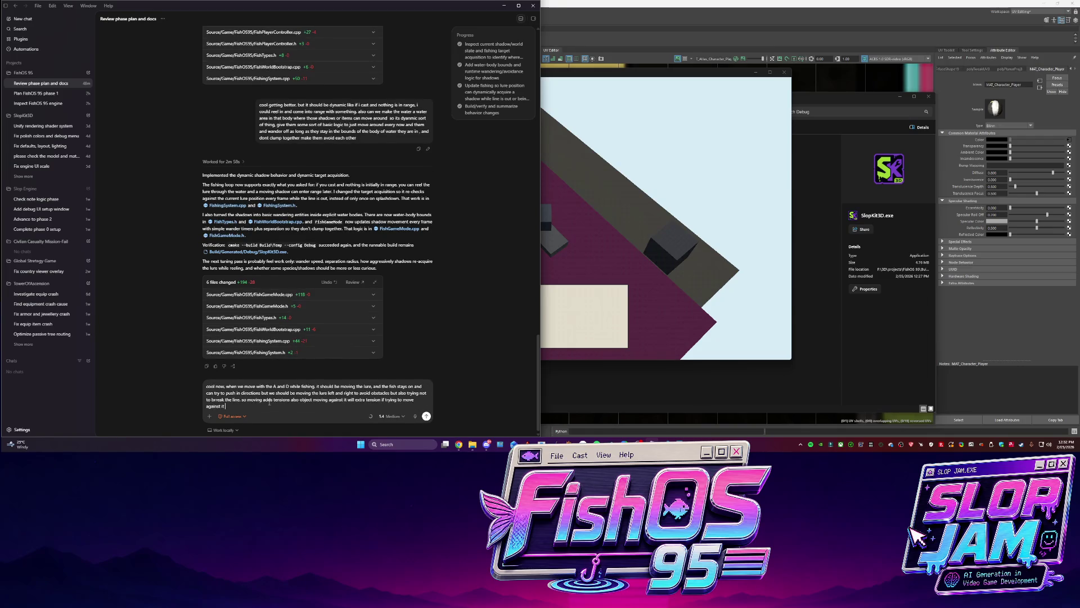
{"action": "type", "text": " so dont move the object a"}
{"action": "type", "text": "ll the time."}
Add that pushing against the fish shouldn't keep moving the object and full gameplay is close
{"action": "type", "text": "we are close to having the full"}
{"action": "type", "text": " gameplay here."}
{"action": "type", "text": " but we need"}
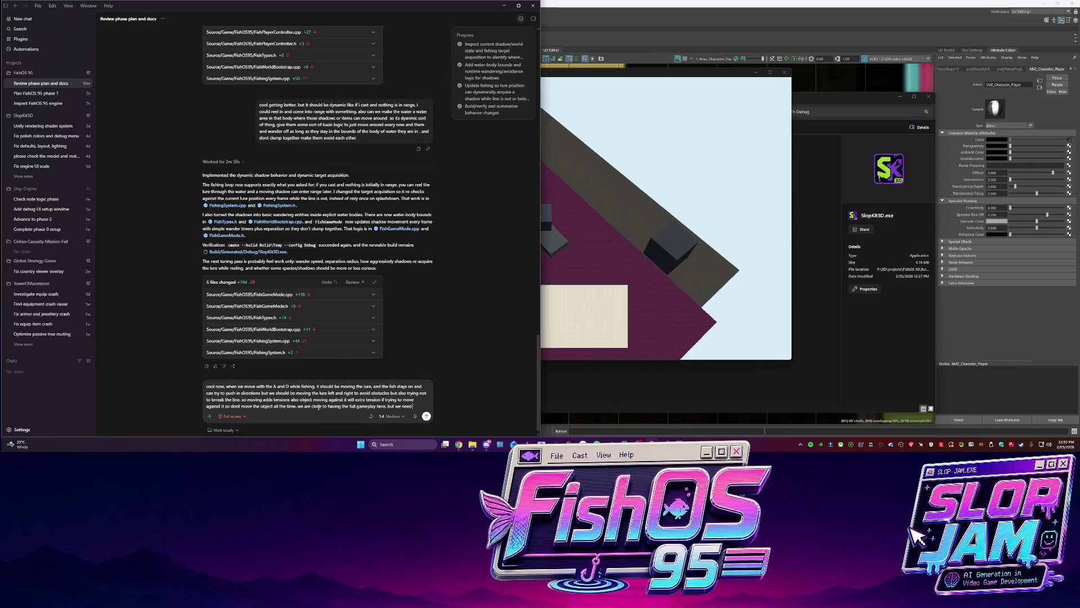
{"action": "type", "text": " to get this part in. i thin"}
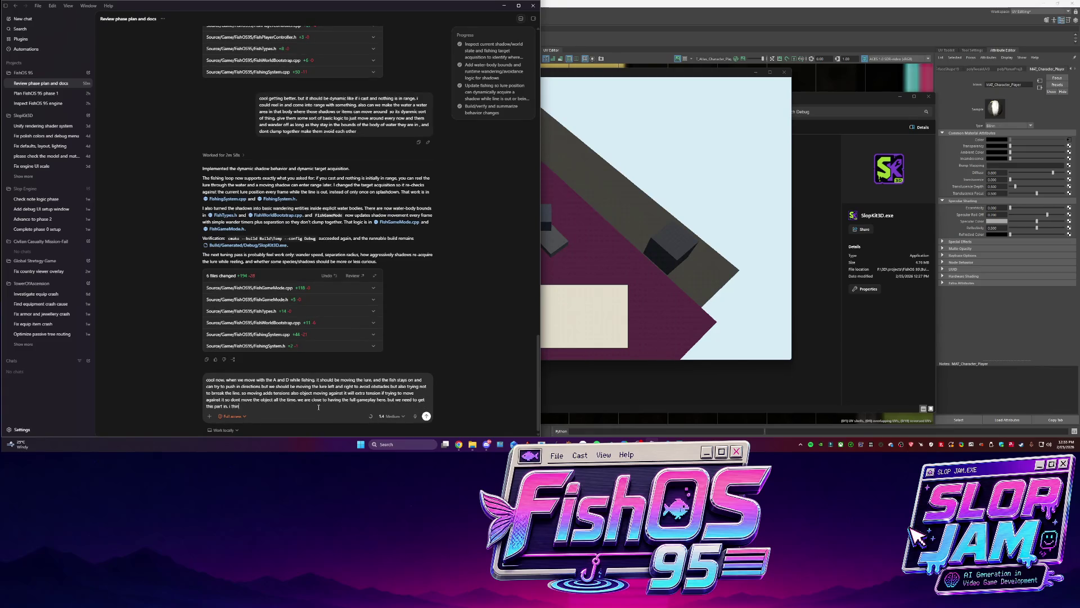
{"action": "type", "text": "k the fish moves away when u"}
{"action": "type", "text": "sing WASD?"}
{"action": "type", "text": " it should be locked"}
{"action": "type", "text": ", and"}
Continue the message: the hooked fish stays locked to the lure unless the line breaks
{"action": "key", "text": "BackSpace"}
{"action": "key", "text": "BackSpace"}
{"action": "key", "text": "BackSpace"}
{"action": "type", "text": "to the"}
{"action": "type", "text": " lure as long as its"}
{"action": "type", "text": " not"}
{"action": "type", "text": "breaking the line."}
{"action": "type", "text": " this "}
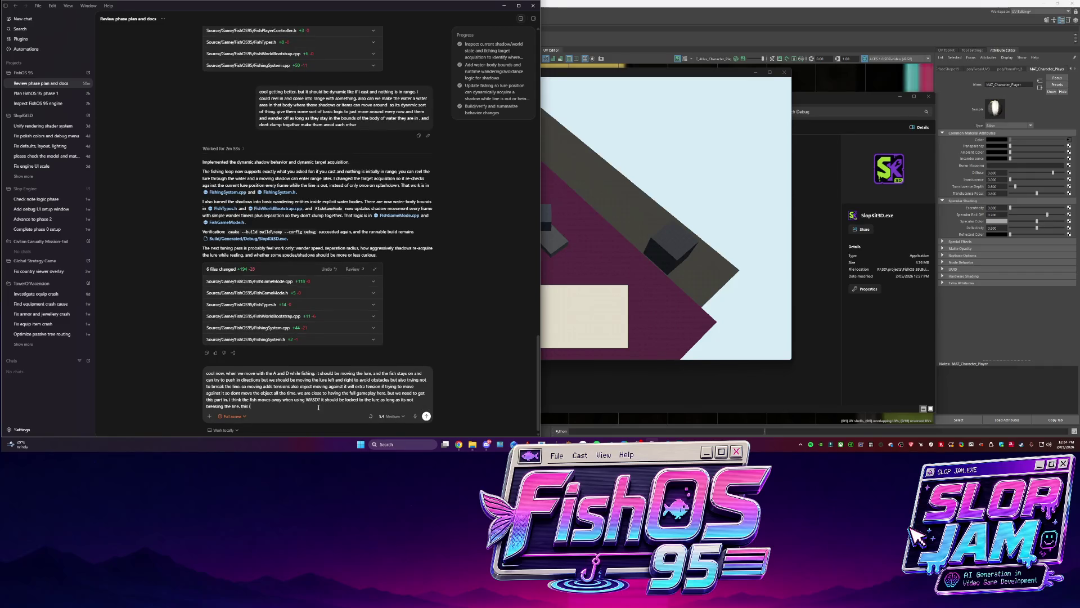
{"action": "type", "text": "is whats wrong at the moment. af"}
{"action": "type", "text": "ter the part of p"}
{"action": "type", "text": "ushing E to sna"}
{"action": "type", "text": "tch it on the hoo"}
{"action": "type", "text": "k it should be stuck"}
{"action": "type", "text": ", and trying to "}
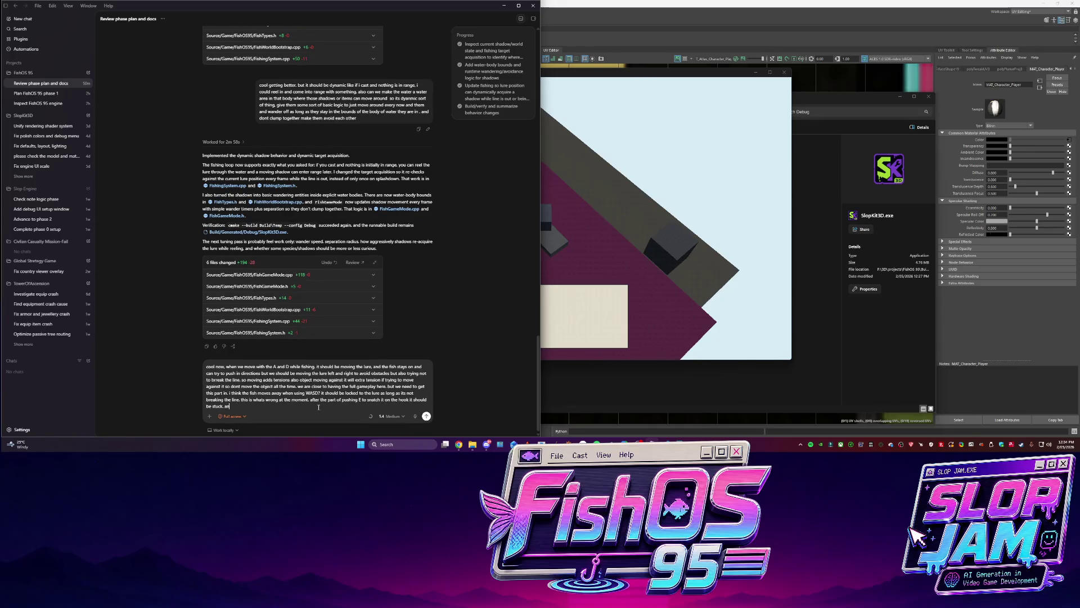
{"action": "type", "text": "escape esensially"}
Send the feedback to Codex and test several casts in the game that get no bite
{"action": "key", "text": "Return"}
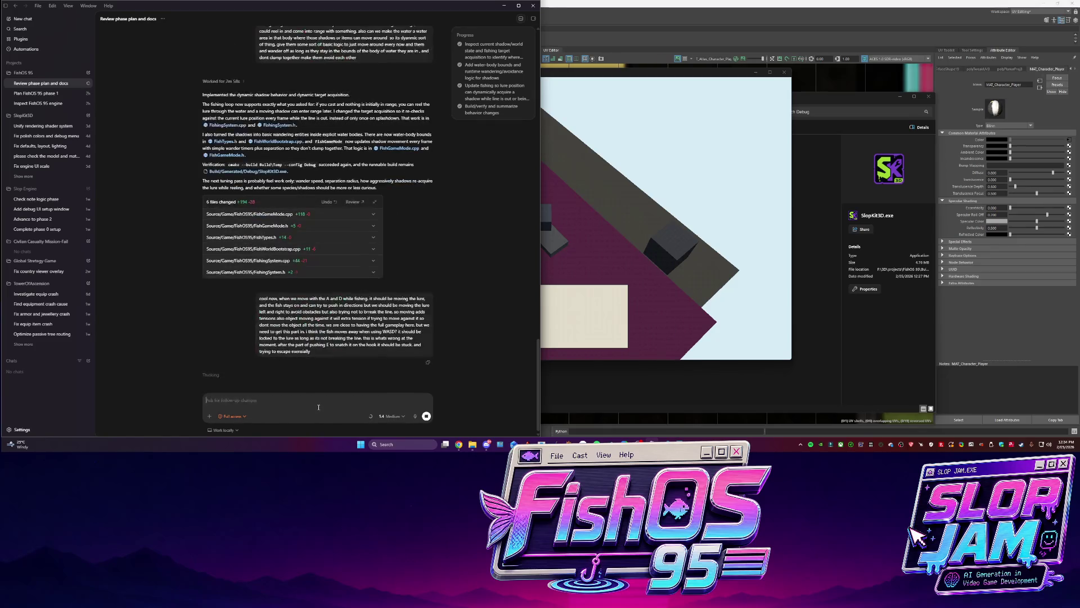
{"action": "left_click", "coordinate": [593, 229]}
{"action": "key", "text": "e"}
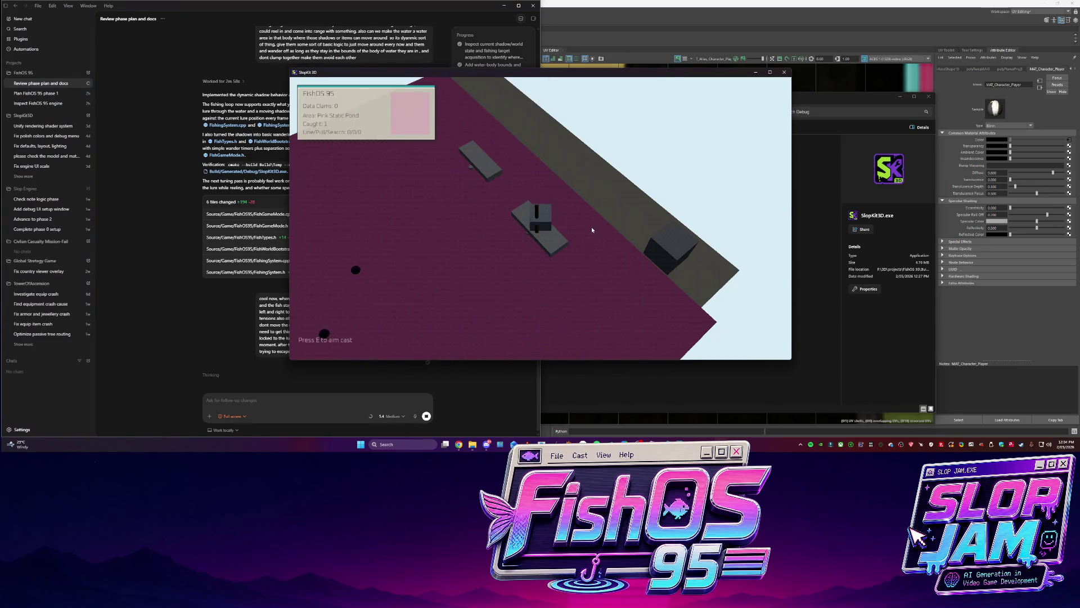
{"action": "key", "text": "e"}
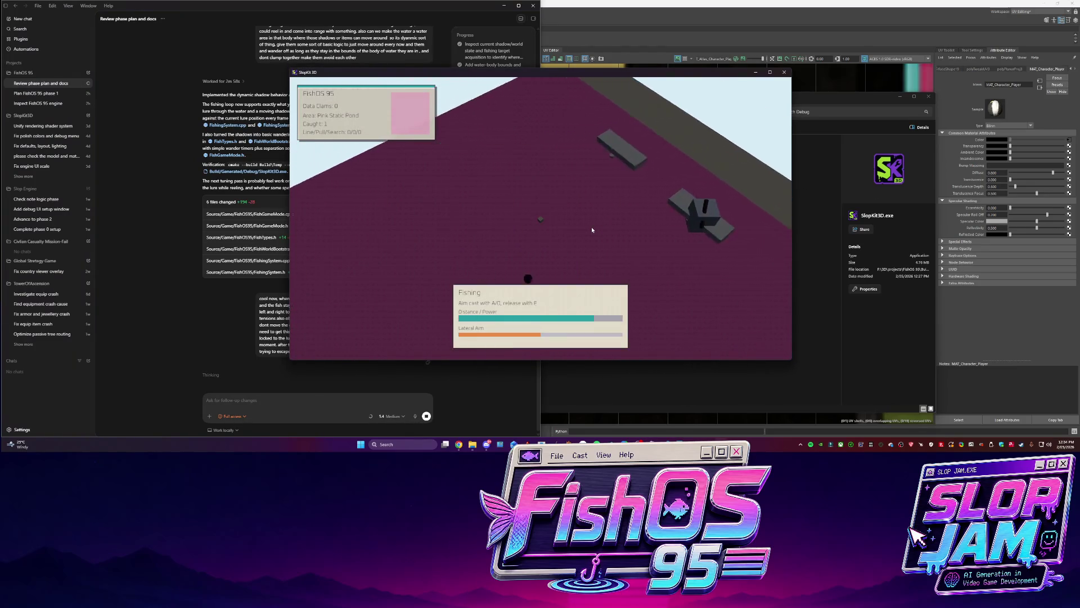
{"action": "key", "text": "e"}
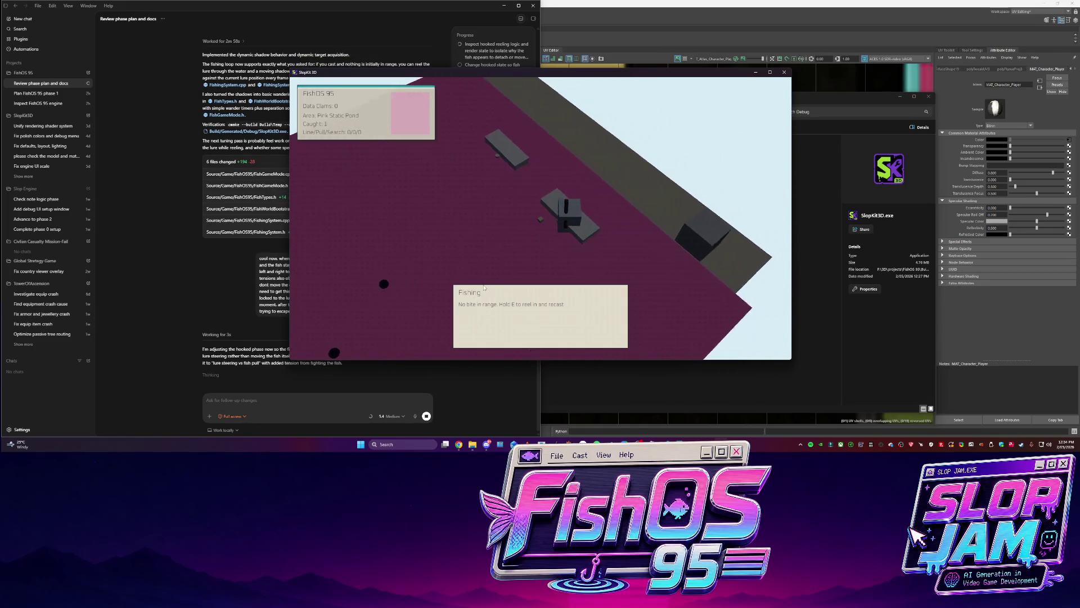
{"action": "key", "text": "e"}
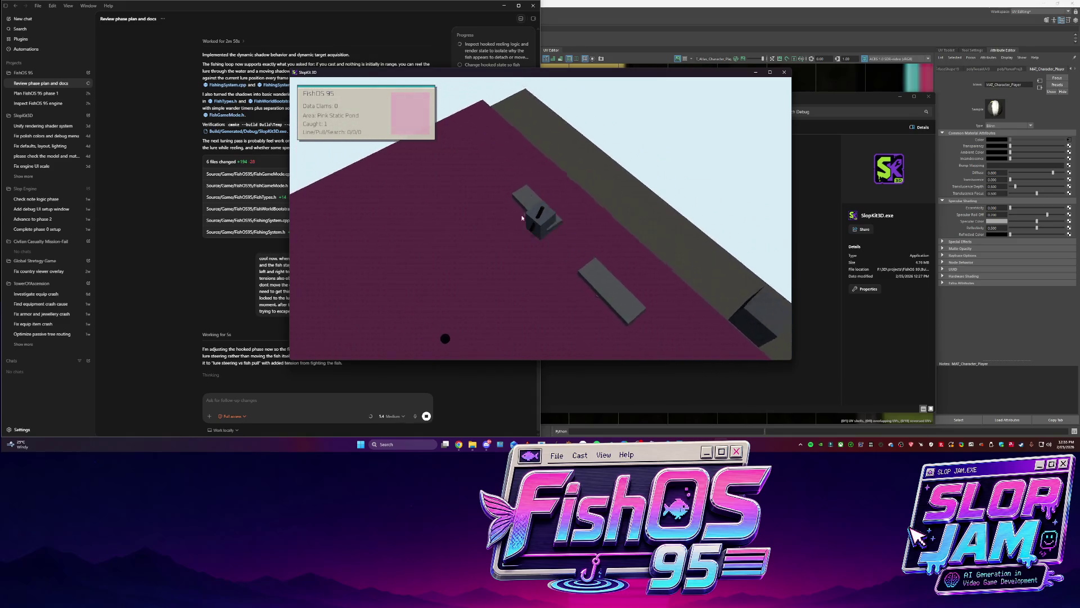
{"action": "key", "text": "e"}
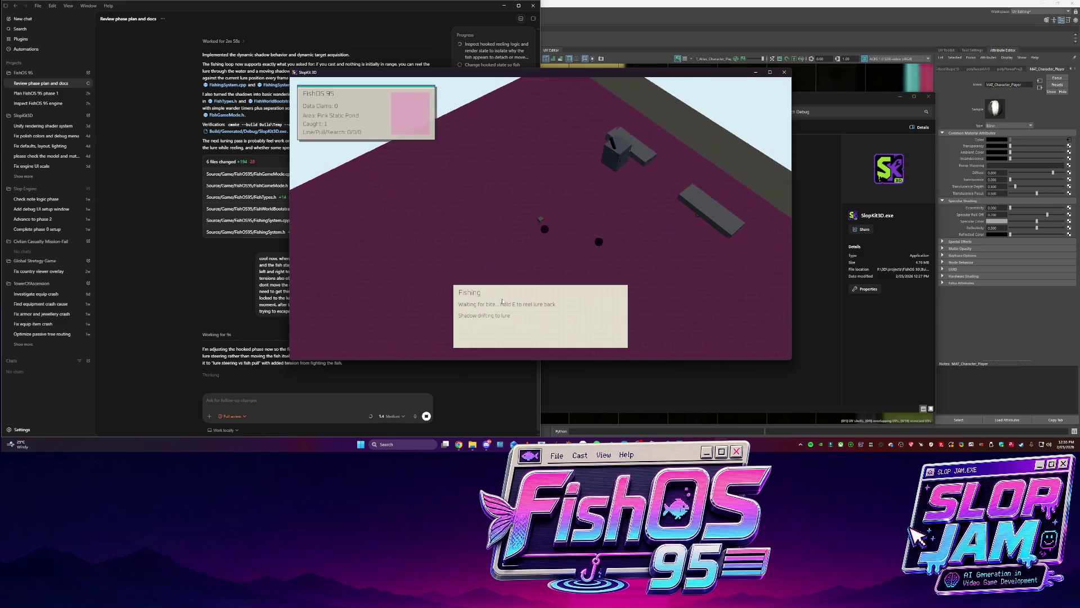
{"action": "key", "text": "e"}
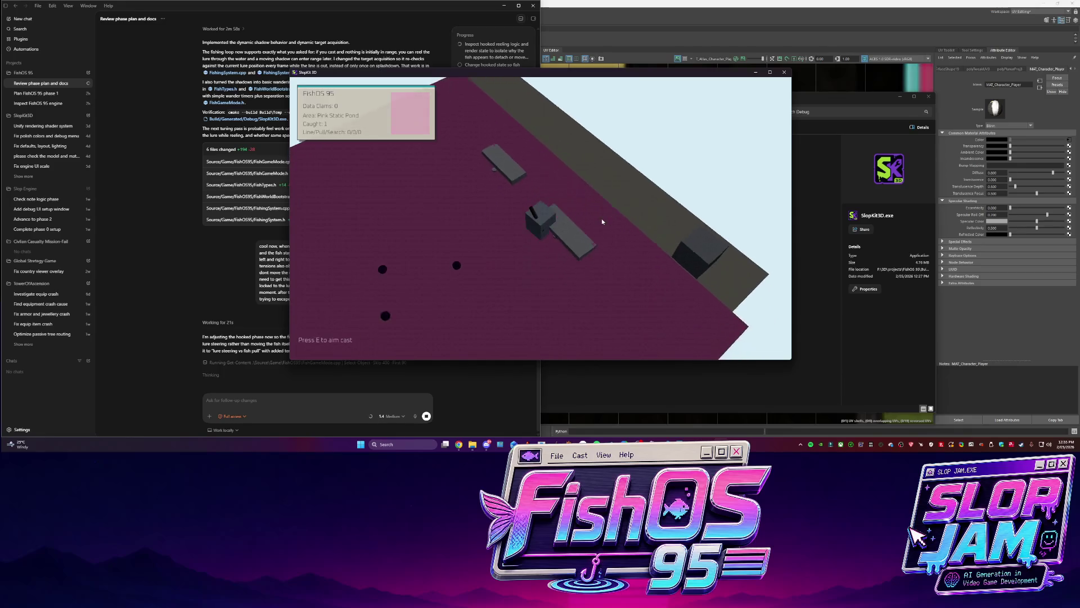
Hook and land a JPEG Jellyfish, dismiss the catch panel, and close the game
{"action": "key", "text": "e"}
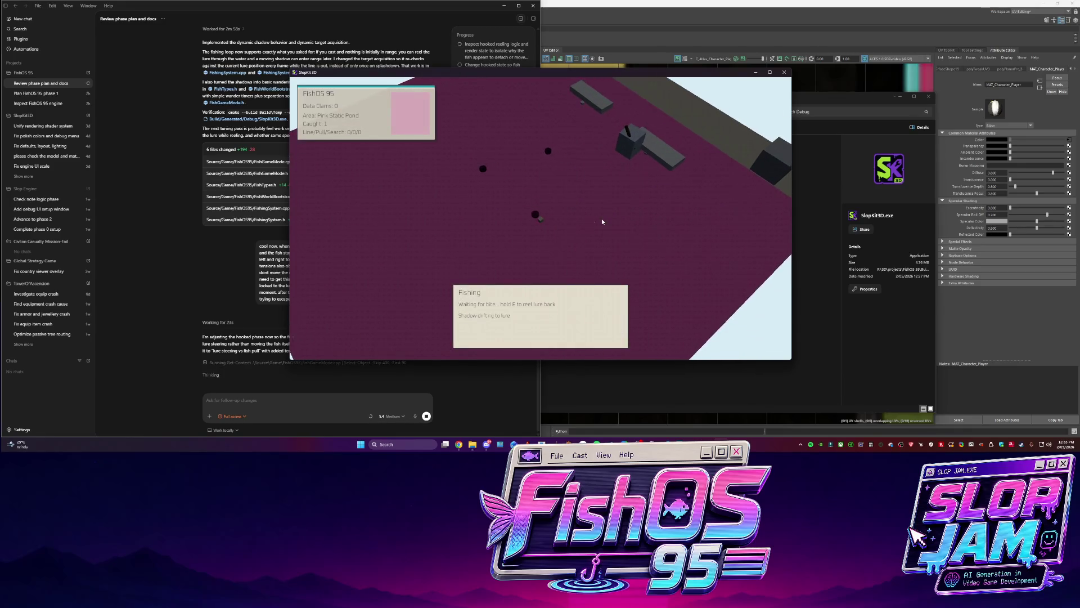
{"action": "key", "text": "e"}
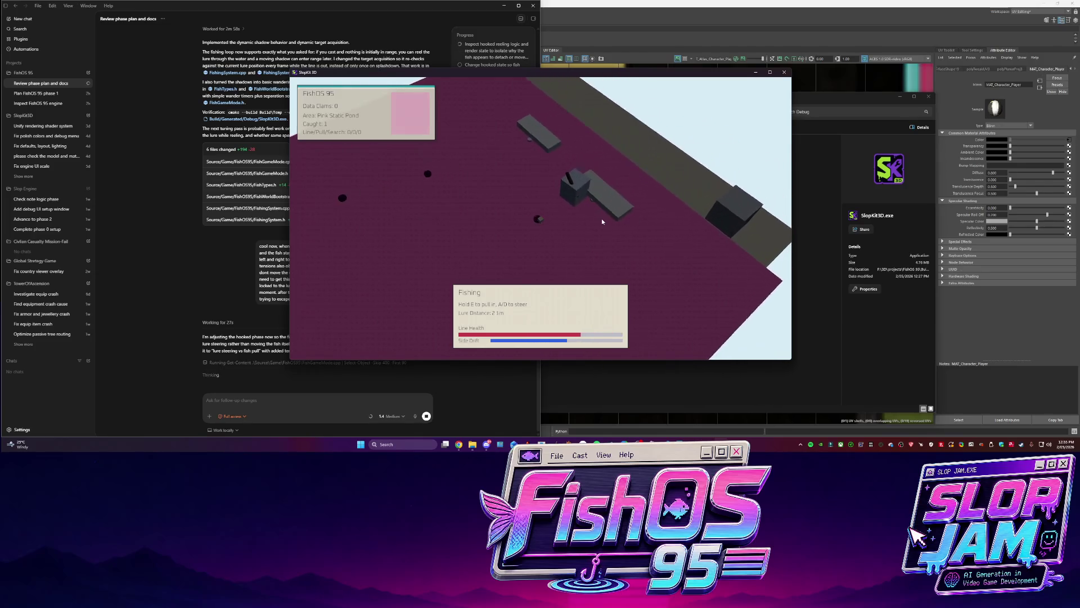
{"action": "key", "text": "e"}
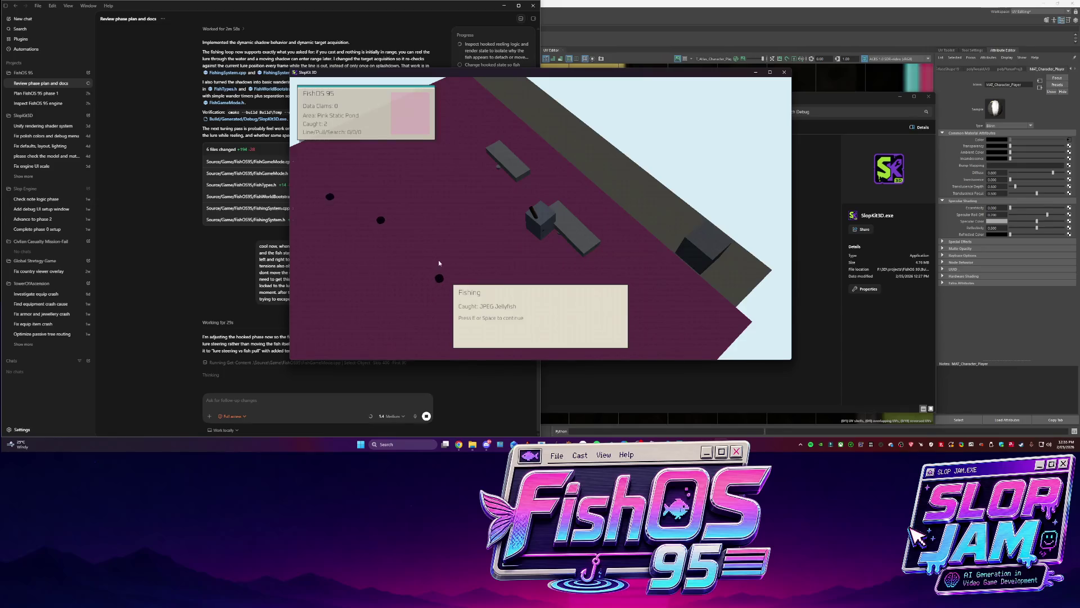
{"action": "key", "text": "e"}
{"action": "left_click", "coordinate": [783, 72]}
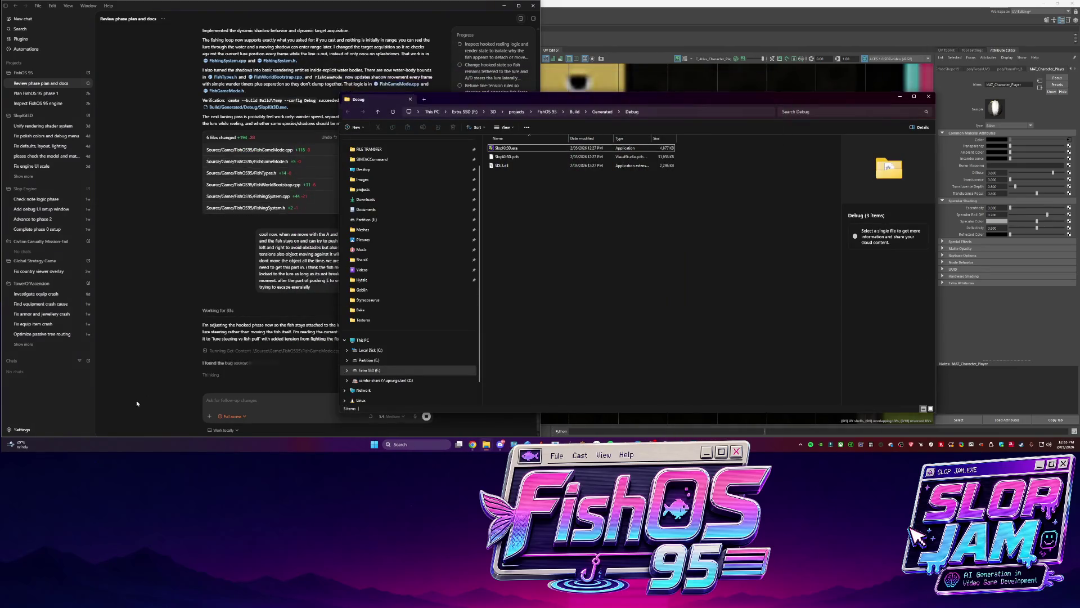
Check Codex's work location options during the rework, then minimize the Debug folder and Codex windows
{"action": "left_click", "coordinate": [223, 430]}
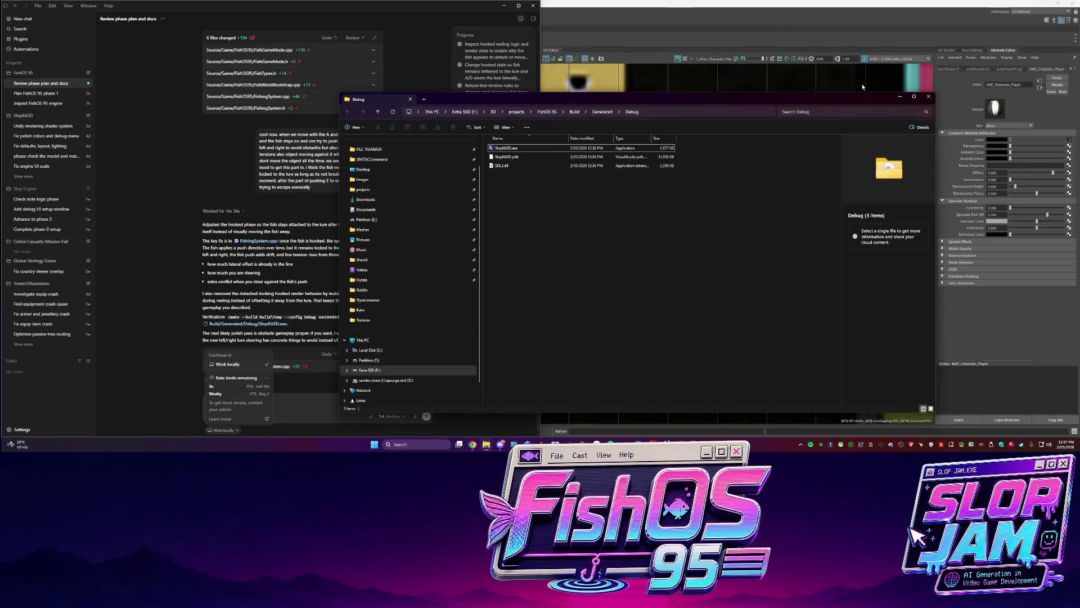
{"action": "left_click", "coordinate": [899, 97]}
{"action": "left_click", "coordinate": [171, 322]}
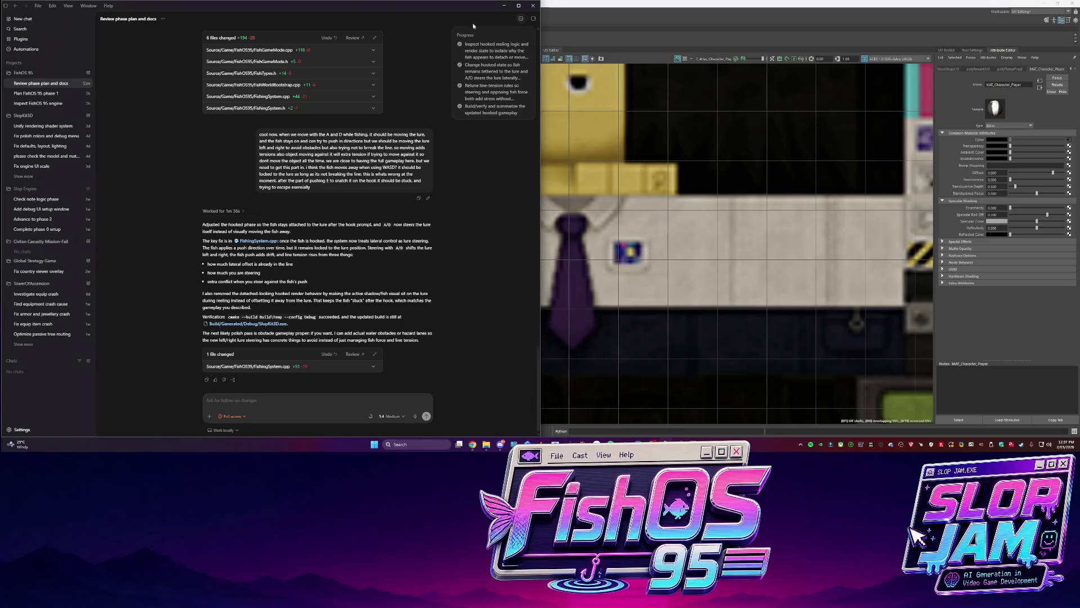
{"action": "left_click", "coordinate": [504, 6]}
Frame each leg and show the right leg's UVs fitted in the UV Editor
{"action": "left_click_drag", "start_coordinate": [444, 247], "coordinate": [482, 252], "text": "alt"}
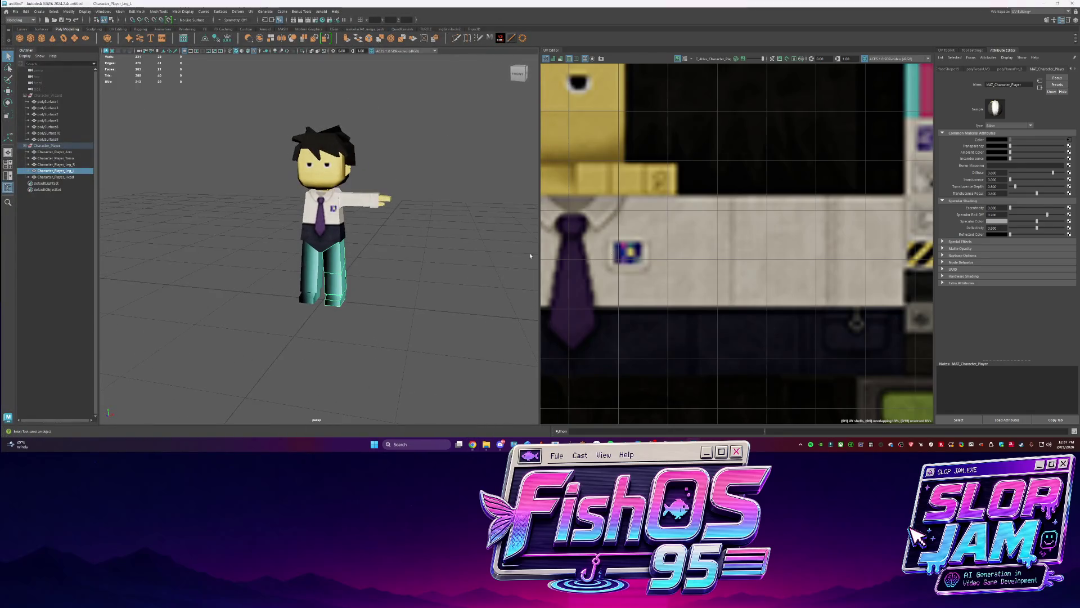
{"action": "key", "text": "f"}
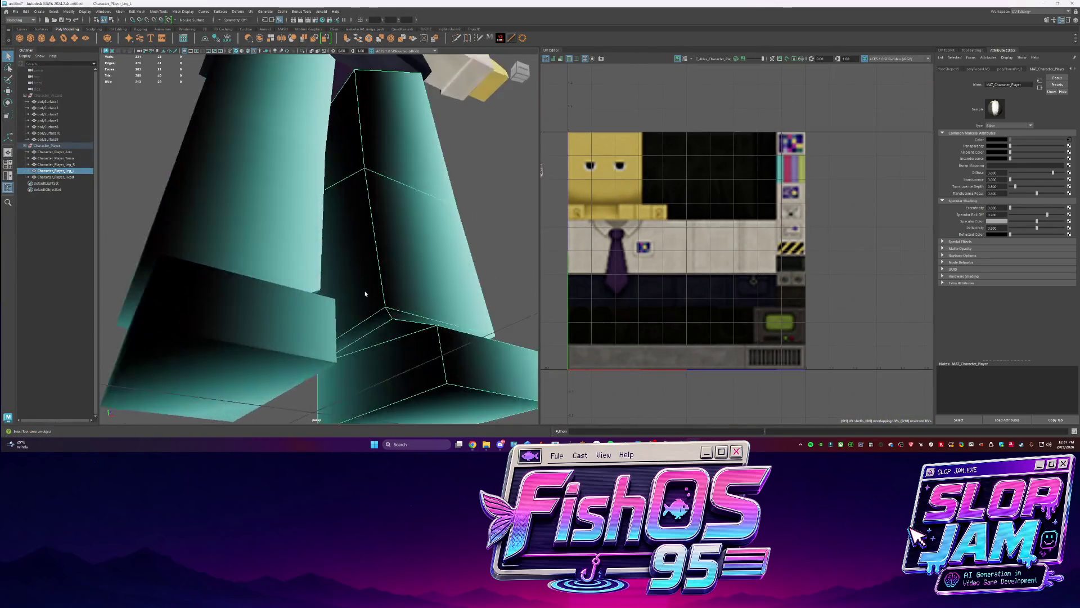
{"action": "left_click", "coordinate": [386, 312]}
{"action": "key", "text": "f"}
{"action": "left_click", "coordinate": [676, 246]}
{"action": "key", "text": "f"}
{"action": "right_click_drag", "start_coordinate": [634, 230], "coordinate": [634, 222]}
{"action": "key", "text": "f"}
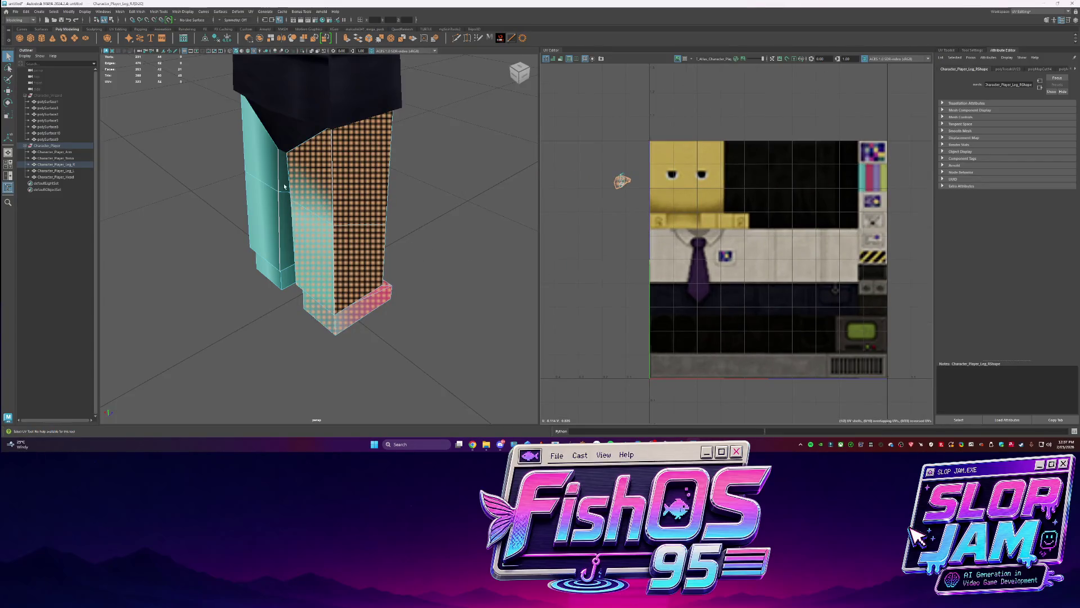
Cut the left leg's UVs along the chosen edges and unfold its shell
{"action": "left_click", "coordinate": [284, 187]}
{"action": "mouse_move", "coordinate": [464, 244]}
{"action": "left_mouse_down", "text": "alt"}
{"action": "mouse_move", "coordinate": [343, 261]}
{"action": "mouse_move", "coordinate": [292, 319]}
{"action": "left_mouse_up", "text": "alt"}
{"action": "left_click", "coordinate": [342, 260]}
{"action": "key", "text": "f"}
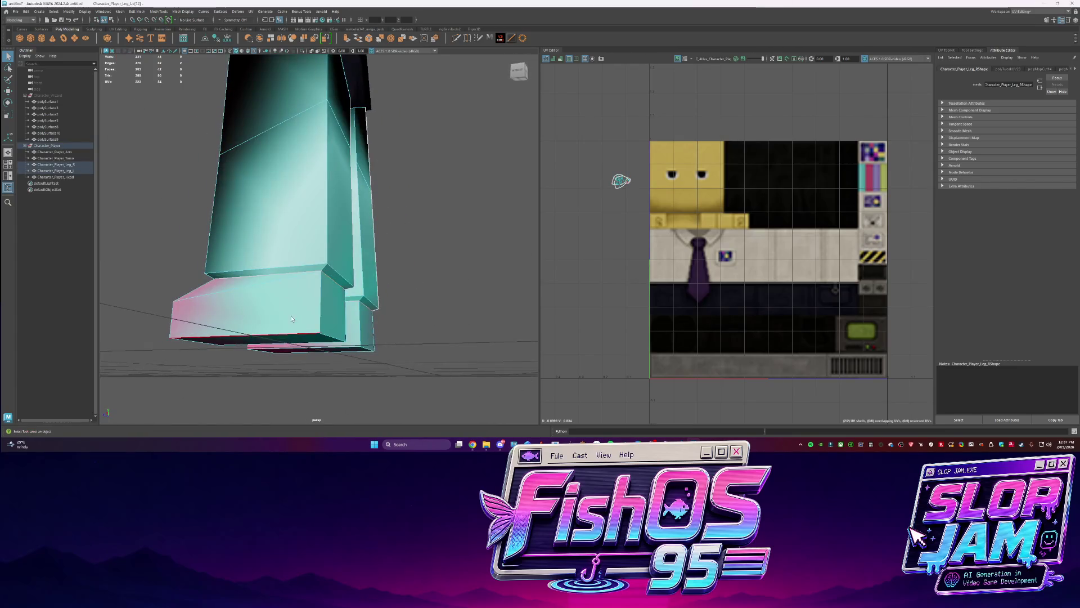
{"action": "left_click", "coordinate": [292, 319]}
{"action": "key", "text": "f"}
{"action": "right_click_drag", "start_coordinate": [619, 225], "coordinate": [579, 224]}
{"action": "right_click_drag", "start_coordinate": [340, 258], "coordinate": [371, 257]}
{"action": "scroll", "coordinate": [732, 225], "scroll_direction": "down", "scroll_amount": 3}
{"action": "right_click_drag", "start_coordinate": [611, 236], "coordinate": [530, 211], "text": "shift"}
Isolate the right leg and cut its UVs along the top edge loop
{"action": "key", "text": "w"}
{"action": "scroll", "coordinate": [607, 217], "scroll_direction": "up", "scroll_amount": 5}
{"action": "scroll", "coordinate": [408, 257], "scroll_direction": "up", "scroll_amount": 5}
{"action": "scroll", "coordinate": [408, 256], "scroll_direction": "down", "scroll_amount": 8}
{"action": "key", "text": "q"}
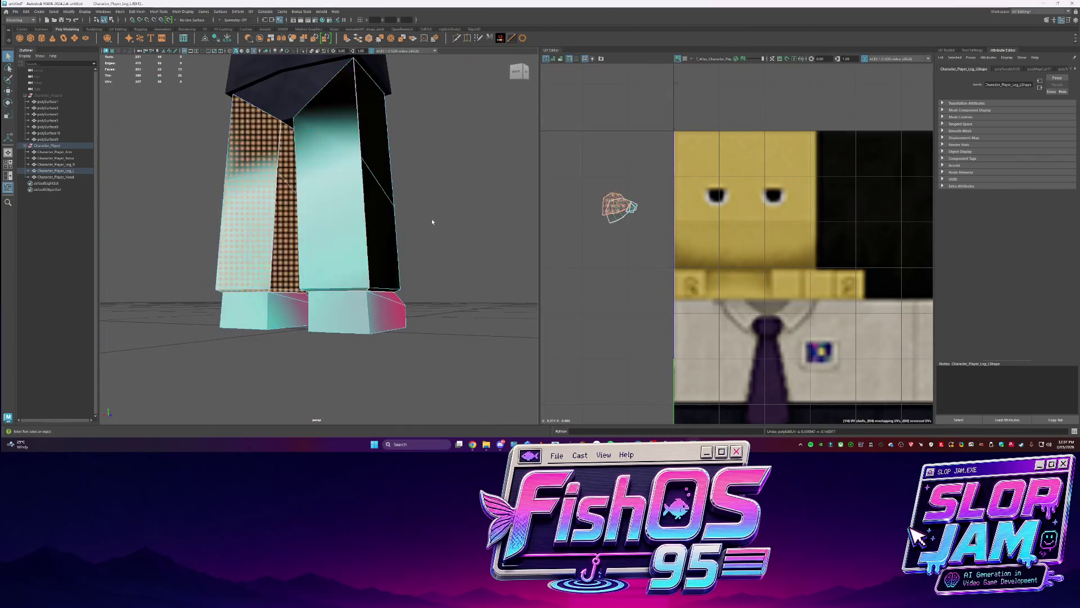
{"action": "left_click", "coordinate": [388, 214]}
{"action": "key", "text": "ctrl+1"}
{"action": "mouse_move", "coordinate": [386, 210]}
{"action": "left_mouse_down", "text": "alt"}
{"action": "mouse_move", "coordinate": [466, 302]}
{"action": "mouse_move", "coordinate": [277, 265]}
{"action": "mouse_move", "coordinate": [253, 246]}
{"action": "mouse_move", "coordinate": [220, 75]}
{"action": "left_mouse_up", "text": "alt"}
{"action": "left_click", "coordinate": [220, 75]}
{"action": "double_click", "coordinate": [220, 75]}
{"action": "mouse_move", "coordinate": [676, 201]}
{"action": "right_mouse_down", "text": "shift"}
{"action": "mouse_move", "coordinate": [628, 201]}
{"action": "mouse_move", "coordinate": [676, 201]}
{"action": "right_mouse_up", "text": "shift"}
{"action": "right_click_drag", "start_coordinate": [658, 213], "coordinate": [659, 213]}
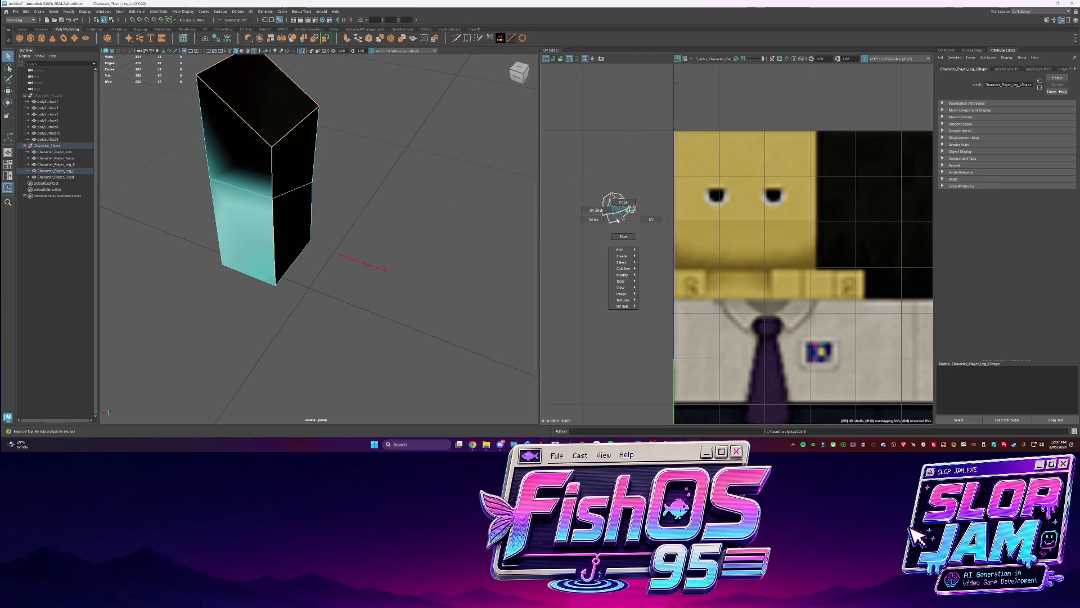
Cut the right leg's UVs along its top-left edge and begin unfolding its faces
{"action": "left_click", "coordinate": [354, 241]}
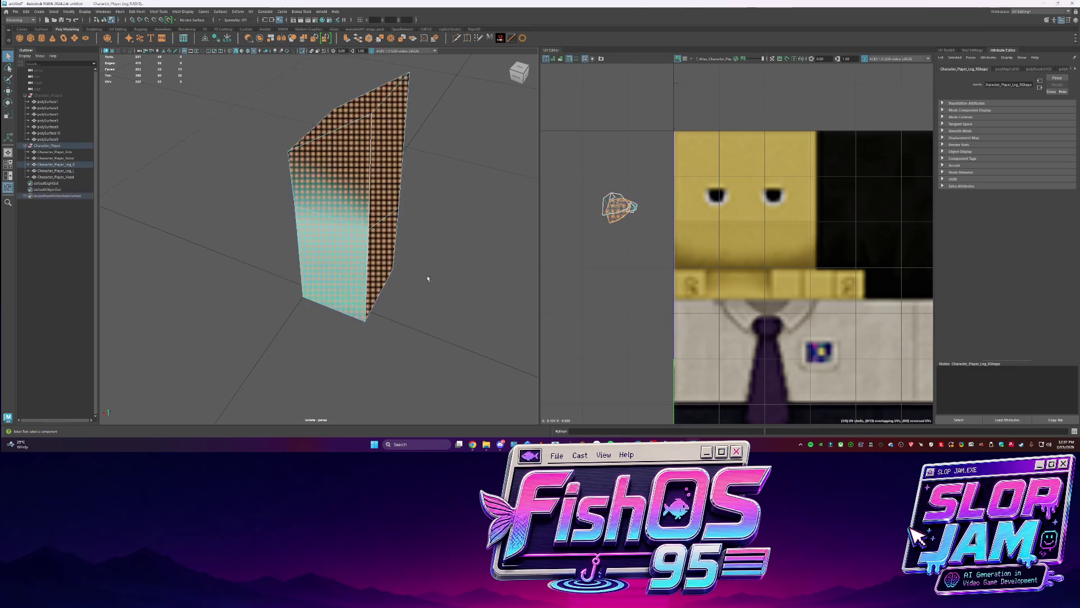
{"action": "left_click", "coordinate": [322, 121]}
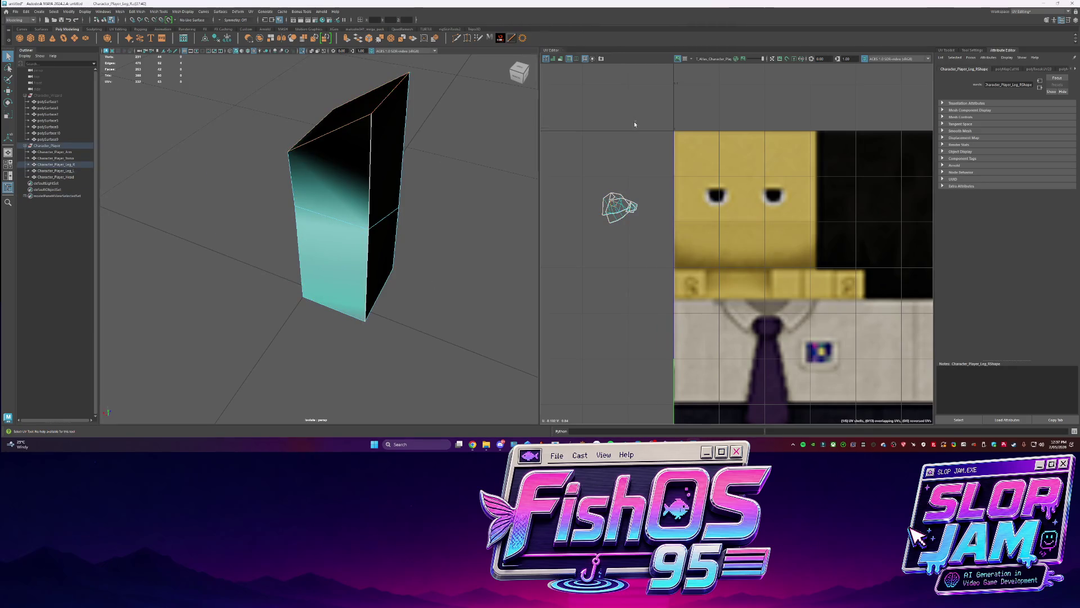
{"action": "right_click_drag", "start_coordinate": [610, 198], "coordinate": [574, 207], "text": "shift"}
{"action": "right_click_drag", "start_coordinate": [332, 186], "coordinate": [337, 169]}
{"action": "left_click", "coordinate": [337, 225]}
{"action": "right_click_drag", "start_coordinate": [661, 230], "coordinate": [624, 229], "text": "shift"}
Show both legs again and move the left leg's UV shell onto the yellow texture
{"action": "key", "text": "w"}
{"action": "key", "text": "ctrl+1"}
{"action": "left_click", "coordinate": [261, 230]}
{"action": "left_click_drag", "start_coordinate": [615, 205], "coordinate": [673, 257]}
{"action": "scroll", "coordinate": [676, 267], "scroll_direction": "up", "scroll_amount": 3}
{"action": "left_click", "coordinate": [673, 251]}
Orient the leg UV shells upright and straighten the upper shell's UVs
{"action": "right_click_drag", "start_coordinate": [678, 255], "coordinate": [681, 345], "text": "shift"}
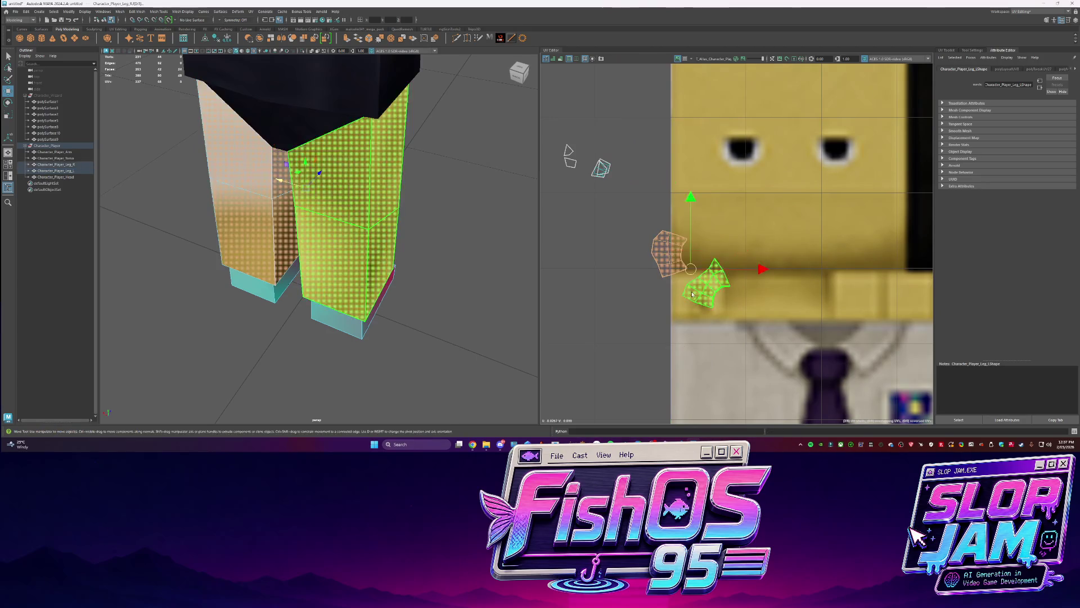
{"action": "mouse_move", "coordinate": [697, 281]}
{"action": "right_mouse_down", "text": "shift"}
{"action": "mouse_move", "coordinate": [696, 345]}
{"action": "mouse_move", "coordinate": [670, 281]}
{"action": "right_mouse_up", "text": "shift"}
{"action": "left_click", "coordinate": [669, 261]}
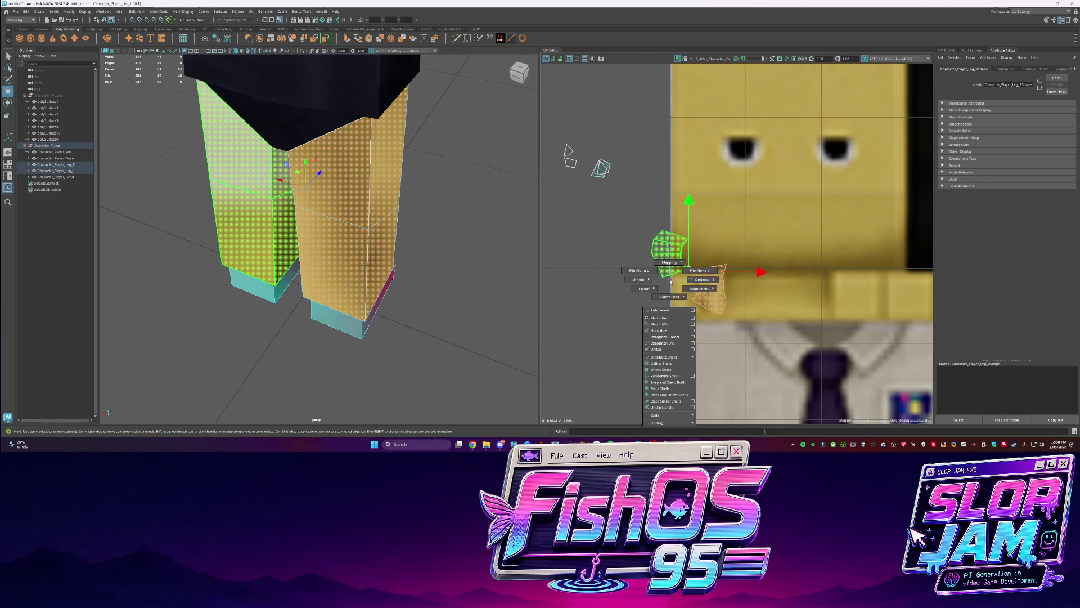
{"action": "right_click_drag", "start_coordinate": [673, 346], "coordinate": [673, 345], "text": "shift"}
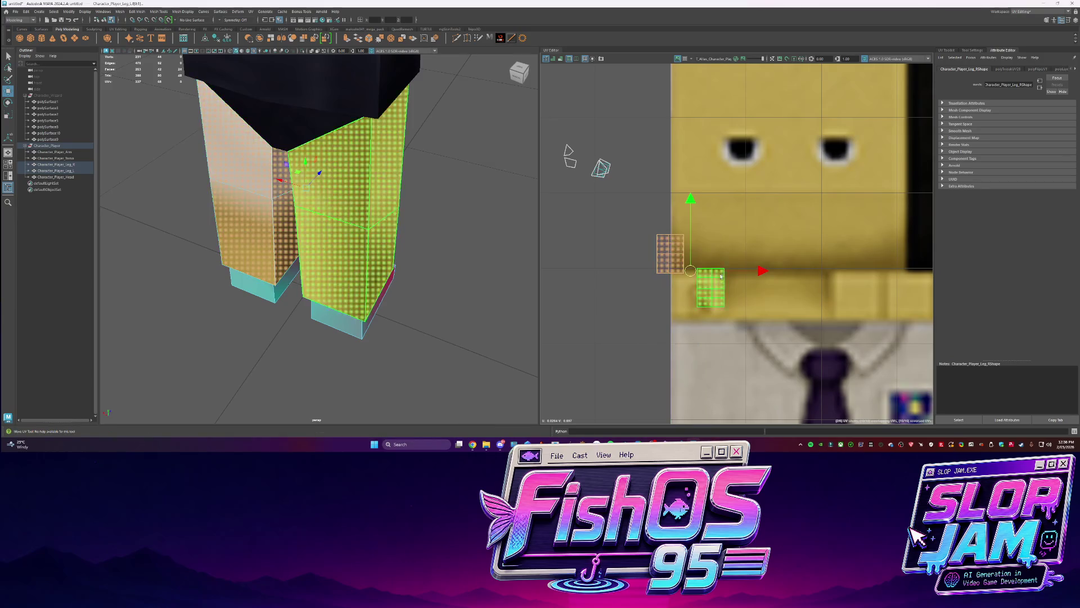
Stack and orient the two leg UV shells on top of each other
{"action": "left_click", "coordinate": [741, 284]}
{"action": "left_click", "coordinate": [694, 252]}
{"action": "right_click_drag", "start_coordinate": [696, 260], "coordinate": [697, 260], "text": "shift"}
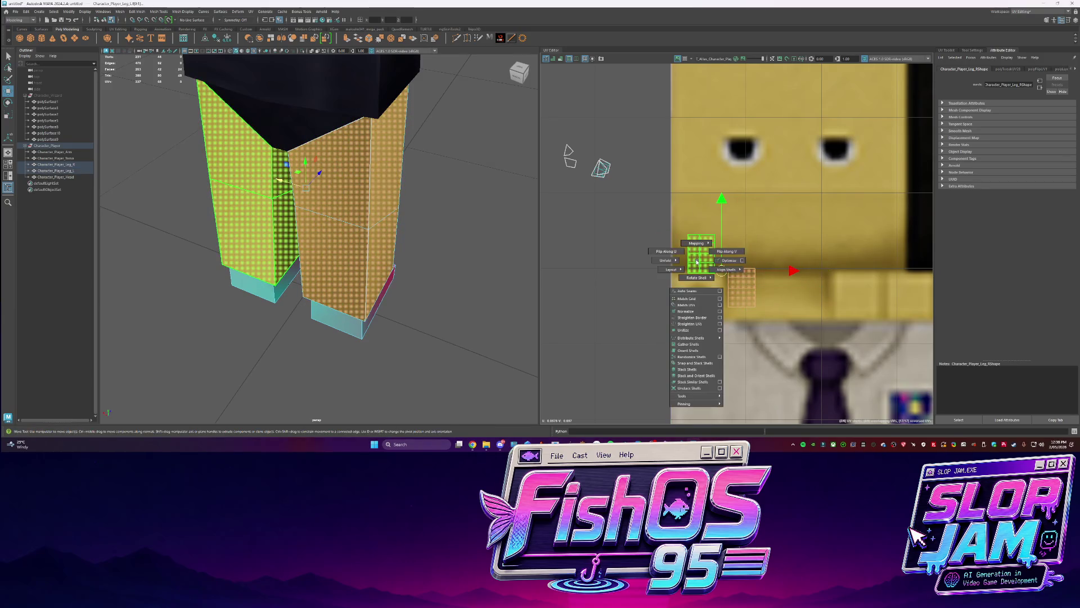
{"action": "right_click_drag", "start_coordinate": [700, 376], "coordinate": [699, 376], "text": "shift"}
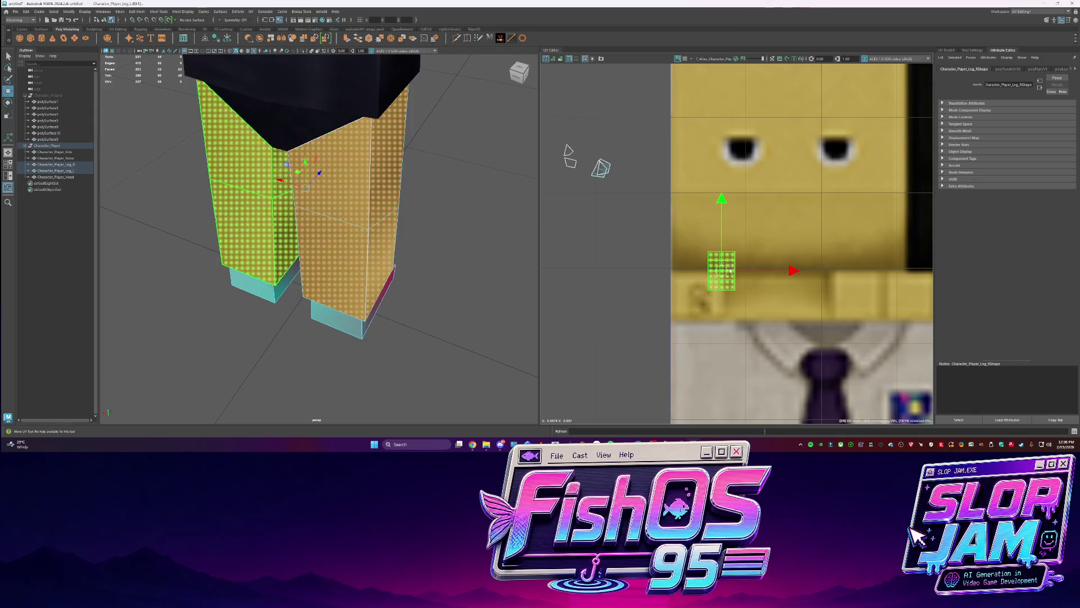
Move the stacked leg shell onto the dark trouser area and squash it vertically
{"action": "scroll", "coordinate": [693, 271], "scroll_direction": "down", "scroll_amount": 3}
{"action": "scroll", "coordinate": [694, 272], "scroll_direction": "down", "scroll_amount": 2}
{"action": "mouse_move", "coordinate": [571, 239]}
{"action": "left_mouse_down"}
{"action": "mouse_move", "coordinate": [710, 353]}
{"action": "mouse_move", "coordinate": [756, 352]}
{"action": "mouse_move", "coordinate": [734, 334]}
{"action": "left_mouse_up"}
{"action": "scroll", "coordinate": [786, 320], "scroll_direction": "up", "scroll_amount": 1}
{"action": "scroll", "coordinate": [786, 321], "scroll_direction": "up", "scroll_amount": 1}
{"action": "mouse_move", "coordinate": [656, 313]}
{"action": "left_mouse_down"}
{"action": "mouse_move", "coordinate": [656, 344]}
{"action": "mouse_move", "coordinate": [660, 306]}
{"action": "left_mouse_up"}
{"action": "key", "text": "w"}
{"action": "left_click", "coordinate": [515, 76]}
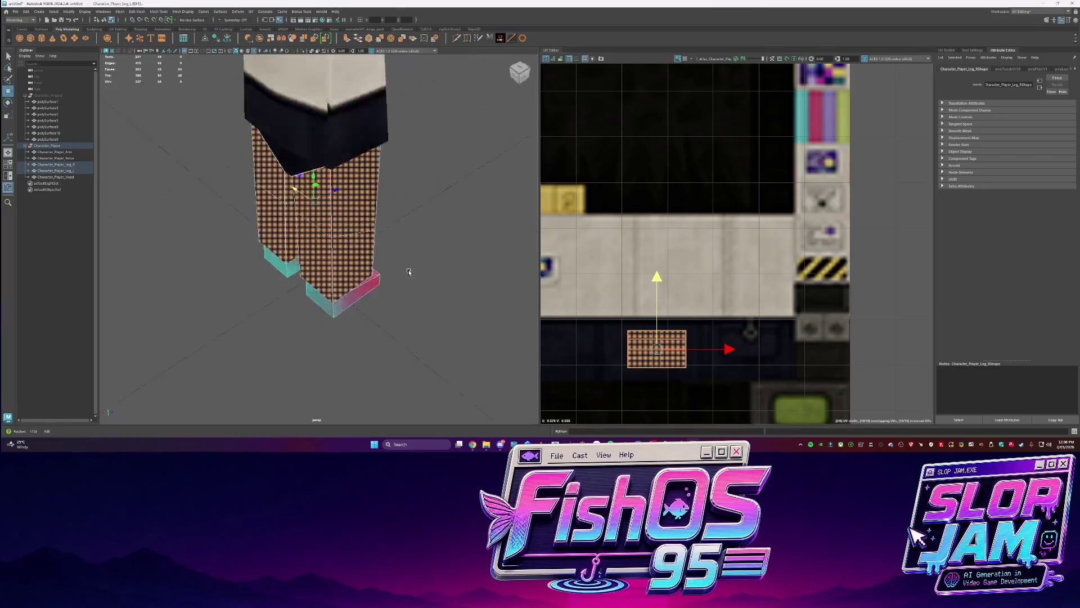
{"action": "key", "text": "F8"}
Select the torso and move its crotch triangle UV shell to the right
{"action": "right_click", "coordinate": [363, 203]}
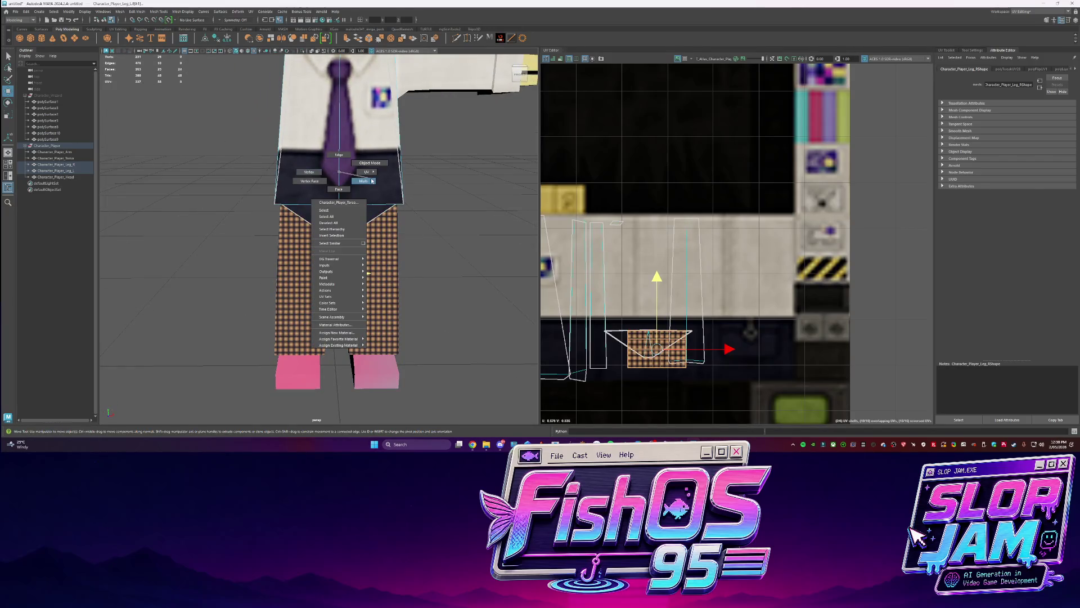
{"action": "left_click", "coordinate": [363, 183]}
{"action": "left_click", "coordinate": [652, 344]}
{"action": "left_click_drag", "start_coordinate": [653, 344], "coordinate": [754, 341]}
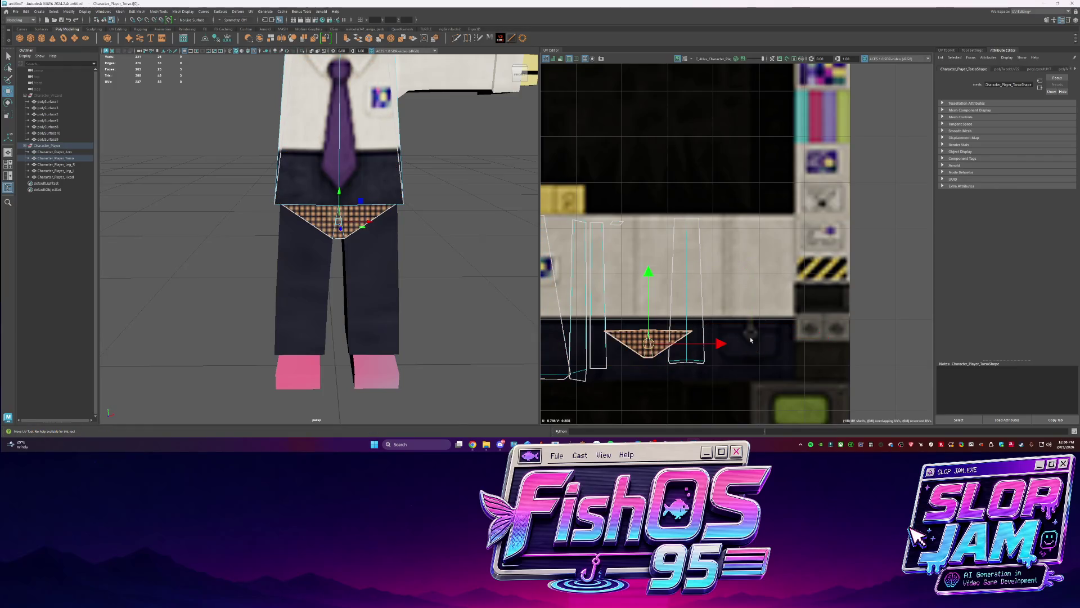
{"action": "left_click", "coordinate": [562, 293]}
{"action": "key", "text": "a"}
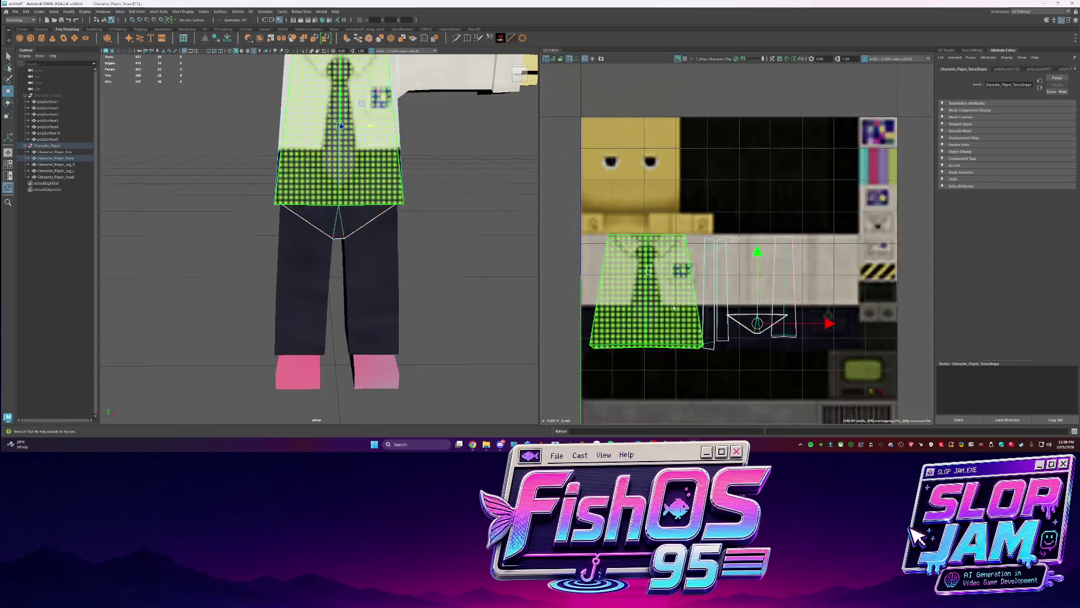
Select the torso's thin side strip UV shell and unfold it
{"action": "left_click", "coordinate": [708, 315]}
{"action": "key", "text": "r"}
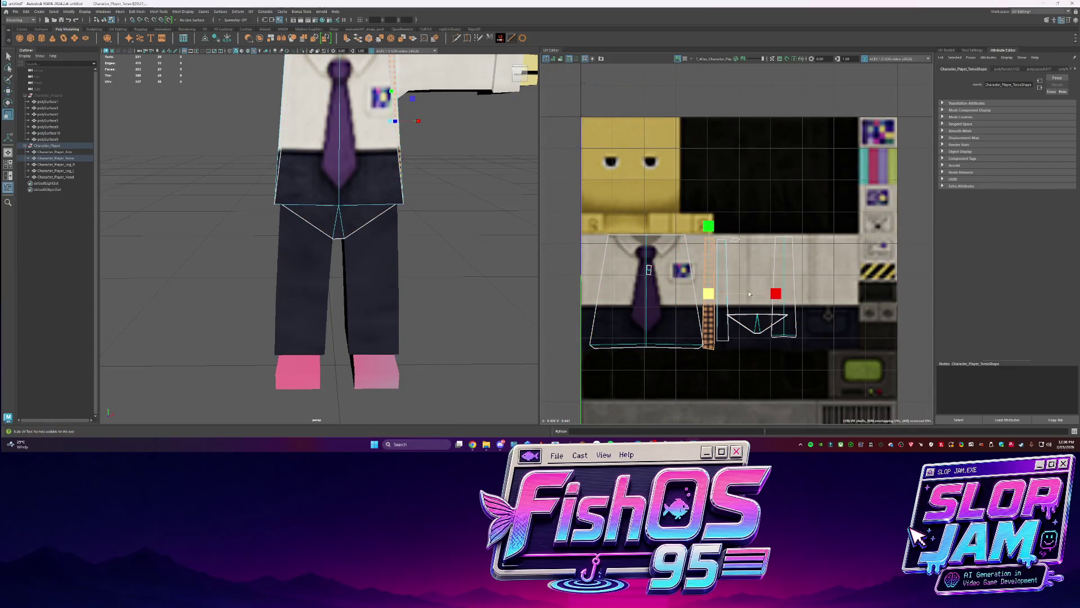
{"action": "left_click_drag", "start_coordinate": [337, 225], "coordinate": [270, 225], "text": "alt"}
{"action": "left_click", "coordinate": [301, 169]}
{"action": "right_click", "coordinate": [794, 287], "text": "shift"}
{"action": "mouse_move", "coordinate": [746, 290]}
{"action": "left_click", "coordinate": [713, 289]}
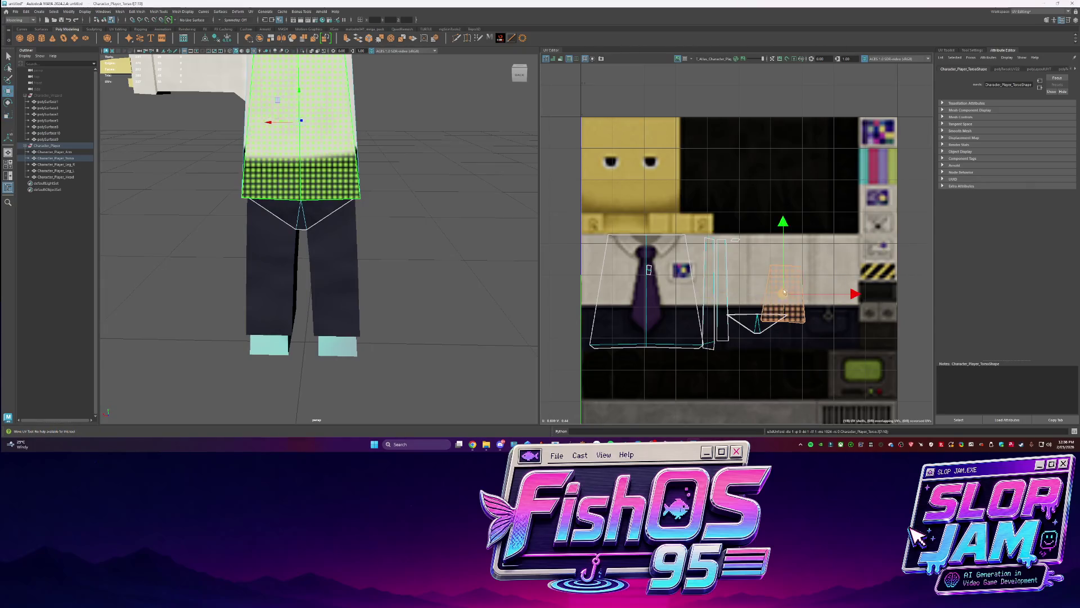
{"action": "key", "text": "w"}
Orient the strip shell upright and nudge it to the right
{"action": "right_click", "coordinate": [815, 295], "text": "shift"}
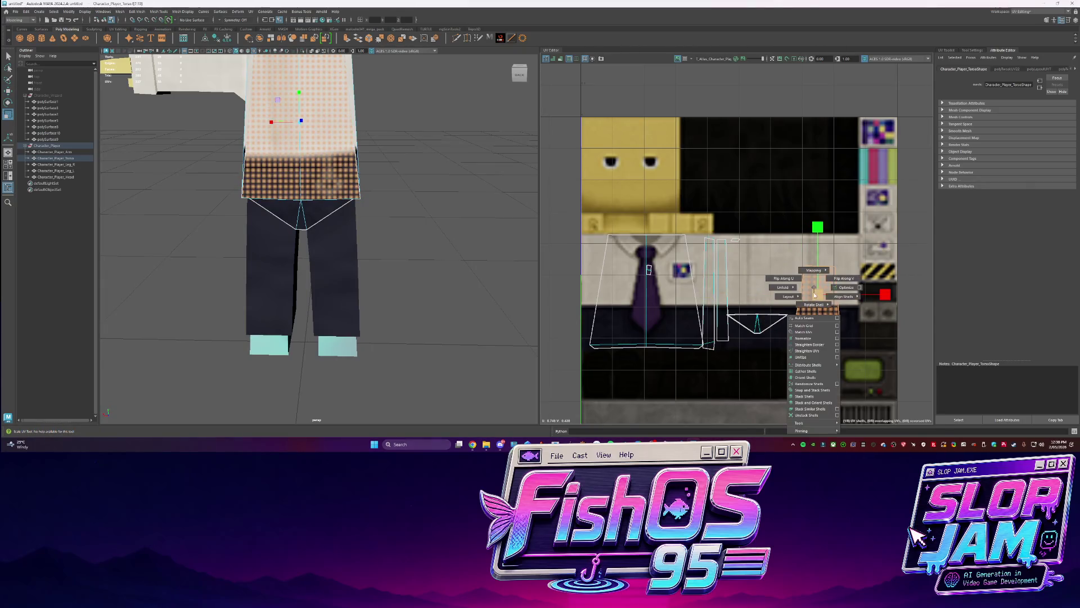
{"action": "left_click", "coordinate": [808, 383]}
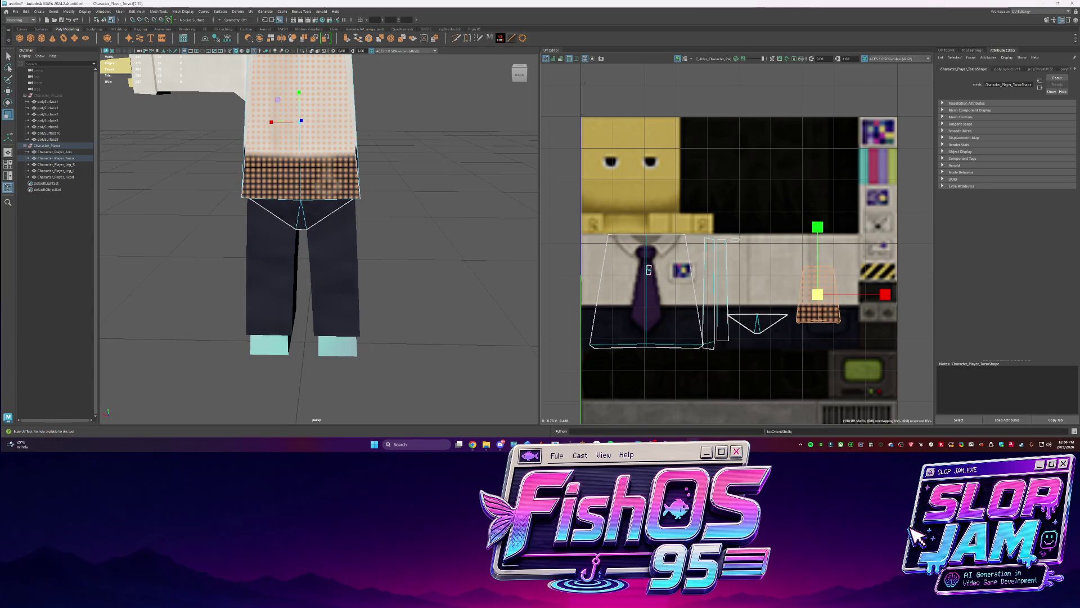
{"action": "mouse_move", "coordinate": [476, 444]}
{"action": "left_click", "coordinate": [372, 408]}
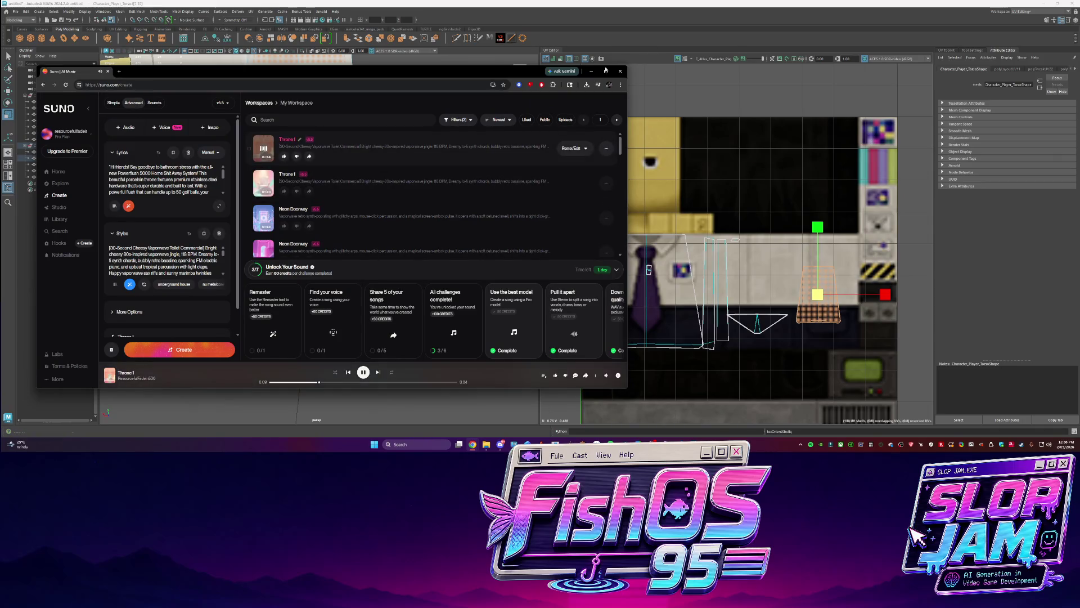
{"action": "left_click", "coordinate": [876, 304]}
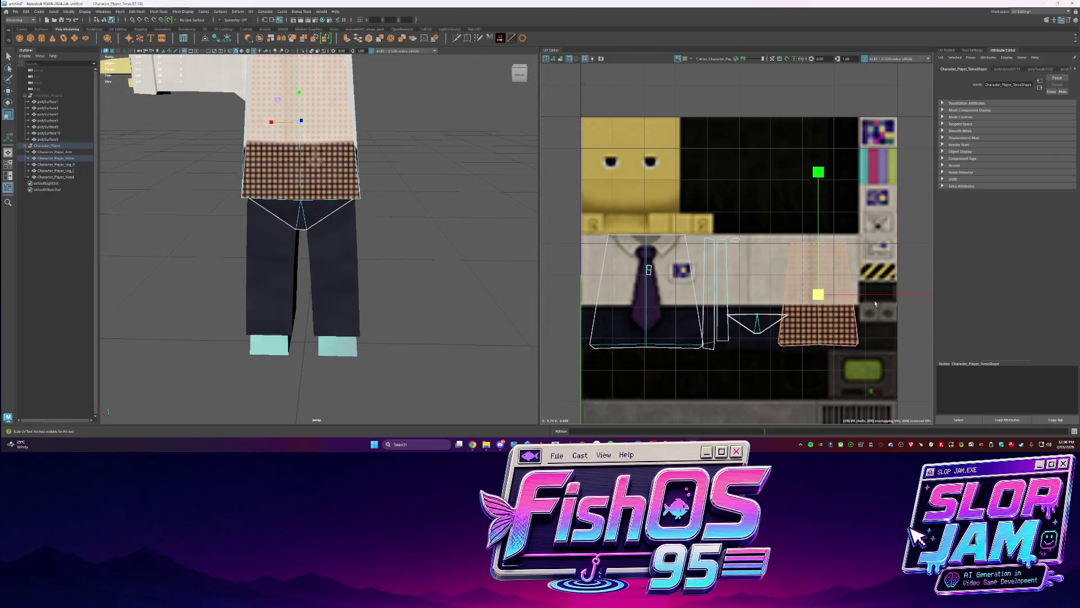
{"action": "key", "text": "w"}
{"action": "left_click_drag", "start_coordinate": [888, 296], "coordinate": [889, 296]}
Shrink the torso strip shell vertically to fit beside the shirt front
{"action": "left_click_drag", "start_coordinate": [394, 192], "coordinate": [475, 188], "text": "alt"}
{"action": "key", "text": "r"}
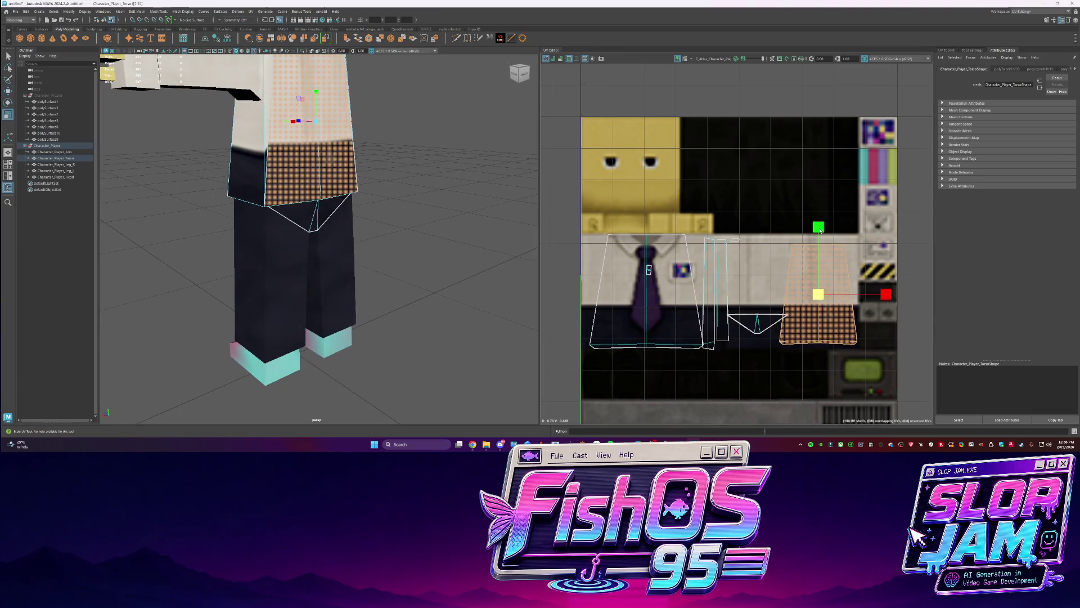
{"action": "left_click_drag", "start_coordinate": [827, 229], "coordinate": [826, 237]}
{"action": "scroll", "coordinate": [362, 183], "scroll_direction": "down", "scroll_amount": 3}
{"action": "left_click", "coordinate": [381, 163]}
From the character's back, select the torso's lower faces, then clear the selection
{"action": "mouse_move", "coordinate": [381, 164]}
{"action": "left_mouse_down", "text": "alt"}
{"action": "mouse_move", "coordinate": [410, 171]}
{"action": "mouse_move", "coordinate": [393, 190]}
{"action": "mouse_move", "coordinate": [536, 189]}
{"action": "mouse_move", "coordinate": [337, 197]}
{"action": "left_mouse_up", "text": "alt"}
{"action": "scroll", "coordinate": [393, 180], "scroll_direction": "down", "scroll_amount": 3}
{"action": "scroll", "coordinate": [536, 189], "scroll_direction": "up", "scroll_amount": 2}
{"action": "scroll", "coordinate": [319, 200], "scroll_direction": "up", "scroll_amount": 3}
{"action": "left_click", "coordinate": [291, 196]}
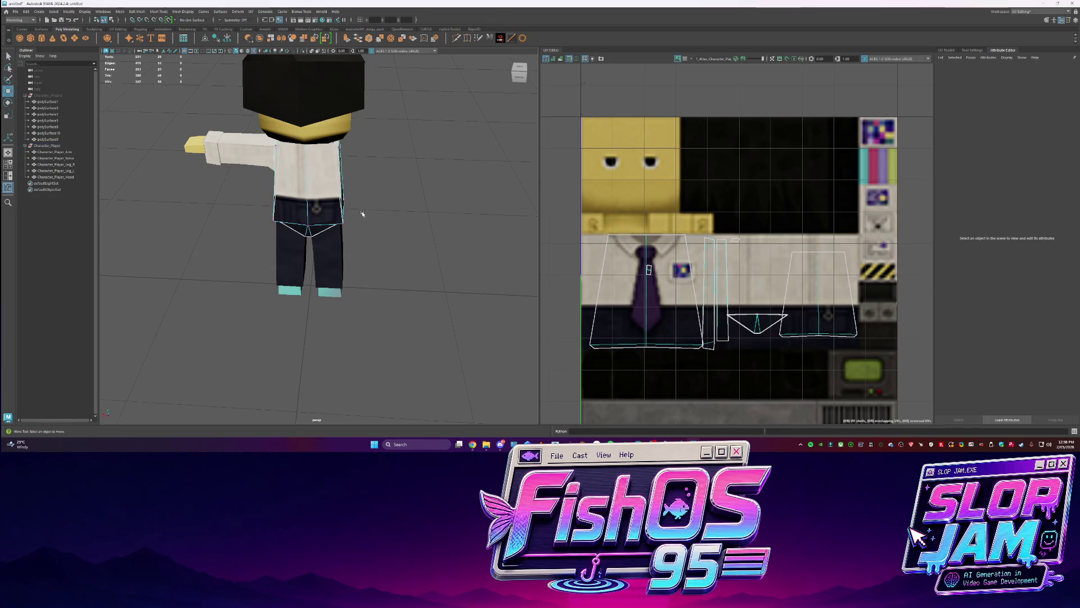
{"action": "left_click_drag", "start_coordinate": [773, 340], "coordinate": [888, 298]}
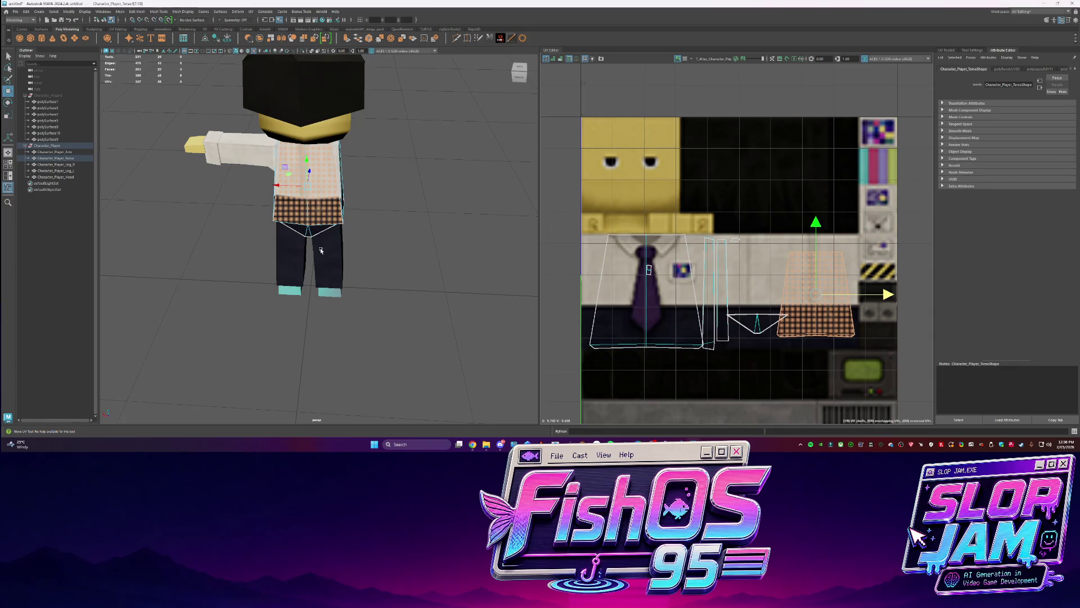
{"action": "right_click", "coordinate": [448, 258]}
{"action": "left_click", "coordinate": [476, 244]}
{"action": "mouse_move", "coordinate": [475, 243]}
{"action": "left_mouse_down", "text": "alt"}
{"action": "mouse_move", "coordinate": [248, 229]}
{"action": "mouse_move", "coordinate": [304, 236]}
{"action": "left_mouse_up", "text": "alt"}
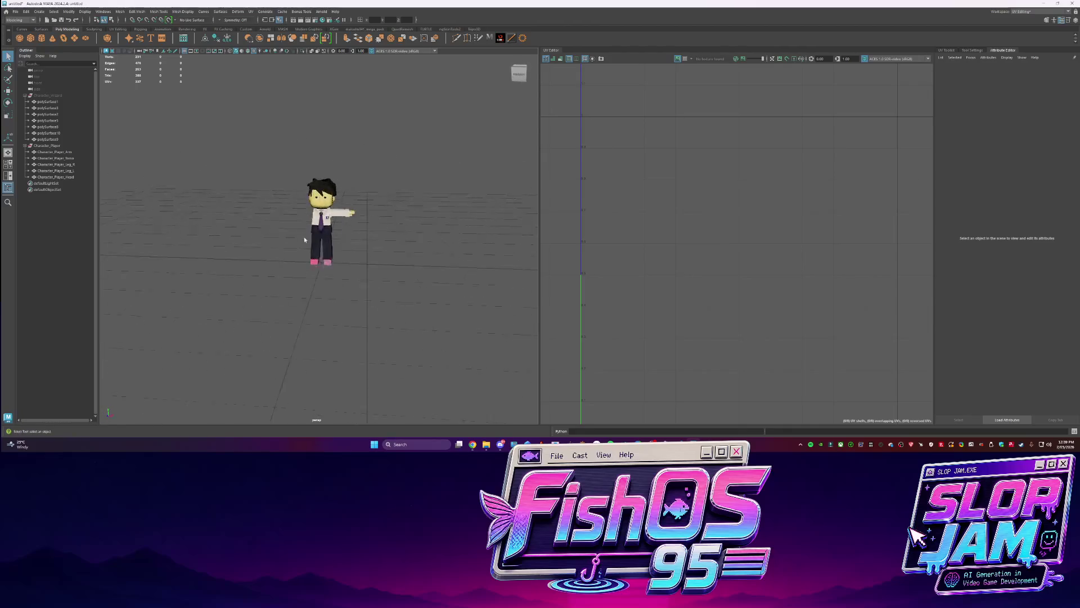
Select the bottom faces of both the right and left legs
{"action": "scroll", "coordinate": [303, 236], "scroll_direction": "up", "scroll_amount": 2}
{"action": "left_click", "coordinate": [318, 259]}
{"action": "key", "text": "f"}
{"action": "right_click_drag", "start_coordinate": [333, 276], "coordinate": [315, 269]}
{"action": "left_click", "coordinate": [298, 304]}
{"action": "key", "text": "w"}
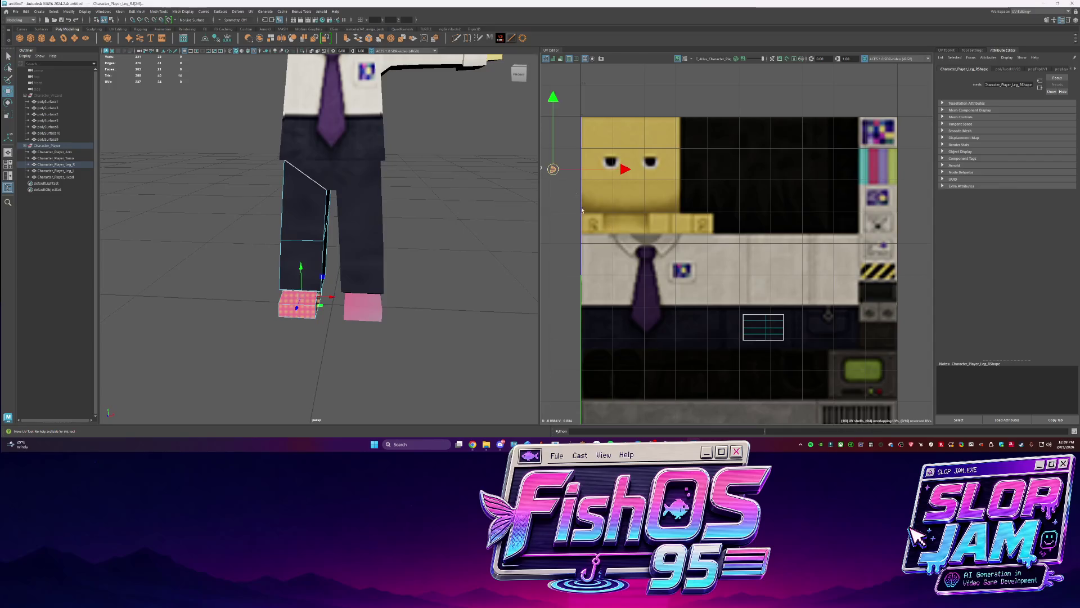
{"action": "scroll", "coordinate": [583, 212], "scroll_direction": "up", "scroll_amount": 3}
{"action": "left_click", "coordinate": [511, 260]}
{"action": "left_click", "coordinate": [370, 308]}
{"action": "right_click_drag", "start_coordinate": [370, 308], "coordinate": [396, 270]}
{"action": "left_click", "coordinate": [363, 306]}
Unfold the selected leg UVs and cut the UVs along a vertical left-leg edge
{"action": "right_click_drag", "start_coordinate": [638, 212], "coordinate": [545, 209], "text": "shift"}
{"action": "left_click_drag", "start_coordinate": [338, 225], "coordinate": [313, 261], "text": "alt"}
{"action": "left_click", "coordinate": [299, 268]}
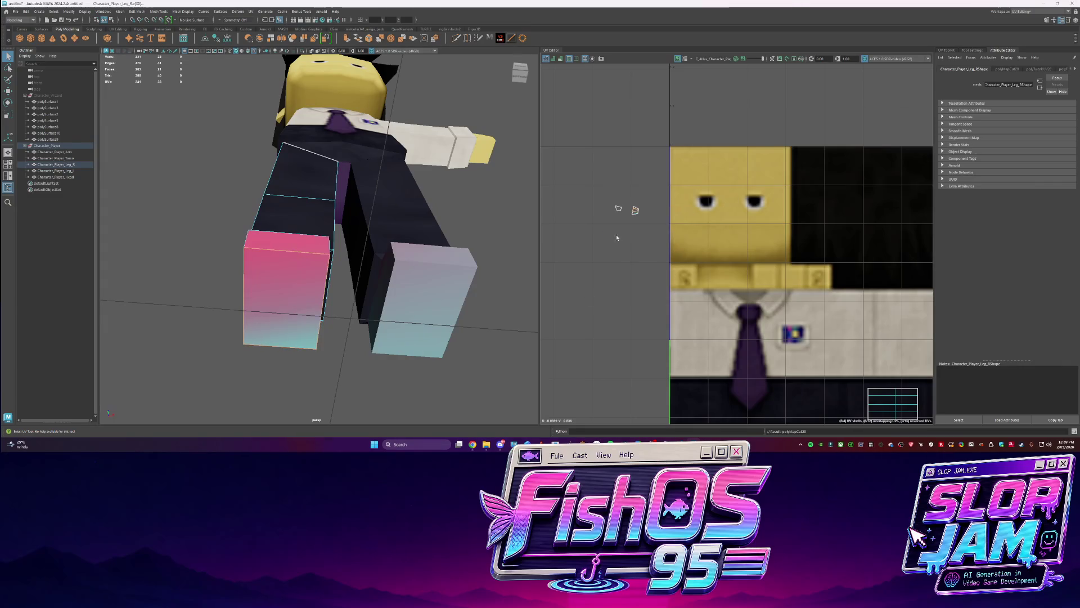
{"action": "left_click", "coordinate": [420, 271]}
{"action": "left_click", "coordinate": [395, 336]}
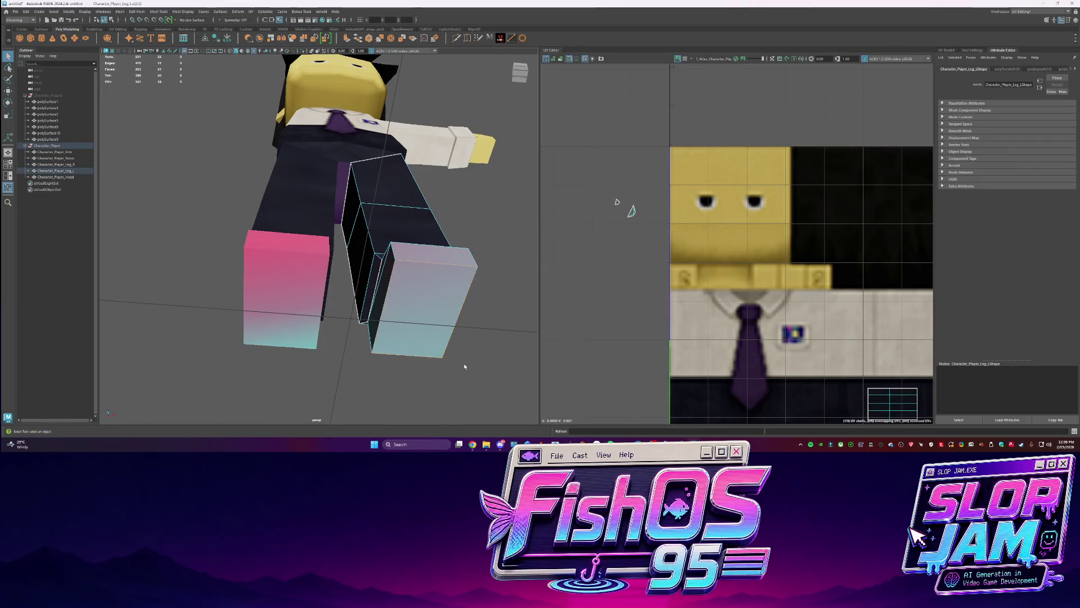
{"action": "mouse_move", "coordinate": [641, 211]}
{"action": "right_mouse_down", "text": "shift"}
{"action": "mouse_move", "coordinate": [609, 219]}
{"action": "mouse_move", "coordinate": [668, 245]}
{"action": "right_mouse_up", "text": "shift"}
Move the foot UVs onto the dark texture area and select the right foot's pink shell
{"action": "left_click_drag", "start_coordinate": [498, 258], "coordinate": [427, 242], "text": "alt"}
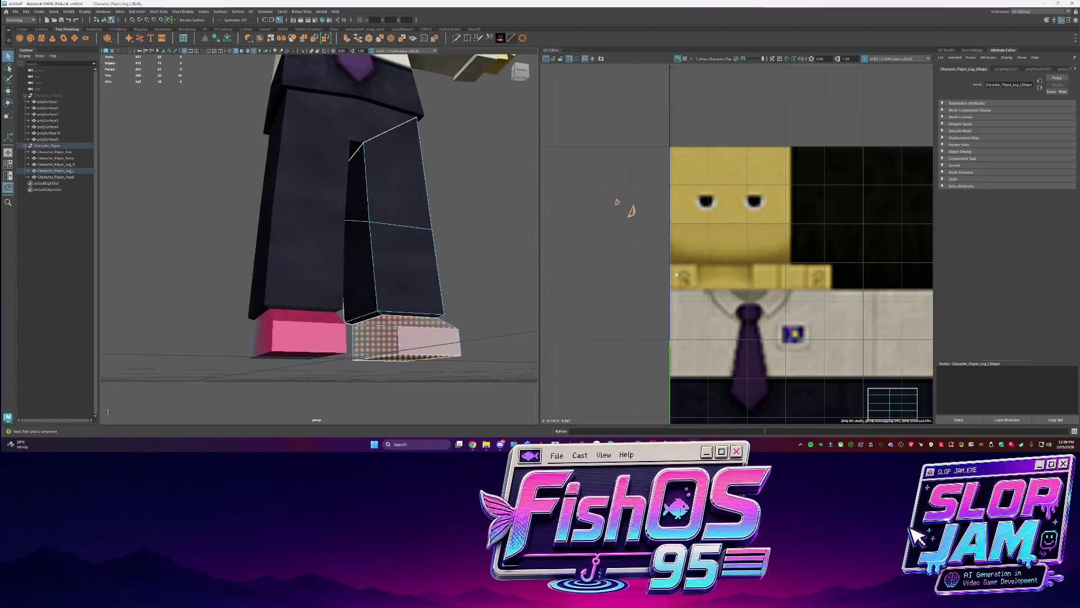
{"action": "key", "text": "f"}
{"action": "key", "text": "w"}
{"action": "middle_click_drag", "start_coordinate": [635, 272], "coordinate": [609, 284]}
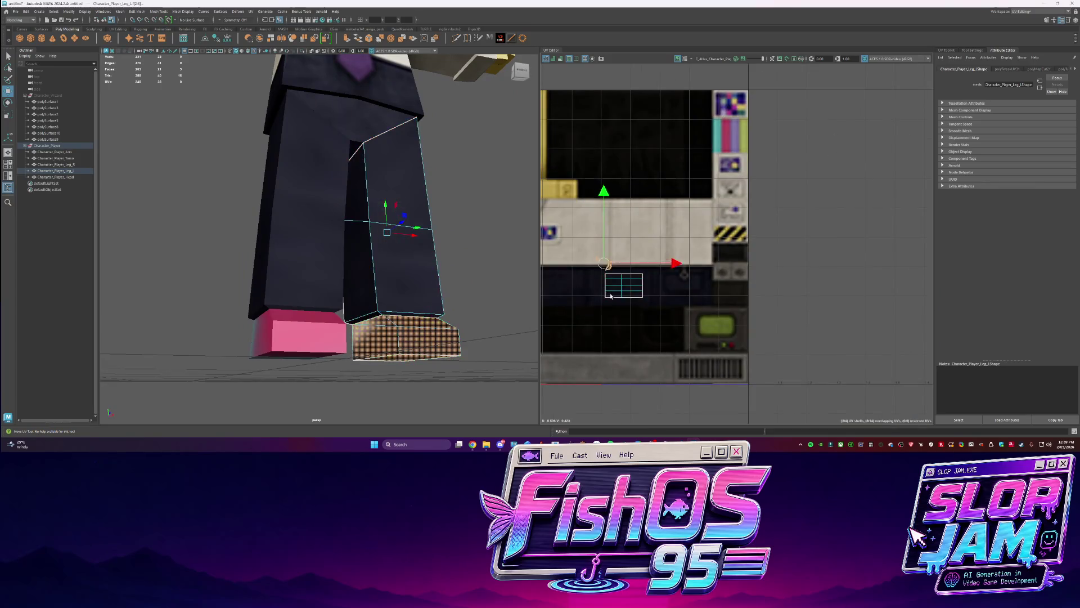
{"action": "right_click_drag", "start_coordinate": [302, 270], "coordinate": [350, 260]}
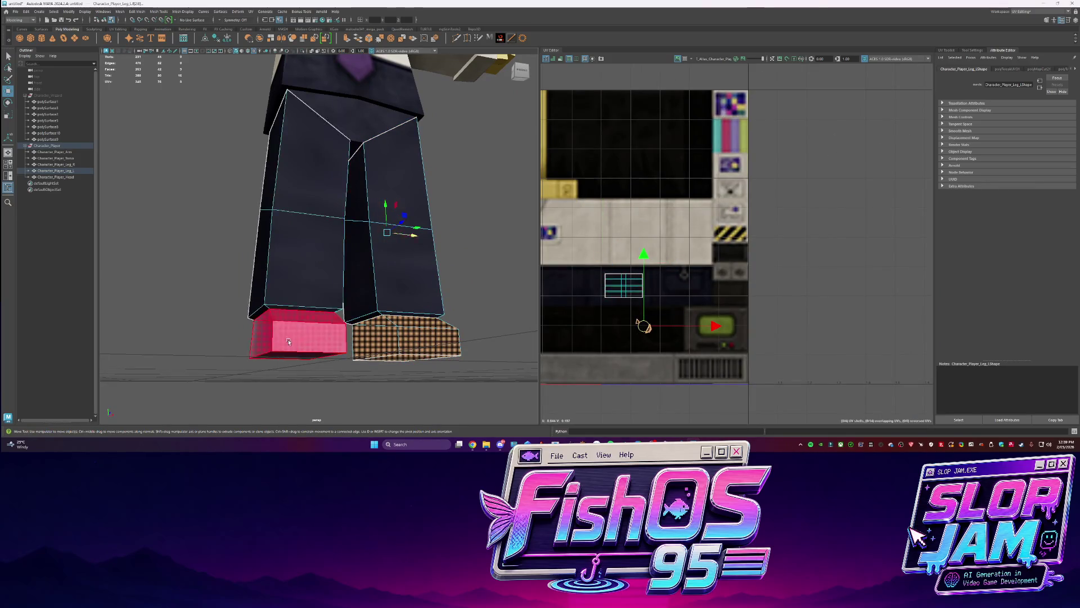
{"action": "left_click_drag", "start_coordinate": [242, 298], "coordinate": [354, 366]}
{"action": "middle_click_drag", "start_coordinate": [591, 316], "coordinate": [792, 323], "text": "alt"}
{"action": "left_click", "coordinate": [847, 330]}
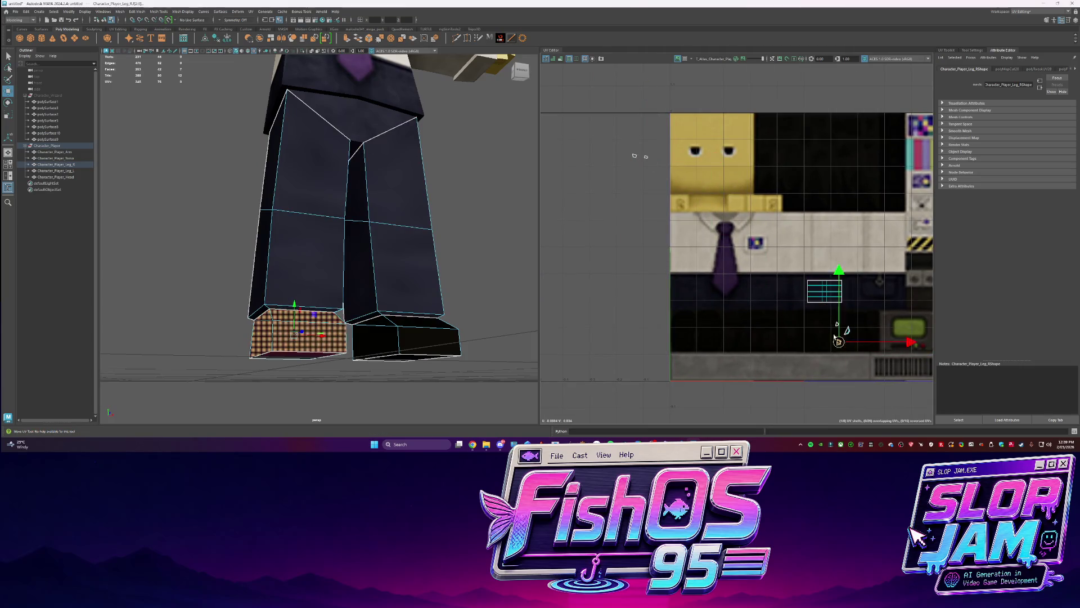
Isolate the selected foot faces in the view, then bring the full legs back
{"action": "mouse_move", "coordinate": [315, 248]}
{"action": "left_mouse_down", "text": "alt"}
{"action": "mouse_move", "coordinate": [293, 259]}
{"action": "mouse_move", "coordinate": [405, 278]}
{"action": "mouse_move", "coordinate": [392, 242]}
{"action": "mouse_move", "coordinate": [427, 281]}
{"action": "left_mouse_up", "text": "alt"}
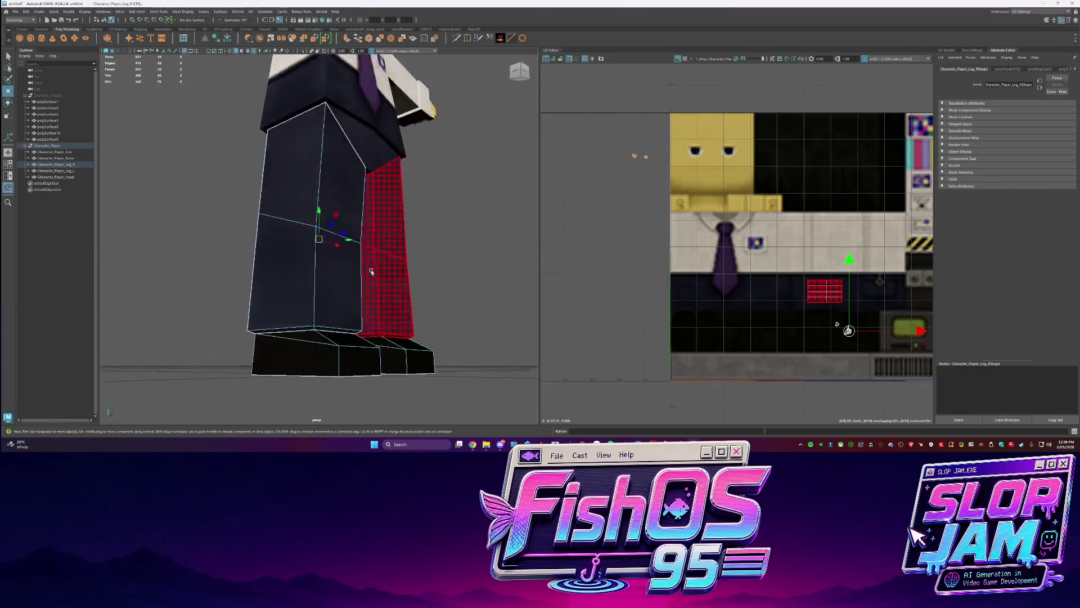
{"action": "key", "text": "ctrl+1"}
{"action": "key", "text": "f"}
{"action": "key", "text": "ctrl+z"}
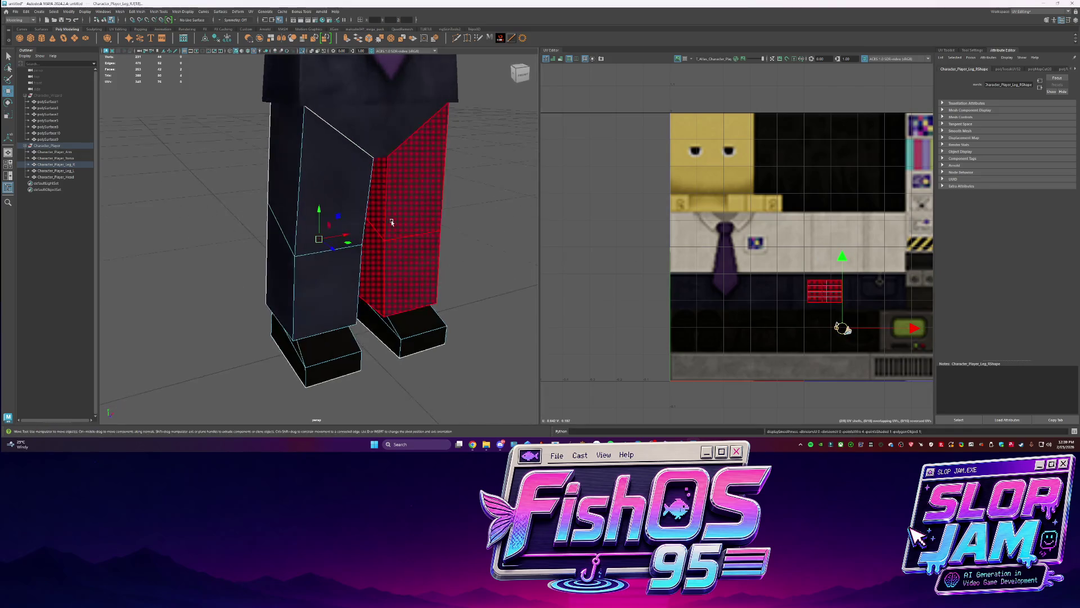
{"action": "key", "text": "ctrl+1"}
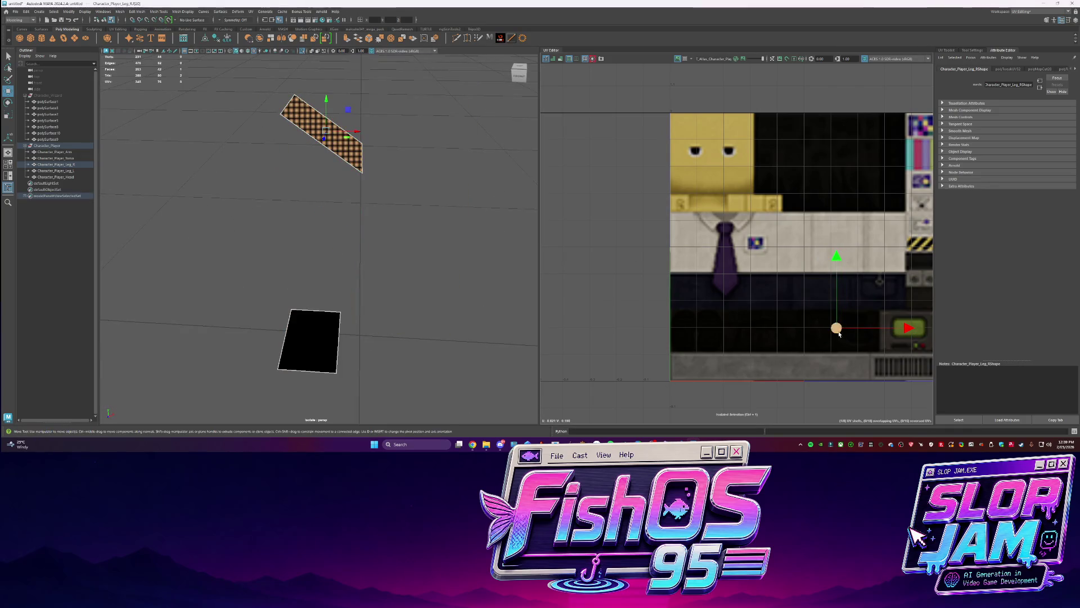
{"action": "key", "text": "ctrl+1"}
Select the isolated left leg's top face, then return to the whole character and select the arm
{"action": "left_click", "coordinate": [423, 219]}
{"action": "mouse_move", "coordinate": [423, 219]}
{"action": "right_mouse_down"}
{"action": "mouse_move", "coordinate": [424, 249]}
{"action": "mouse_move", "coordinate": [423, 230]}
{"action": "mouse_move", "coordinate": [502, 224]}
{"action": "right_mouse_up"}
{"action": "key", "text": "ctrl+1"}
{"action": "left_click", "coordinate": [424, 130]}
{"action": "mouse_move", "coordinate": [502, 224]}
{"action": "left_mouse_down", "text": "alt"}
{"action": "mouse_move", "coordinate": [475, 249]}
{"action": "mouse_move", "coordinate": [363, 185]}
{"action": "left_mouse_up", "text": "alt"}
{"action": "key", "text": "ctrl+1"}
{"action": "left_click", "coordinate": [366, 198]}
{"action": "right_click", "coordinate": [366, 192], "text": "shift"}
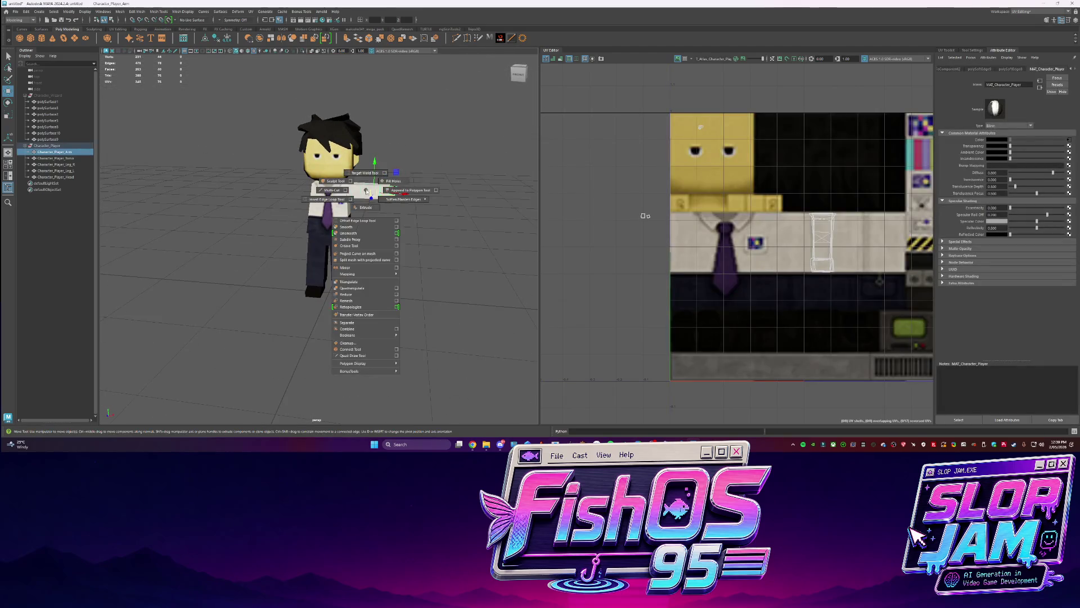
Mirror the arm to the other side and switch to the General workspace
{"action": "left_click", "coordinate": [356, 269]}
{"action": "left_click_drag", "start_coordinate": [356, 269], "coordinate": [365, 225], "text": "alt"}
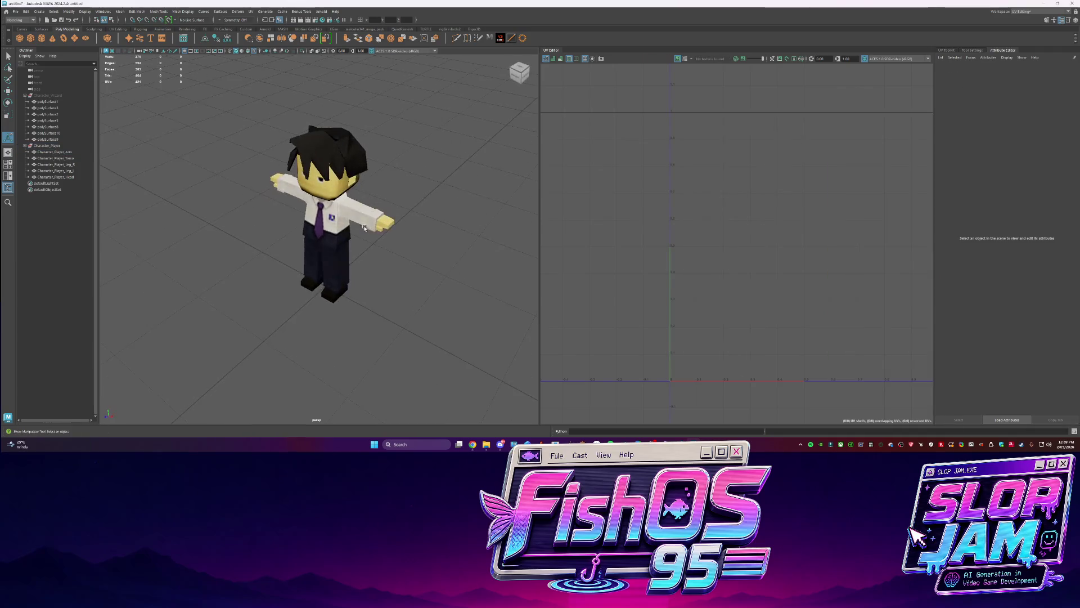
{"action": "left_click", "coordinate": [1040, 12]}
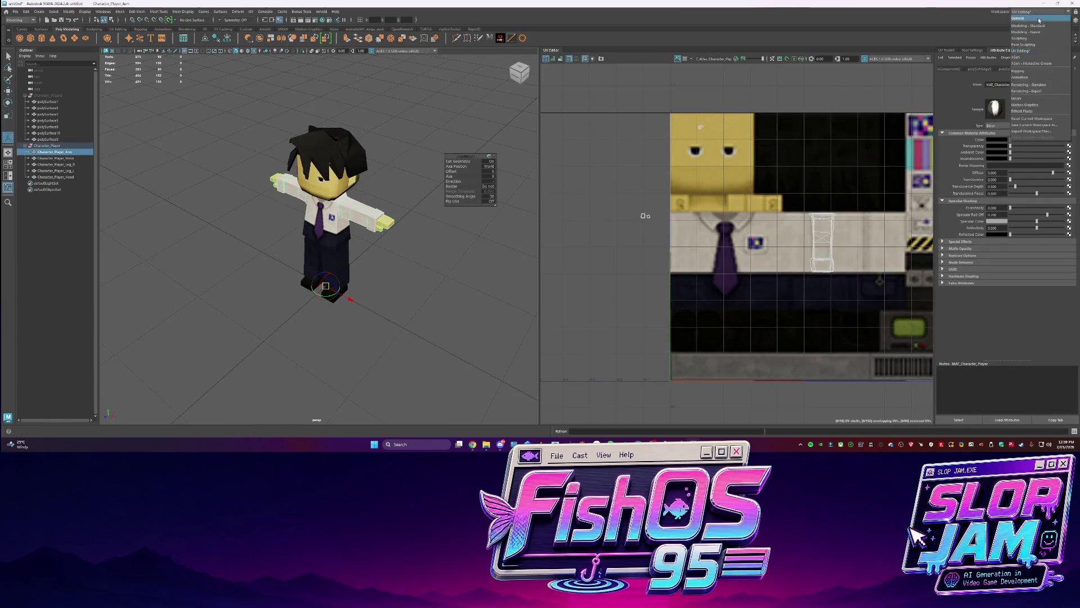
{"action": "left_click", "coordinate": [1030, 26]}
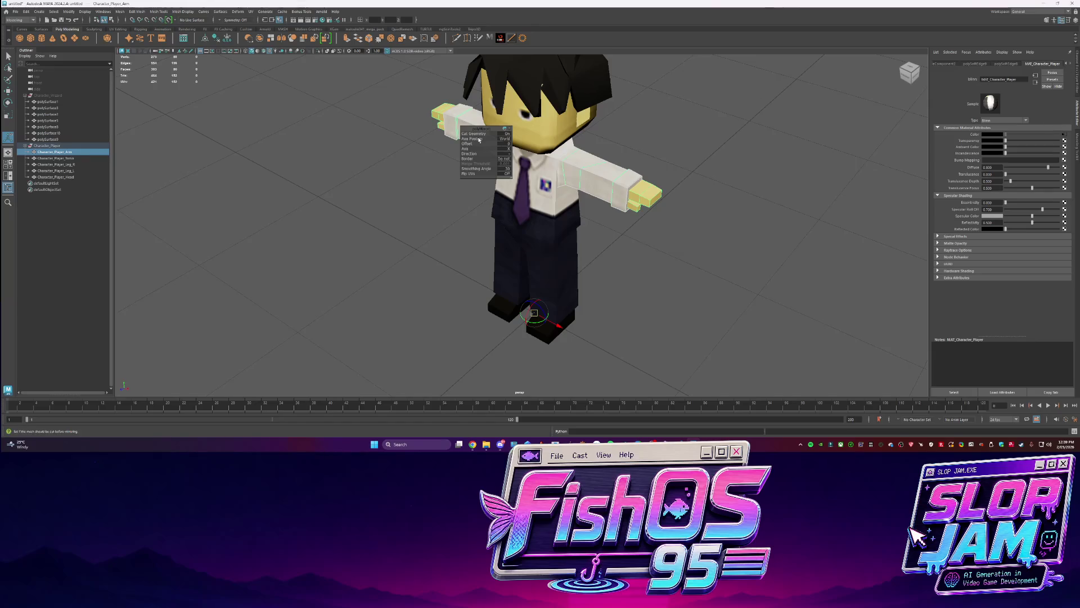
{"action": "left_click", "coordinate": [1076, 142]}
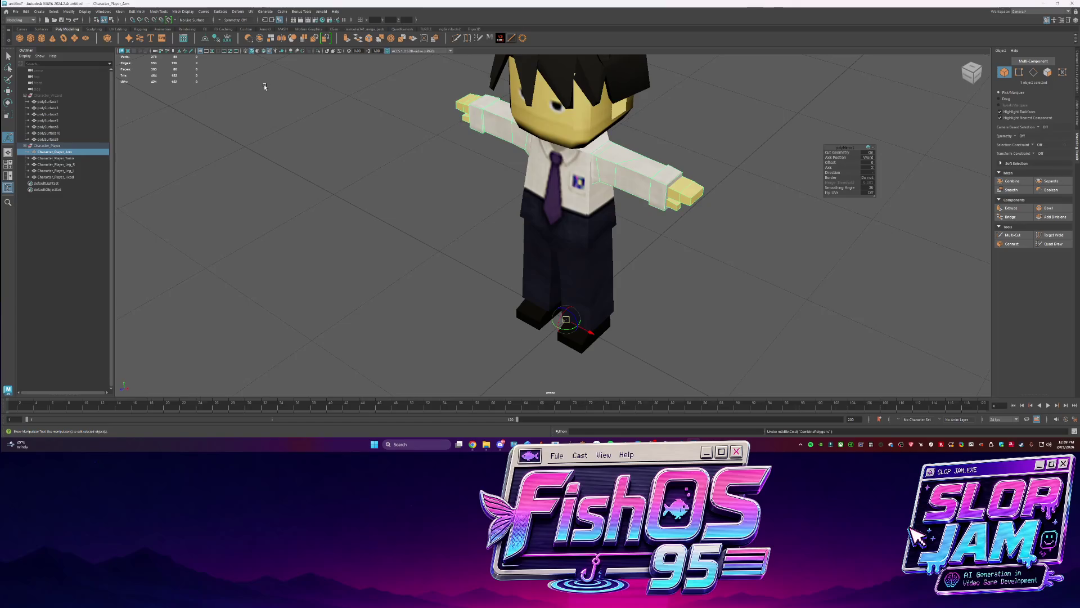
Separate the mirrored arm mesh into pieces and delete their construction history
{"action": "left_click", "coordinate": [271, 110]}
{"action": "left_click", "coordinate": [658, 180]}
{"action": "left_click", "coordinate": [1050, 180]}
{"action": "left_click", "coordinate": [217, 39]}
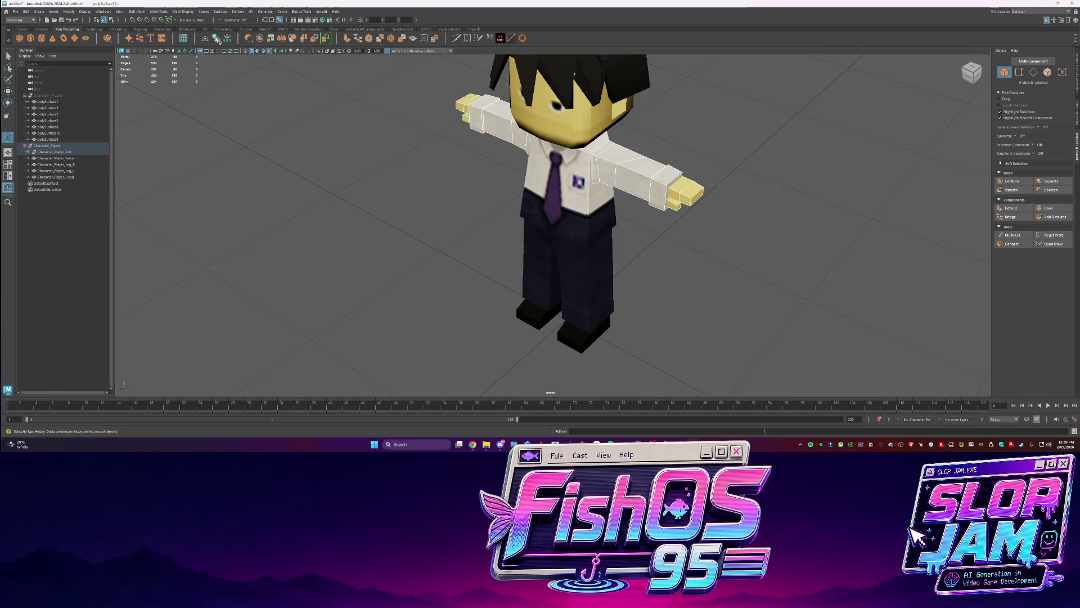
Combine each side's arm pieces into single meshes, polySurface11 and polySurface14
{"action": "left_click", "coordinate": [643, 189]}
{"action": "left_click_drag", "start_coordinate": [643, 189], "coordinate": [391, 259], "text": "alt"}
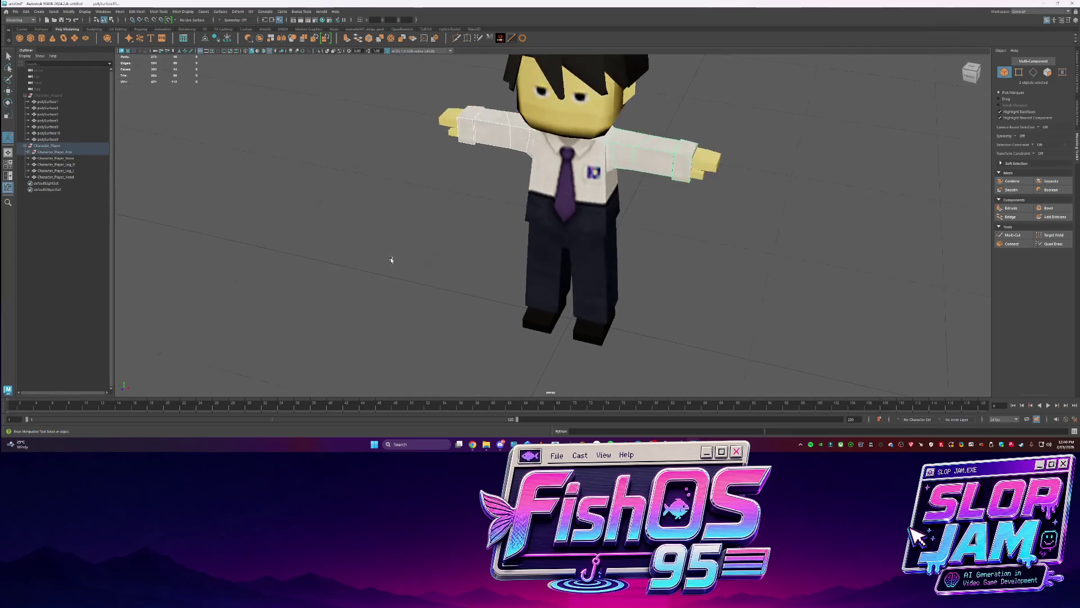
{"action": "left_click", "coordinate": [1012, 181]}
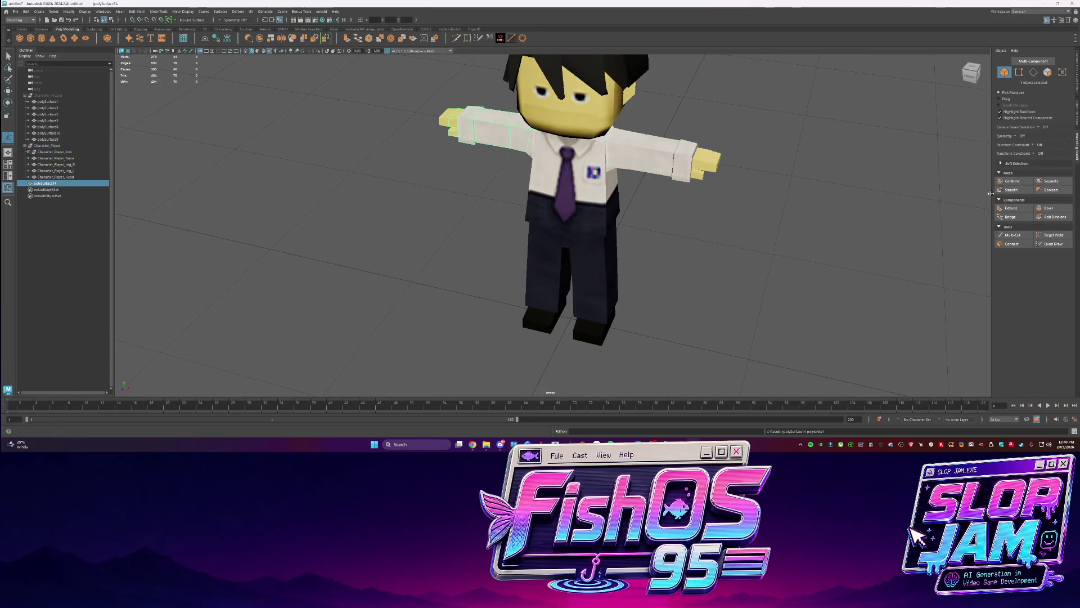
{"action": "left_click_drag", "start_coordinate": [702, 155], "coordinate": [700, 154]}
{"action": "left_click", "coordinate": [1028, 184]}
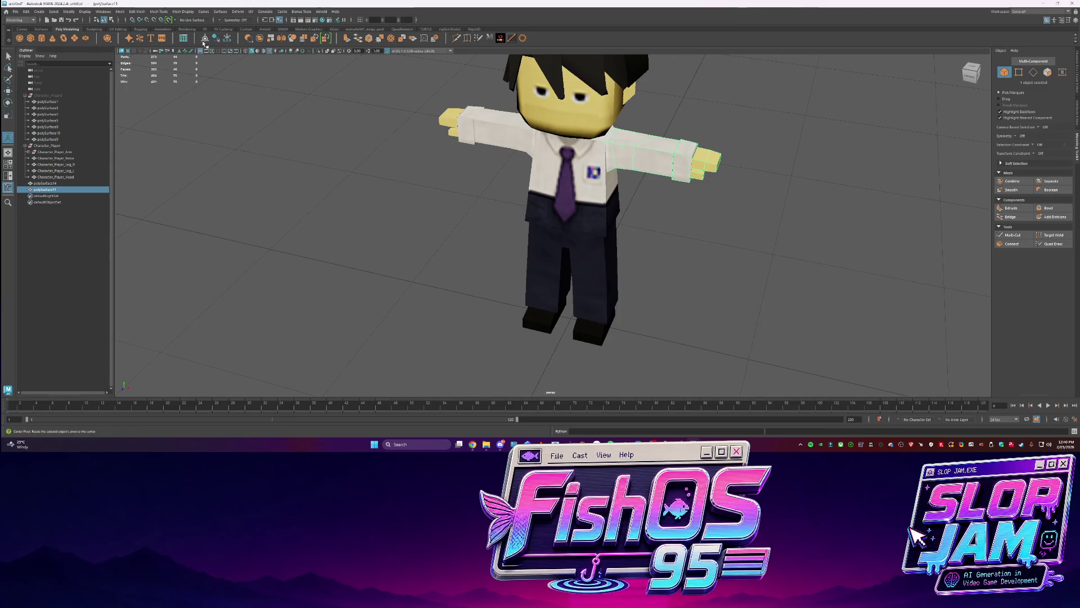
{"action": "left_click", "coordinate": [54, 183]}
Isolate the right arm, edit its pivot and rotate it down to the side
{"action": "left_click_drag", "start_coordinate": [428, 225], "coordinate": [478, 233], "text": "alt"}
{"action": "key", "text": "e"}
{"action": "left_click", "coordinate": [467, 233]}
{"action": "key", "text": "f"}
{"action": "scroll", "coordinate": [533, 232], "scroll_direction": "down", "scroll_amount": 5}
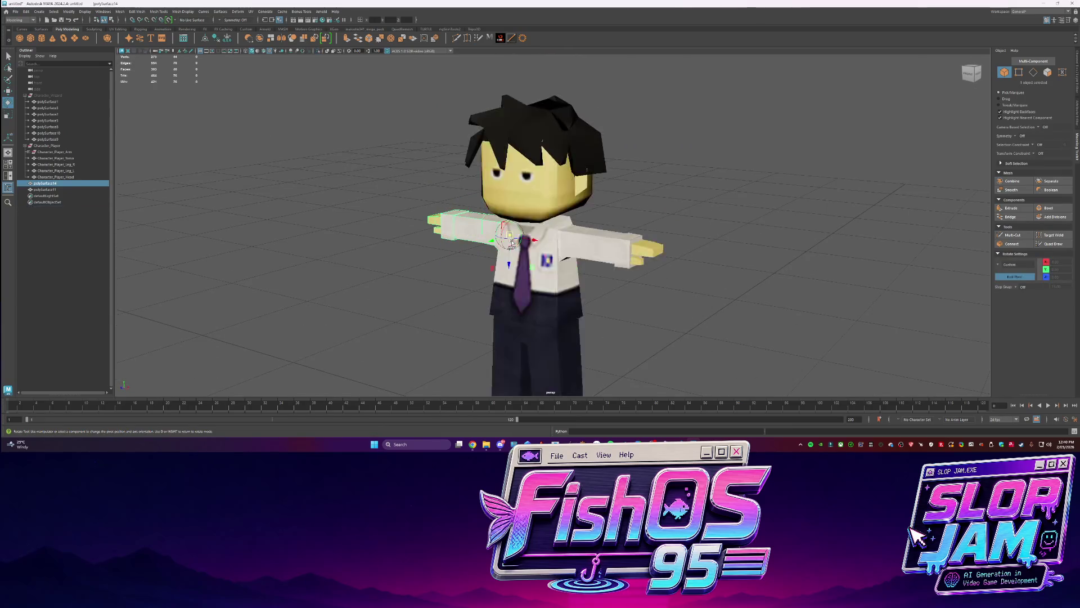
{"action": "left_click", "coordinate": [619, 248]}
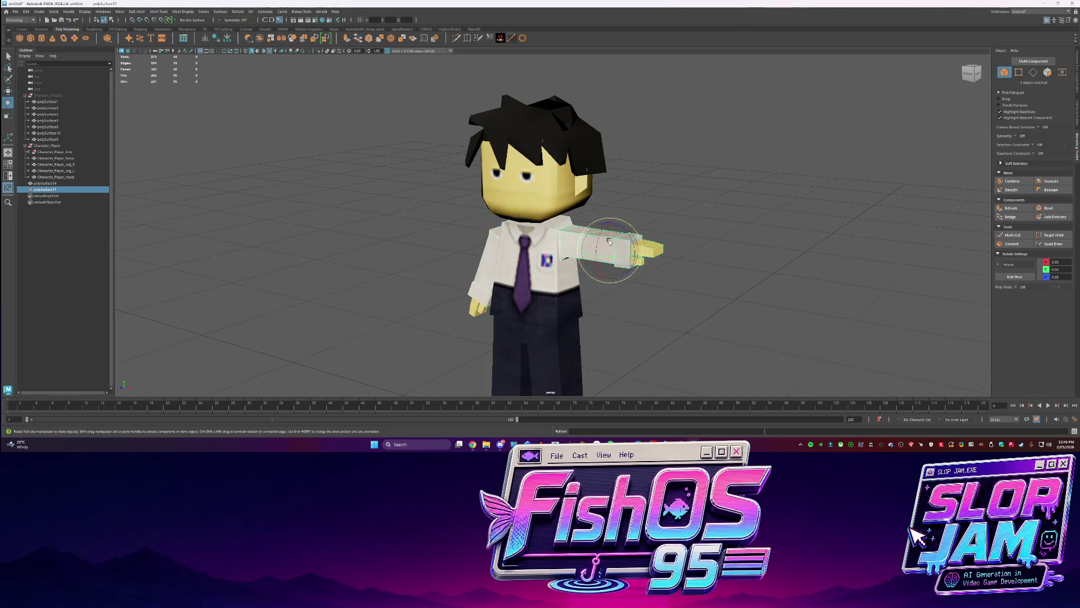
{"action": "key", "text": "ctrl+1"}
{"action": "key", "text": "d"}
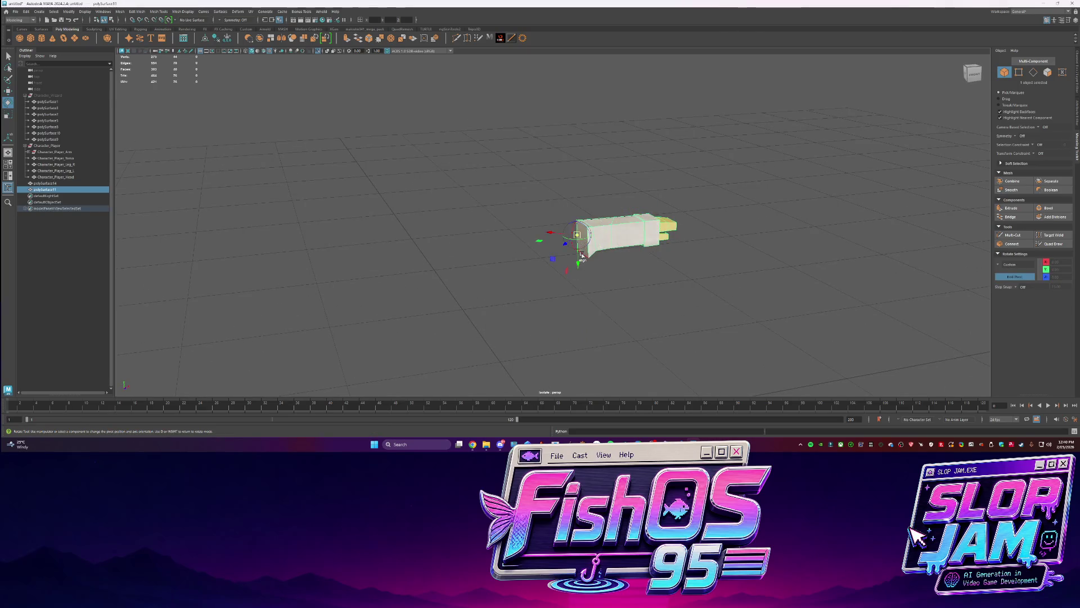
{"action": "left_click_drag", "start_coordinate": [581, 248], "coordinate": [605, 242], "text": "alt"}
{"action": "key", "text": "ctrl+1"}
Enter a new rotation value for the right arm in the transform fields, then undo it
{"action": "left_click", "coordinate": [1076, 73]}
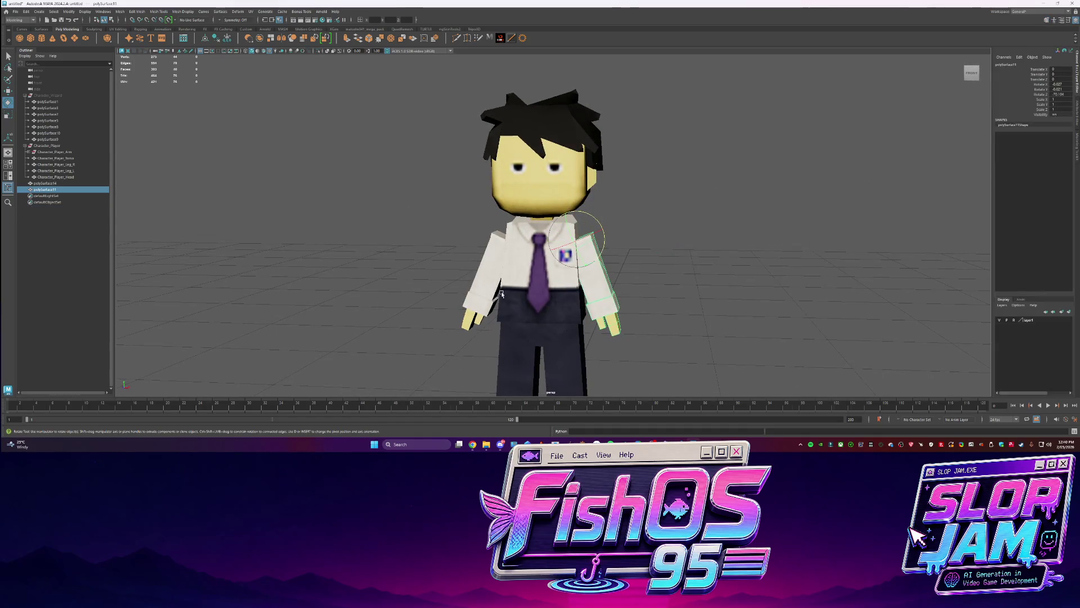
{"action": "left_click", "coordinate": [482, 295]}
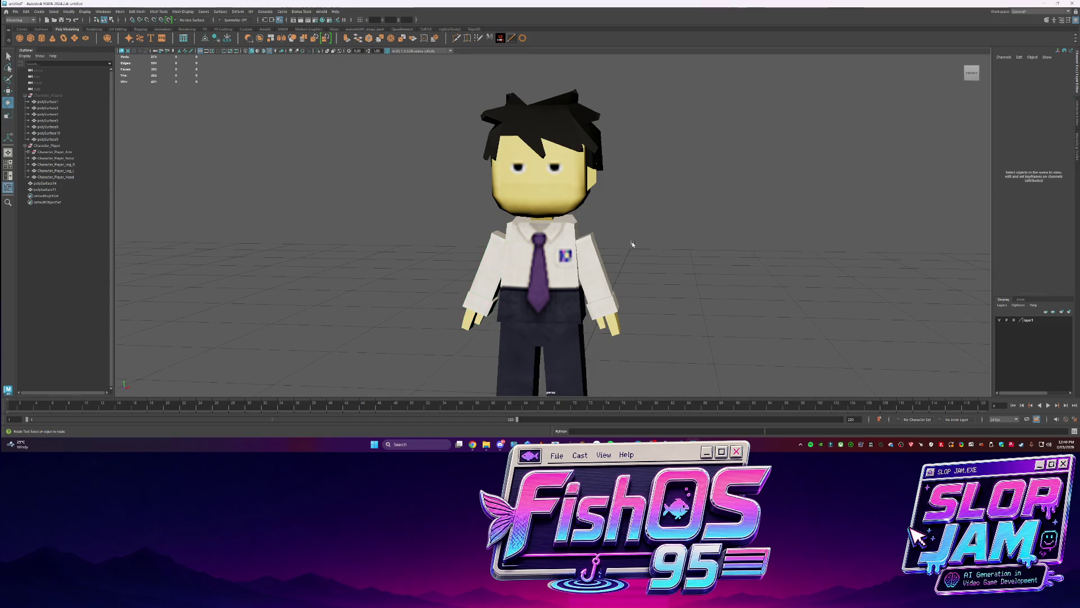
{"action": "left_click", "coordinate": [586, 294]}
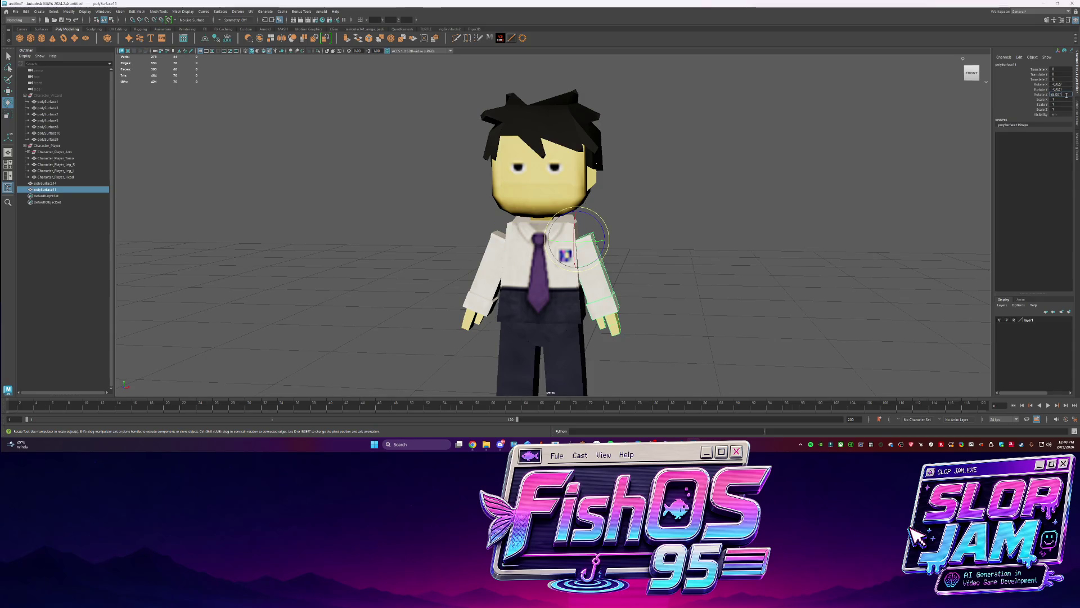
{"action": "key", "text": "Return"}
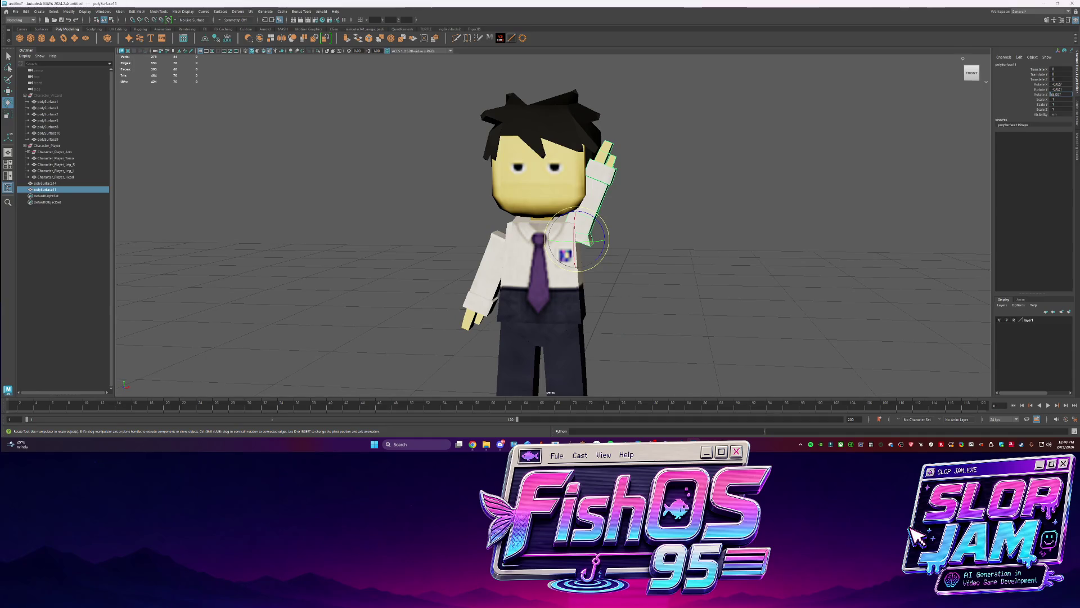
{"action": "key", "text": "ctrl+z"}
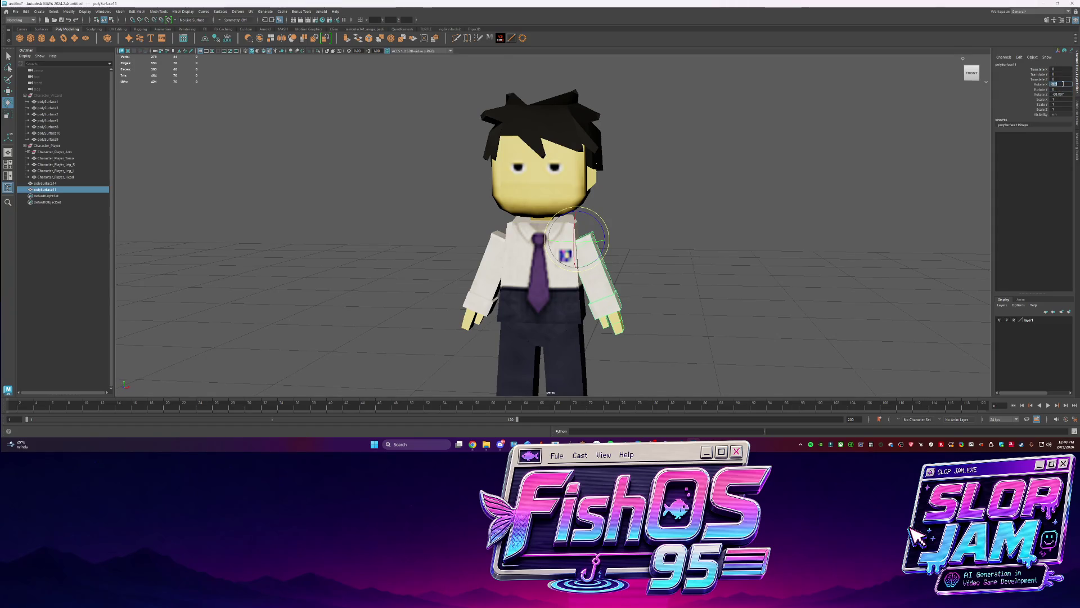
{"action": "left_click", "coordinate": [692, 228]}
{"action": "left_click", "coordinate": [466, 305]}
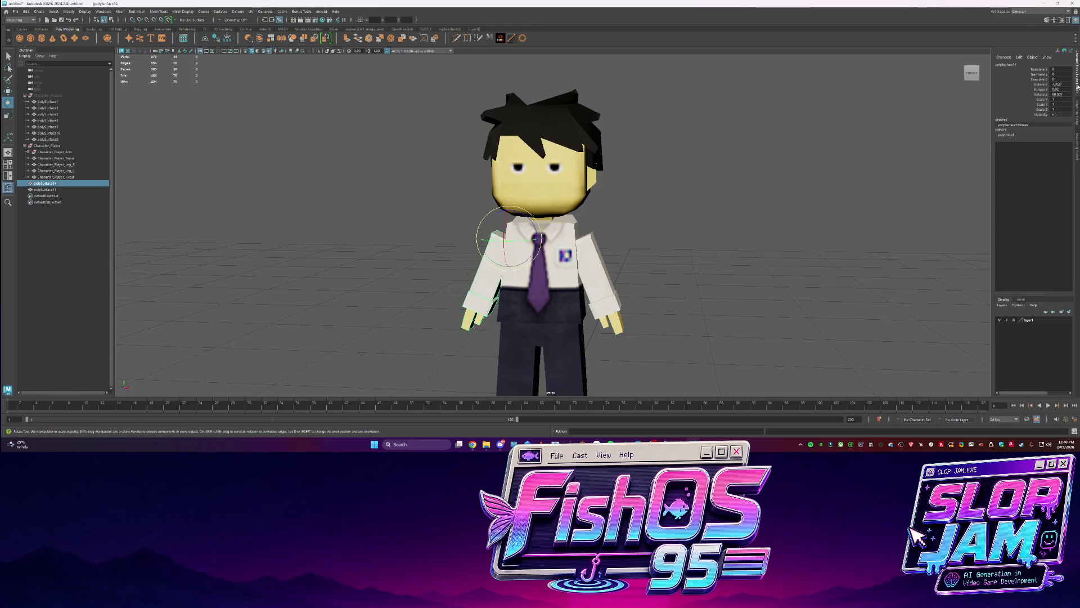
{"action": "left_click", "coordinate": [683, 196]}
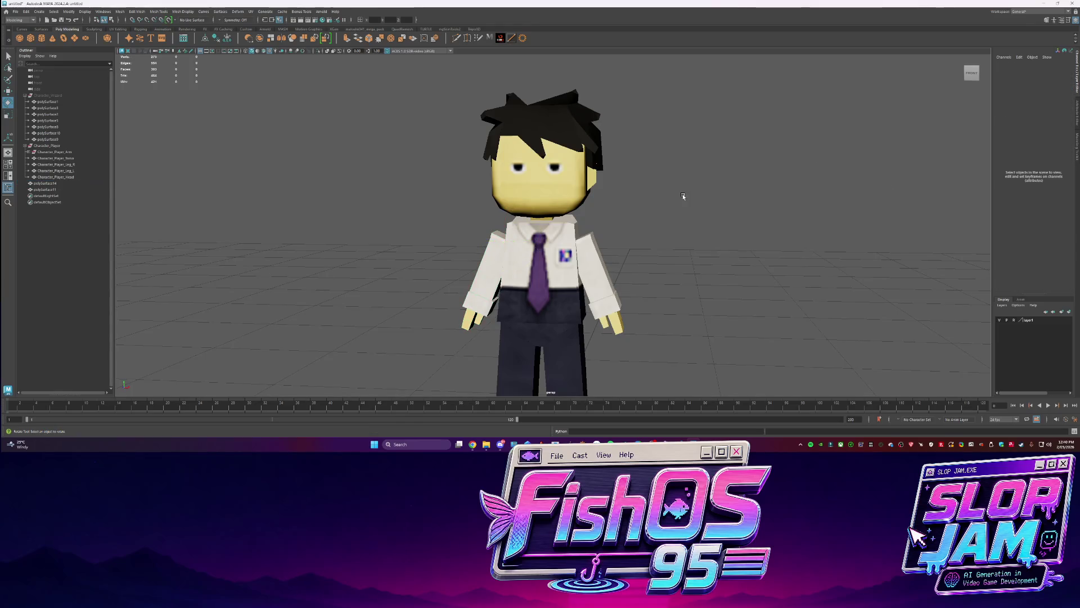
Isolate and inspect the head, reset it facing forward, then select the left leg
{"action": "left_click_drag", "start_coordinate": [638, 225], "coordinate": [544, 184], "text": "alt"}
{"action": "left_click", "coordinate": [544, 184]}
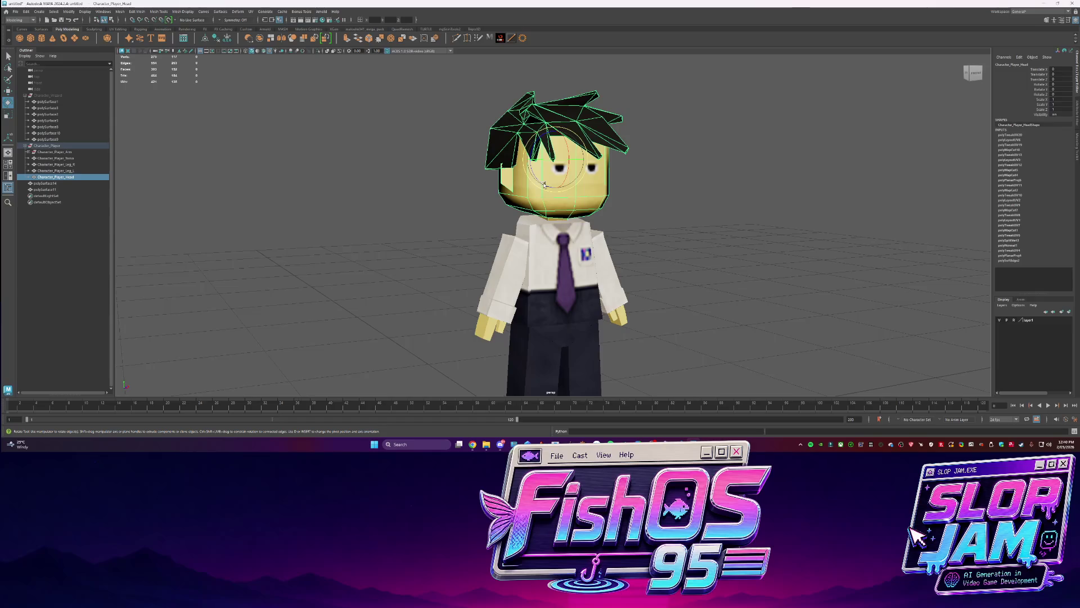
{"action": "key", "text": "ctrl+1"}
{"action": "left_click_drag", "start_coordinate": [588, 241], "coordinate": [515, 212], "text": "alt"}
{"action": "key", "text": "ctrl+1"}
{"action": "key", "text": "ctrl+z"}
{"action": "key", "text": "ctrl+z"}
{"action": "key", "text": "ctrl+z"}
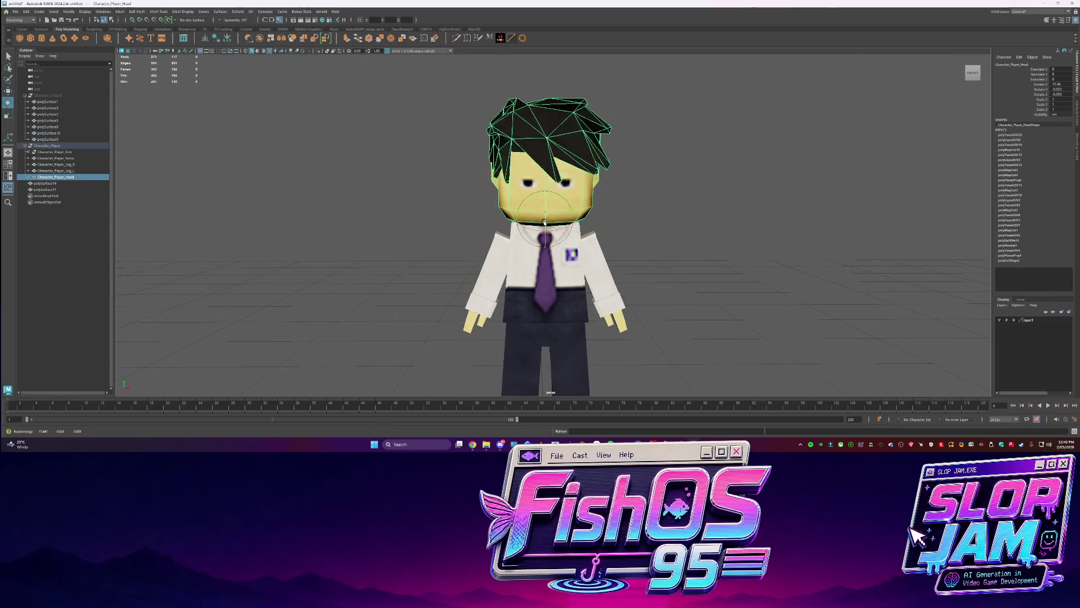
{"action": "left_click_drag", "start_coordinate": [465, 234], "coordinate": [430, 242], "text": "alt"}
{"action": "scroll", "coordinate": [431, 242], "scroll_direction": "down", "scroll_amount": 5}
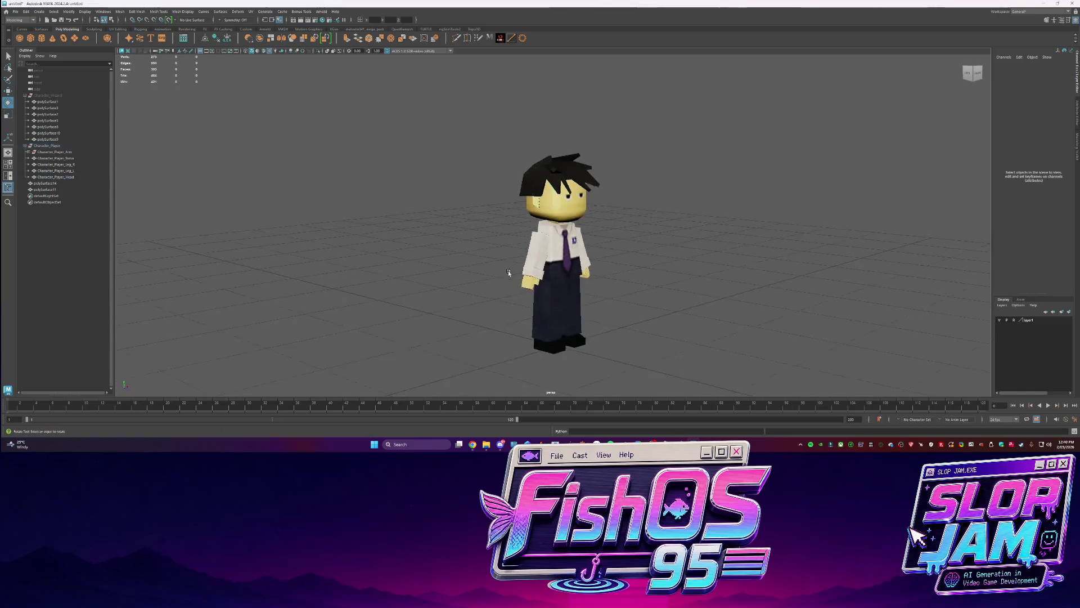
{"action": "left_click", "coordinate": [571, 309]}
{"action": "scroll", "coordinate": [601, 278], "scroll_direction": "up", "scroll_amount": 3}
Shift the left leg's pivot, then isolate the right leg and target its top face
{"action": "key", "text": "d"}
{"action": "left_click_drag", "start_coordinate": [557, 248], "coordinate": [502, 247]}
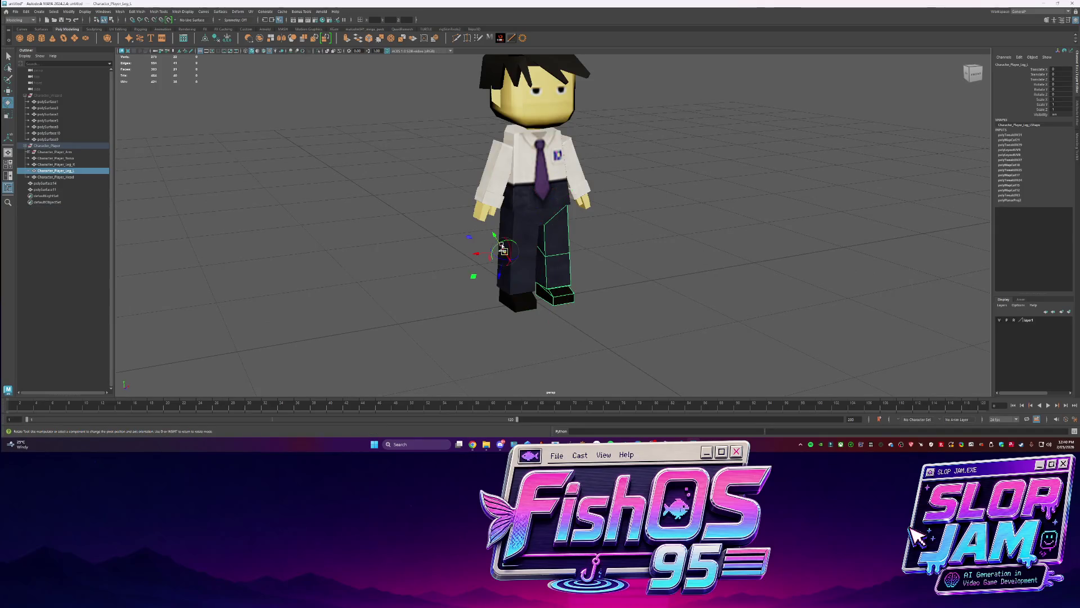
{"action": "left_click", "coordinate": [511, 239]}
{"action": "key", "text": "ctrl+1"}
{"action": "key", "text": "ctrl+1"}
{"action": "left_click", "coordinate": [512, 240]}
{"action": "key", "text": "ctrl+1"}
{"action": "key", "text": "ctrl+F11"}
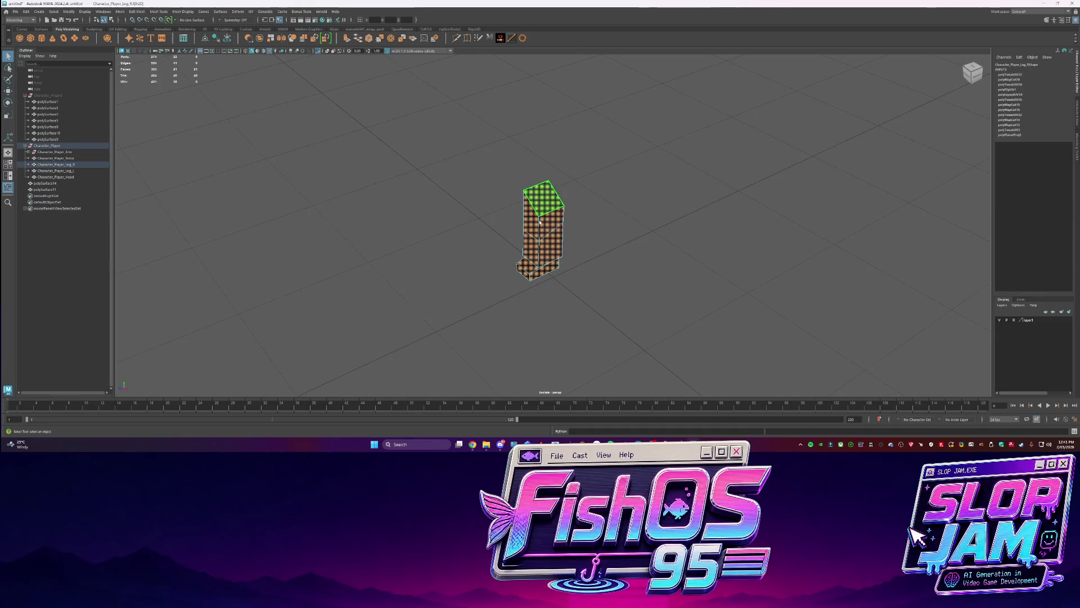
{"action": "left_click", "coordinate": [535, 204]}
{"action": "key", "text": "w"}
{"action": "key", "text": "d"}
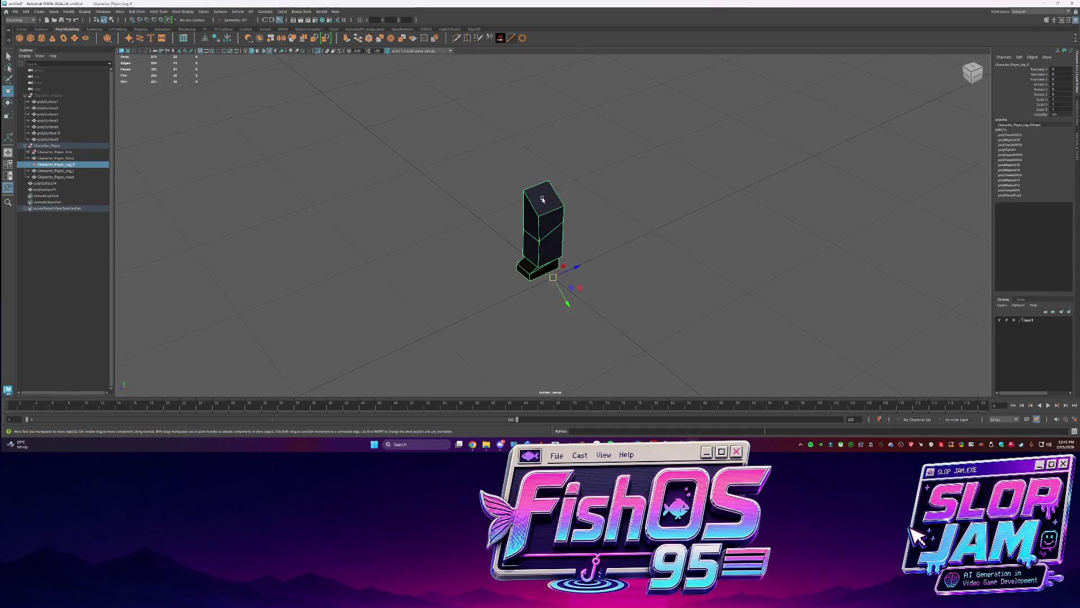
{"action": "left_click_drag", "start_coordinate": [542, 204], "coordinate": [536, 224], "text": "alt"}
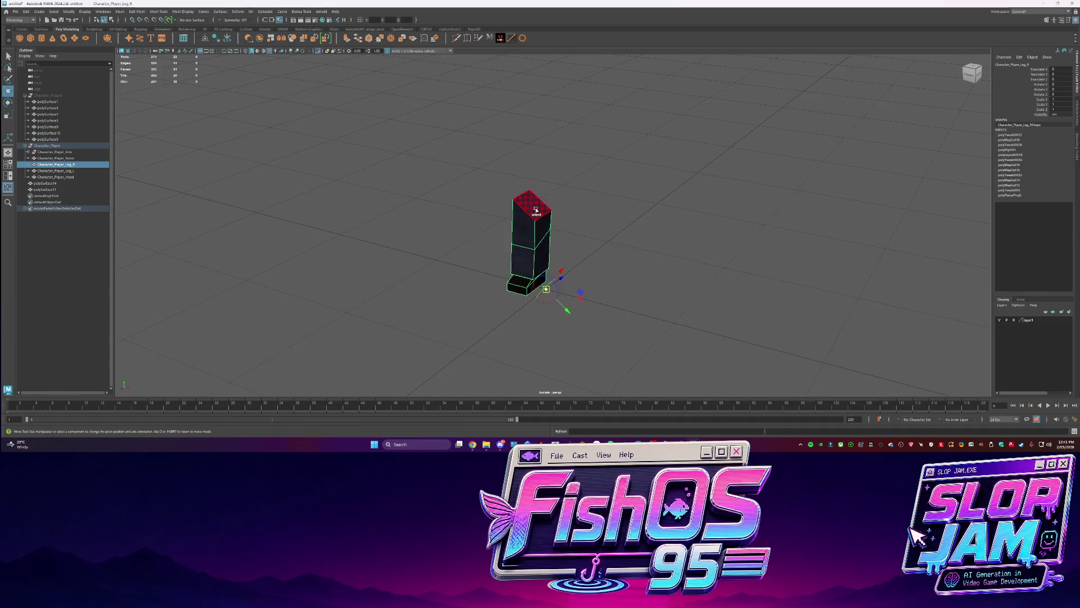
Delete the empty Character_Player_Arm group
{"action": "key", "text": "ctrl+1"}
{"action": "key", "text": "q"}
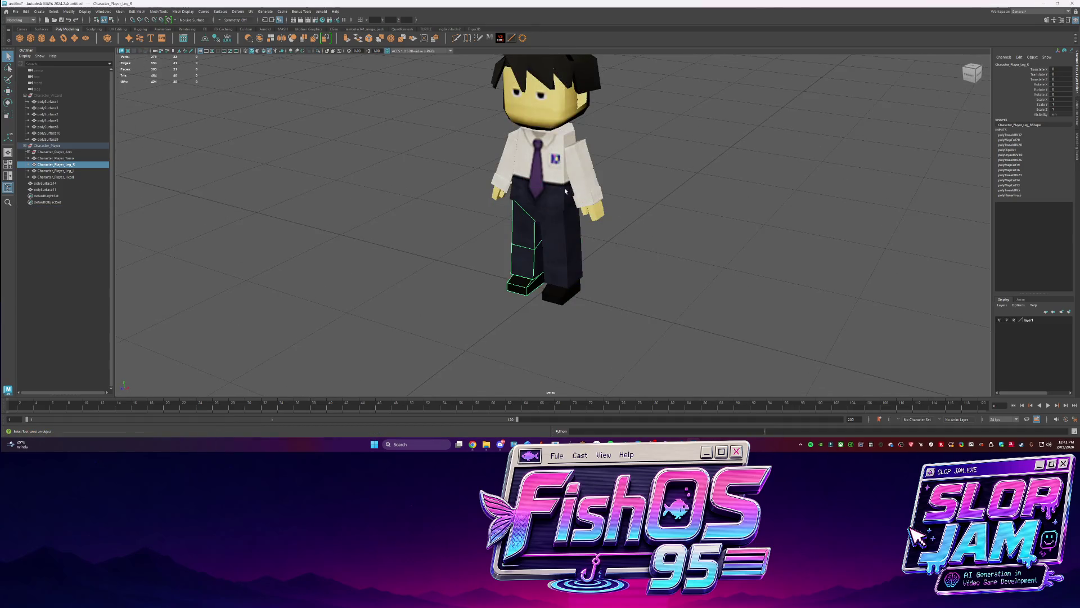
{"action": "left_click", "coordinate": [502, 184]}
{"action": "left_click", "coordinate": [55, 152]}
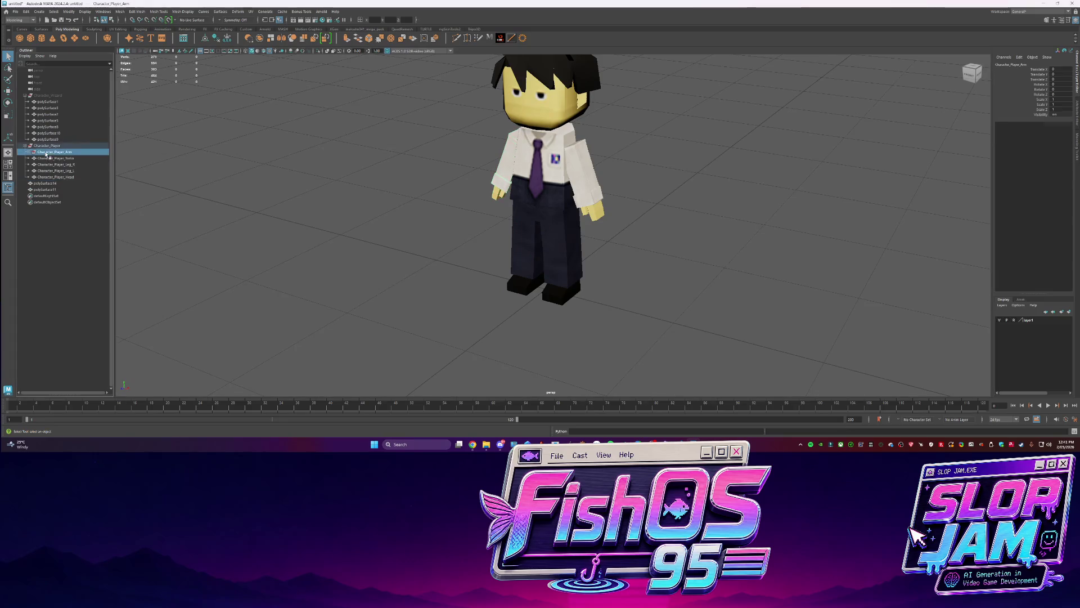
{"action": "key", "text": "Delete"}
Isolate the right leg and delete its construction history
{"action": "left_click", "coordinate": [530, 248]}
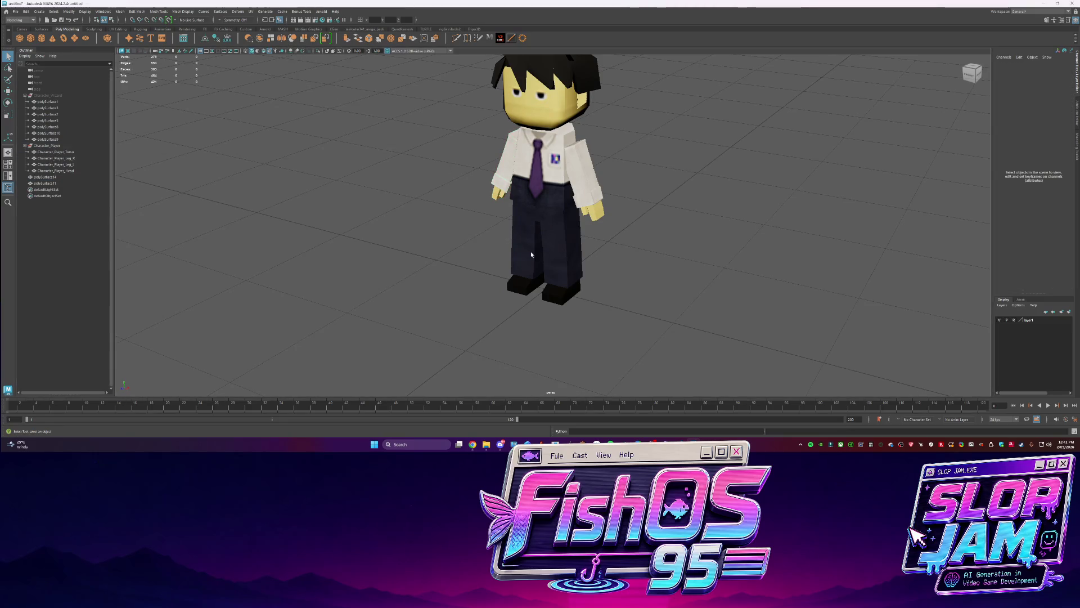
{"action": "key", "text": "ctrl+1"}
{"action": "key", "text": "w"}
{"action": "key", "text": "d"}
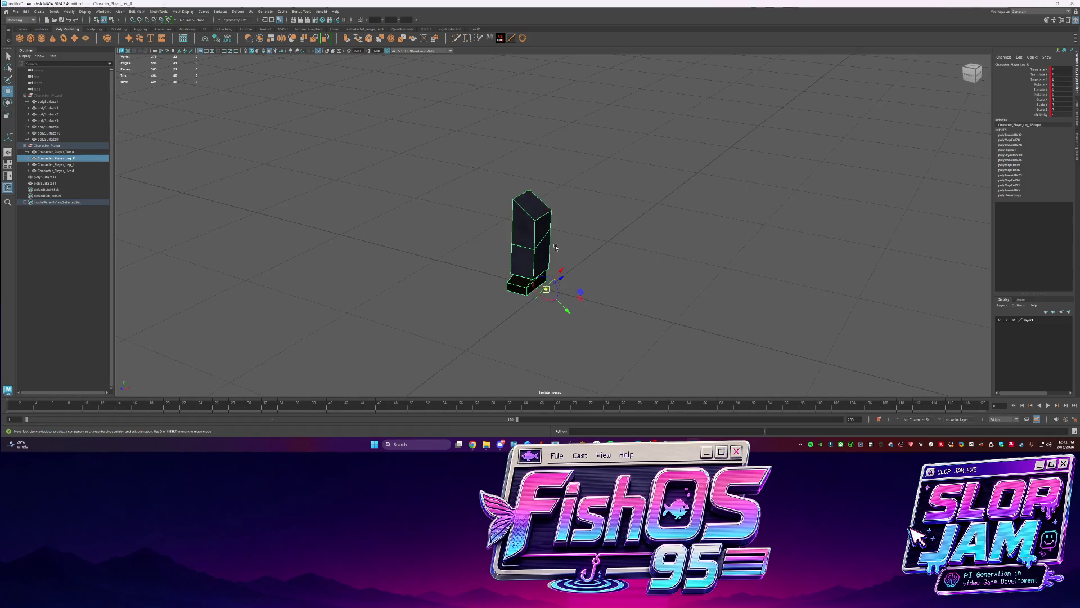
{"action": "left_click_drag", "start_coordinate": [533, 209], "coordinate": [272, 174], "text": "alt"}
{"action": "key", "text": "q"}
{"action": "left_click", "coordinate": [118, 151]}
{"action": "key", "text": "ctrl+z"}
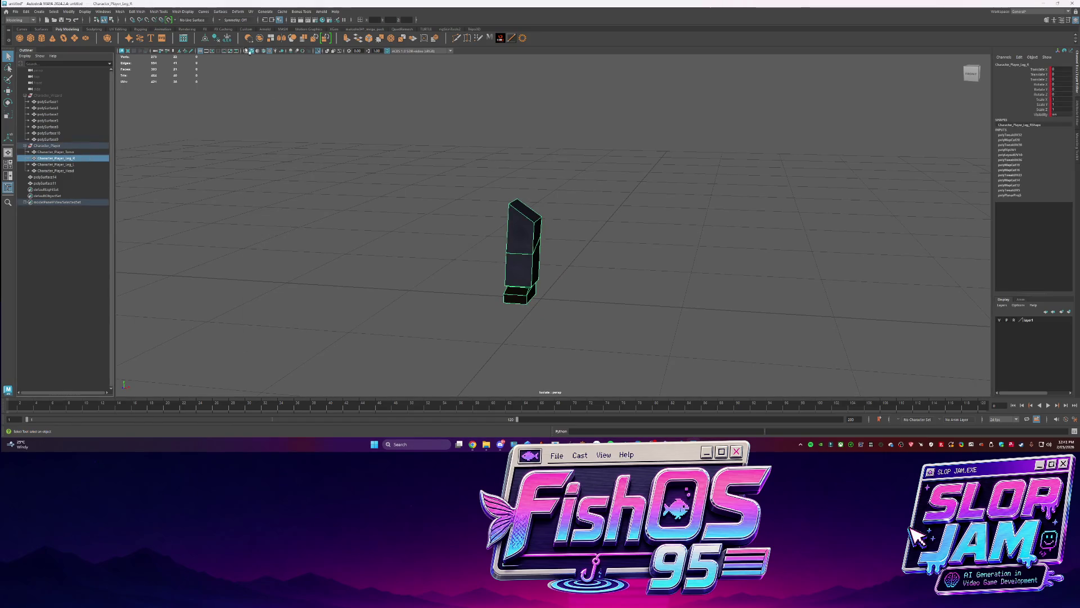
{"action": "left_click", "coordinate": [215, 38]}
Extend the timeline range to end at frame 200
{"action": "key", "text": "ctrl+1"}
{"action": "key", "text": "w"}
{"action": "left_click", "coordinate": [607, 214]}
{"action": "left_click", "coordinate": [507, 284]}
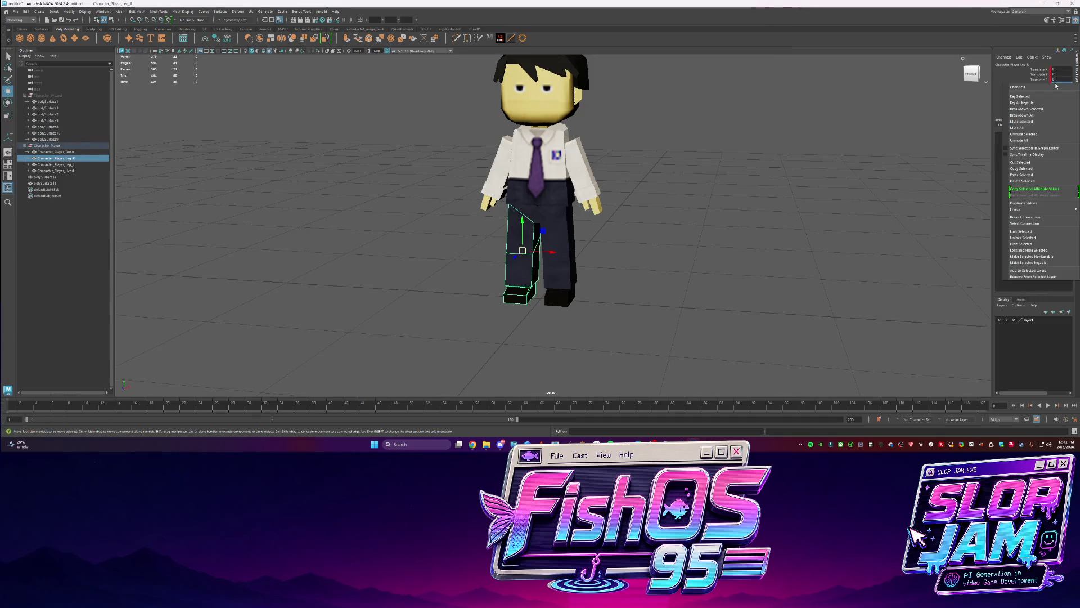
{"action": "left_click_drag", "start_coordinate": [731, 169], "coordinate": [675, 169], "text": "alt"}
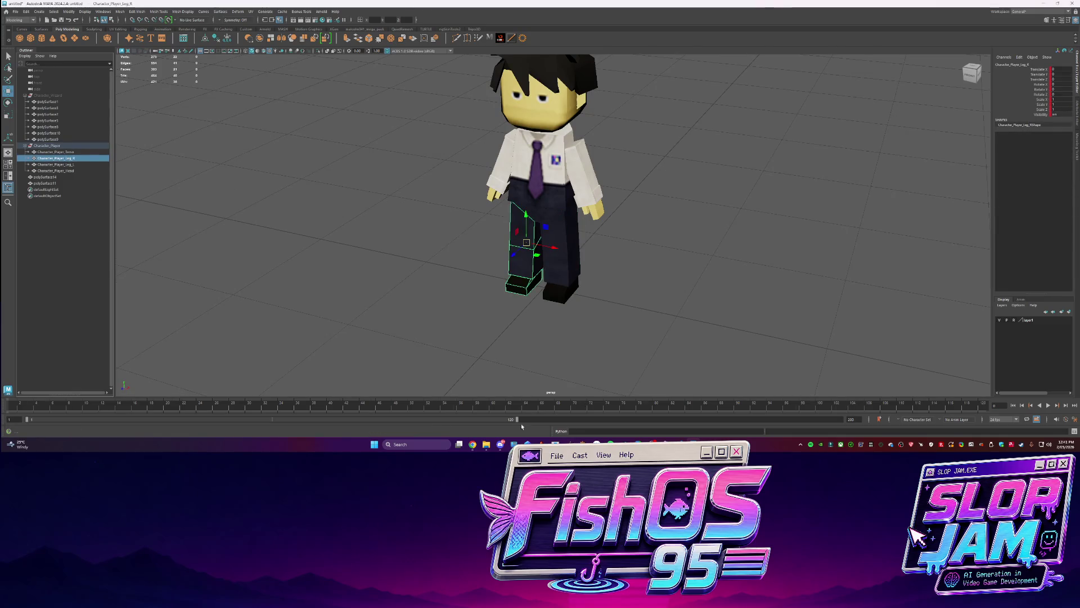
{"action": "left_click_drag", "start_coordinate": [521, 419], "coordinate": [995, 421]}
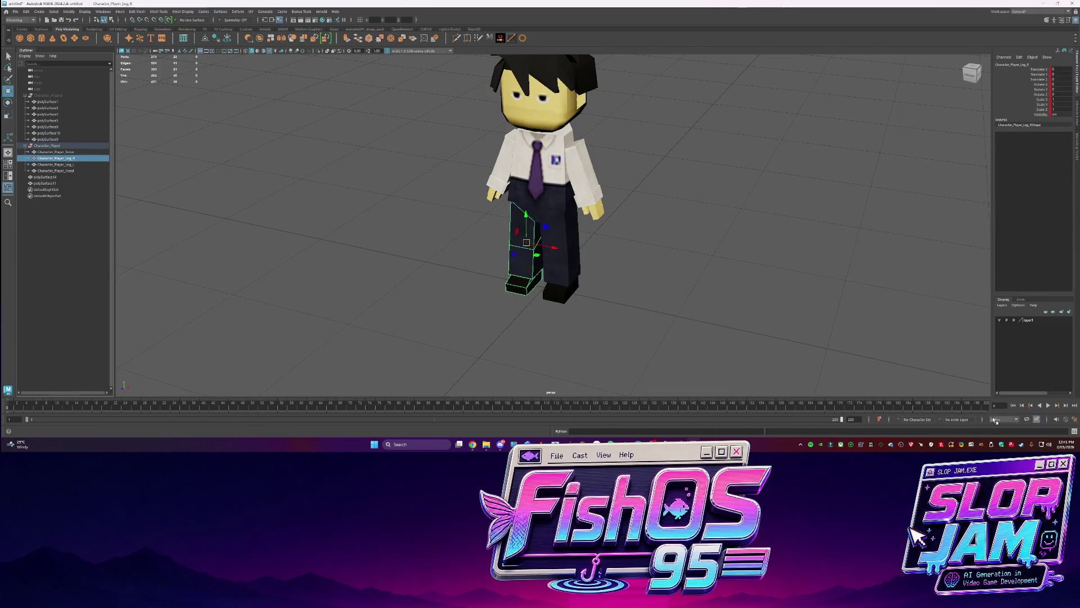
Select both legs and briefly open the animation curve editor, then close it
{"action": "left_click", "coordinate": [67, 164]}
{"action": "left_click", "coordinate": [69, 158]}
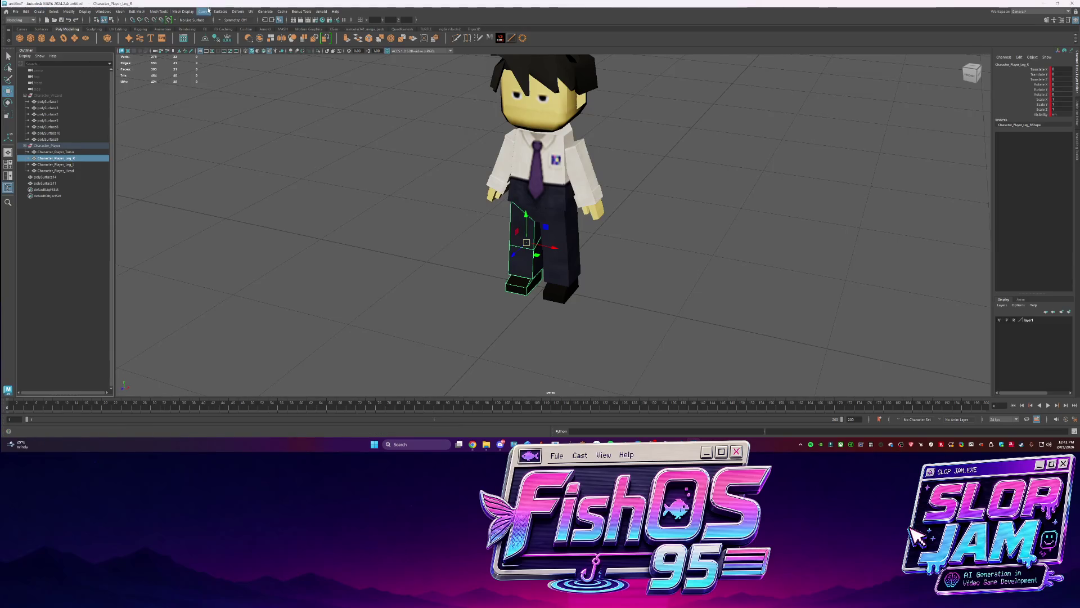
{"action": "left_click", "coordinate": [103, 11]}
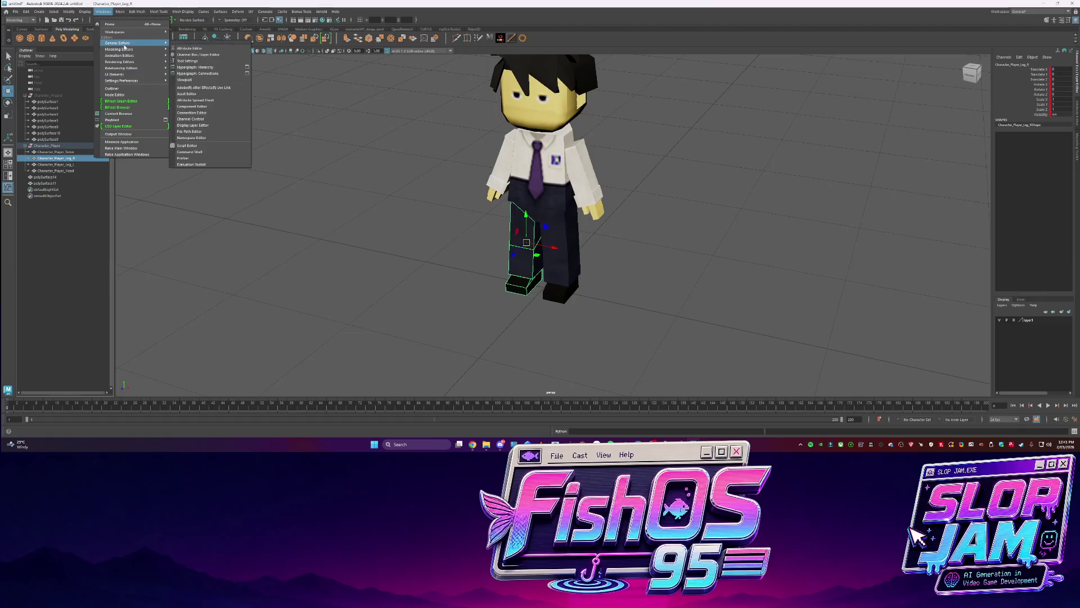
{"action": "mouse_move", "coordinate": [127, 56]}
{"action": "left_click", "coordinate": [199, 60]}
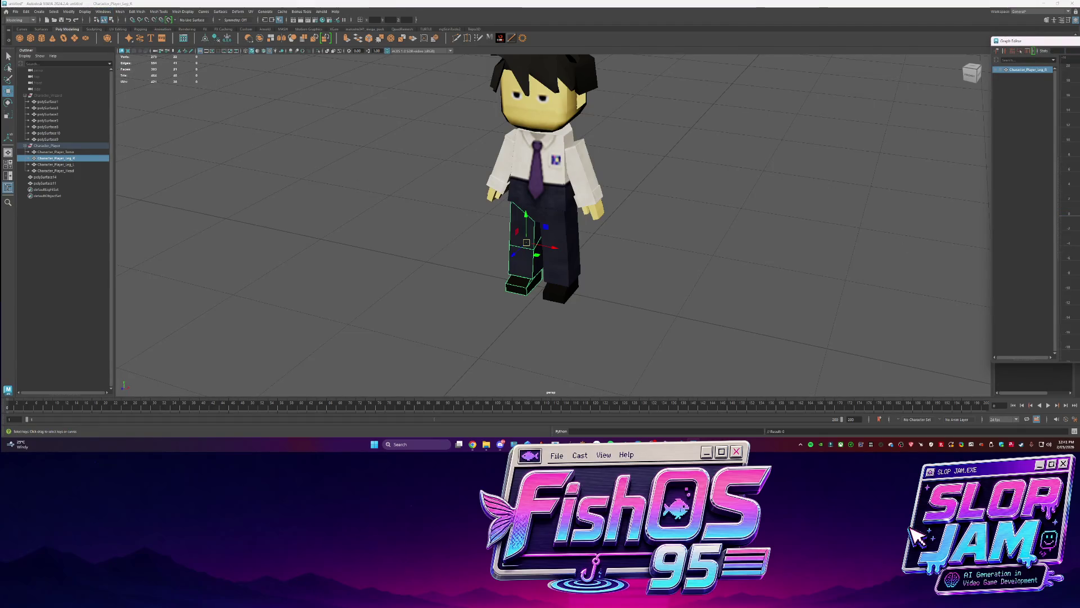
{"action": "left_click", "coordinate": [447, 302]}
Move the right leg's pivot up to the hip and orient it to the top face
{"action": "key", "text": "ctrl+1"}
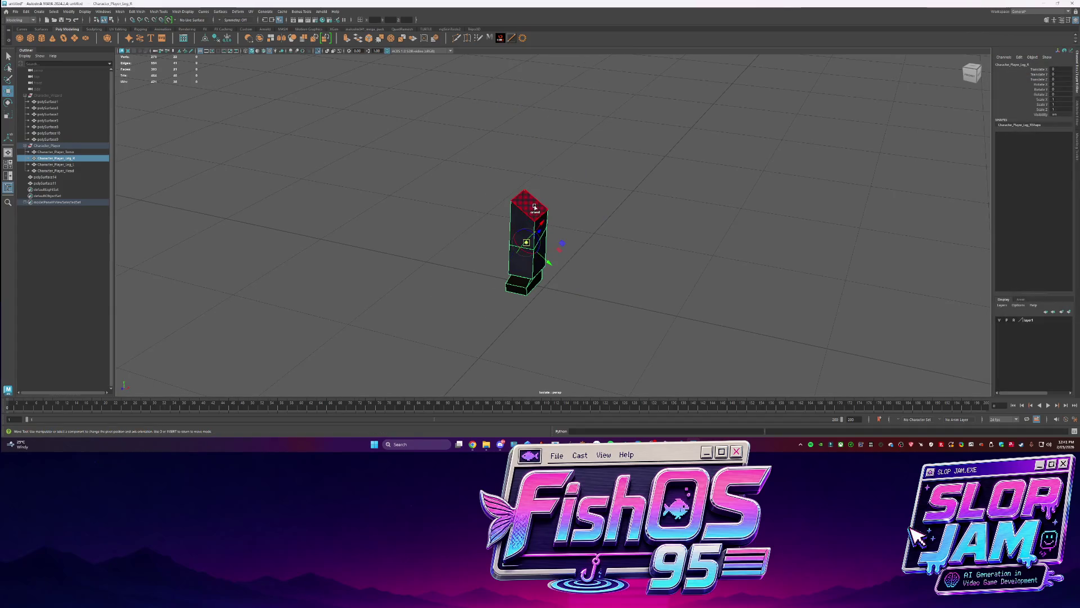
{"action": "key", "text": "d"}
{"action": "left_click", "coordinate": [1046, 20]}
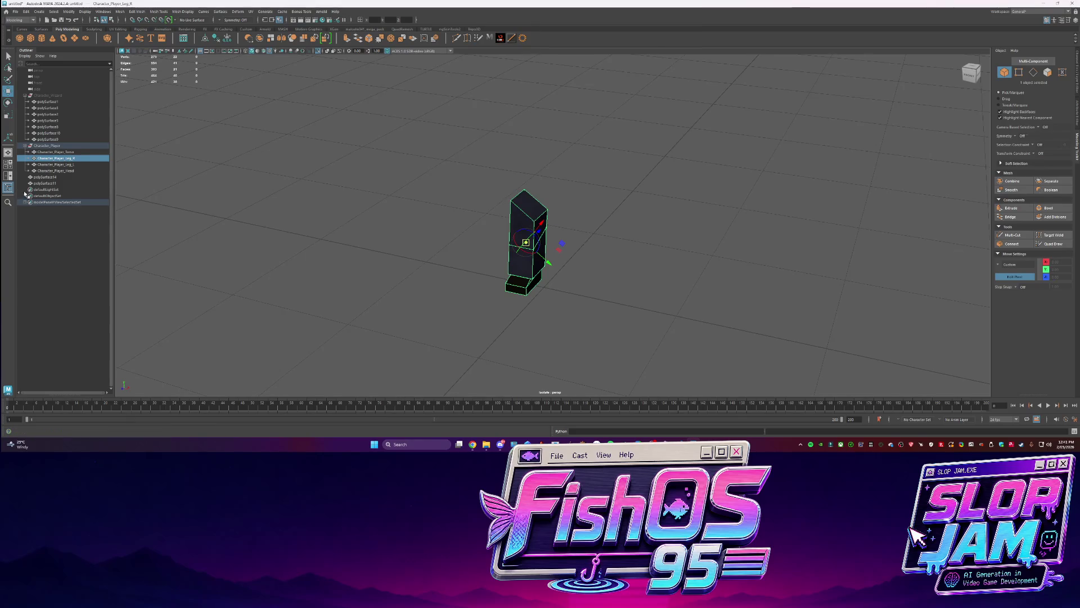
{"action": "left_click", "coordinate": [8, 189]}
{"action": "key", "text": "ctrl+1"}
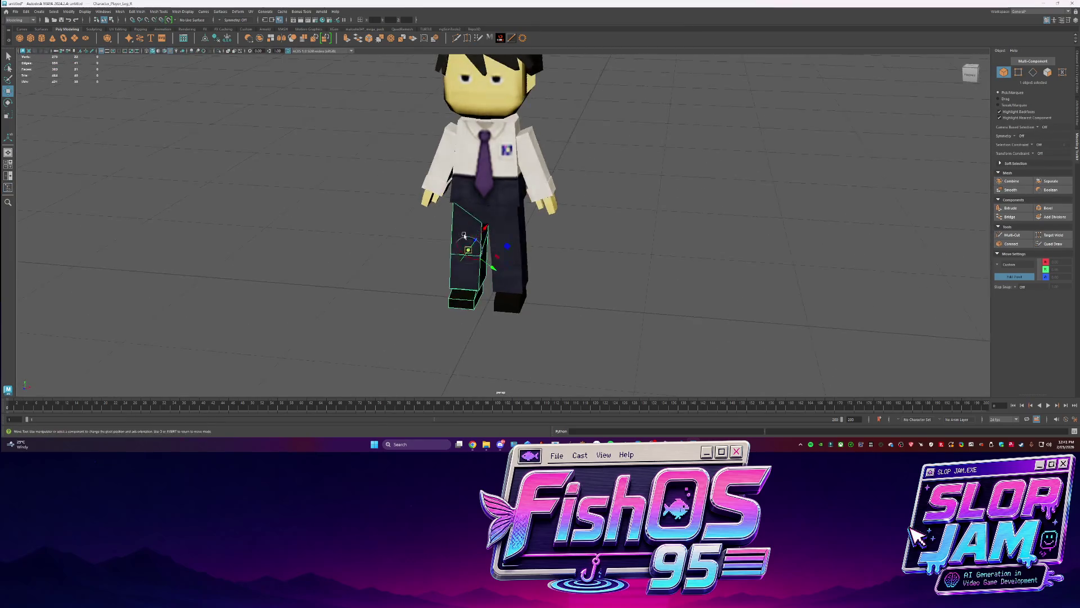
{"action": "left_click_drag", "start_coordinate": [483, 230], "coordinate": [494, 258]}
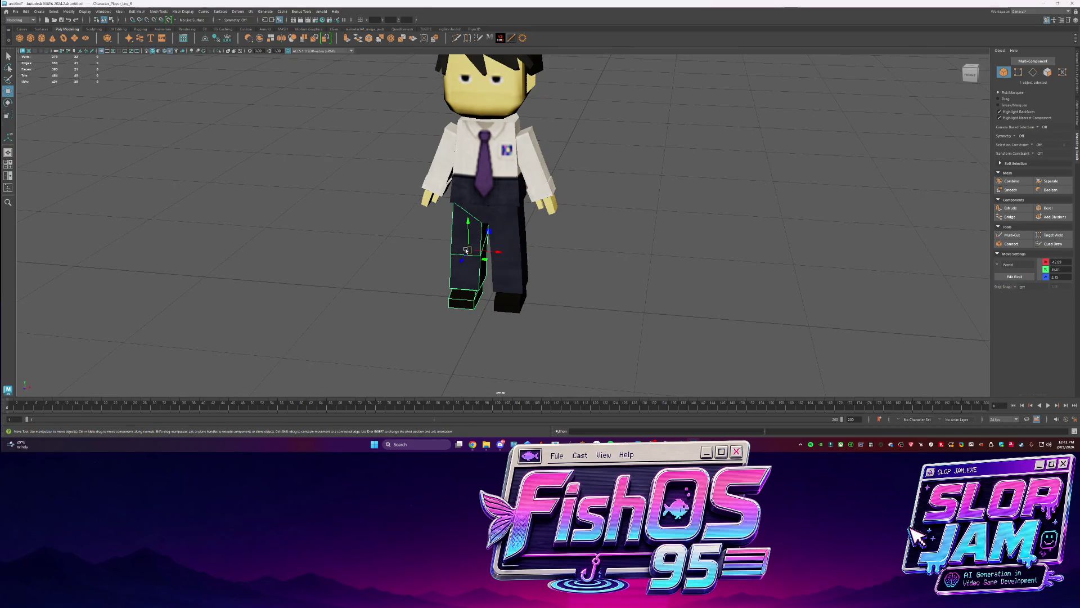
{"action": "left_click_drag", "start_coordinate": [463, 229], "coordinate": [463, 179]}
{"action": "key", "text": "ctrl+z"}
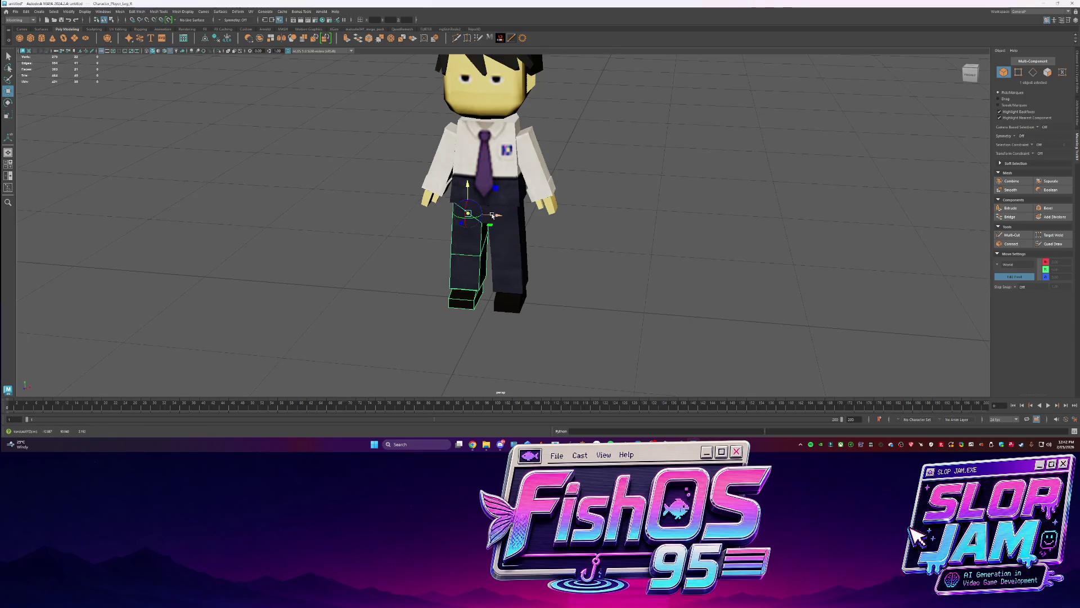
{"action": "left_click", "coordinate": [467, 259]}
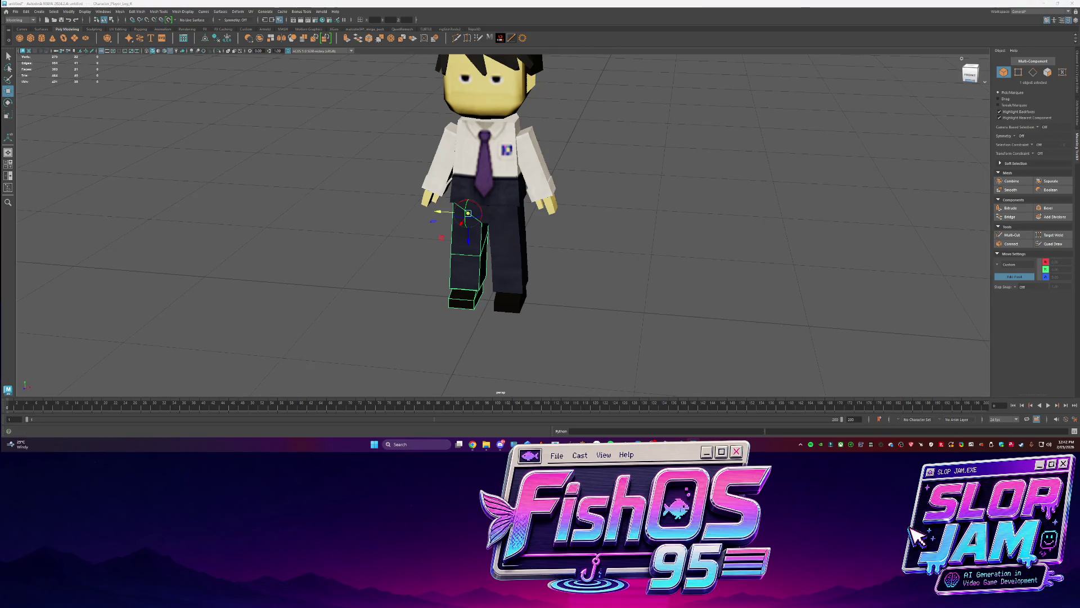
Reset the pivot axes to world and snap the pivot onto the leg's top face
{"action": "key", "text": "d"}
{"action": "key", "text": "d"}
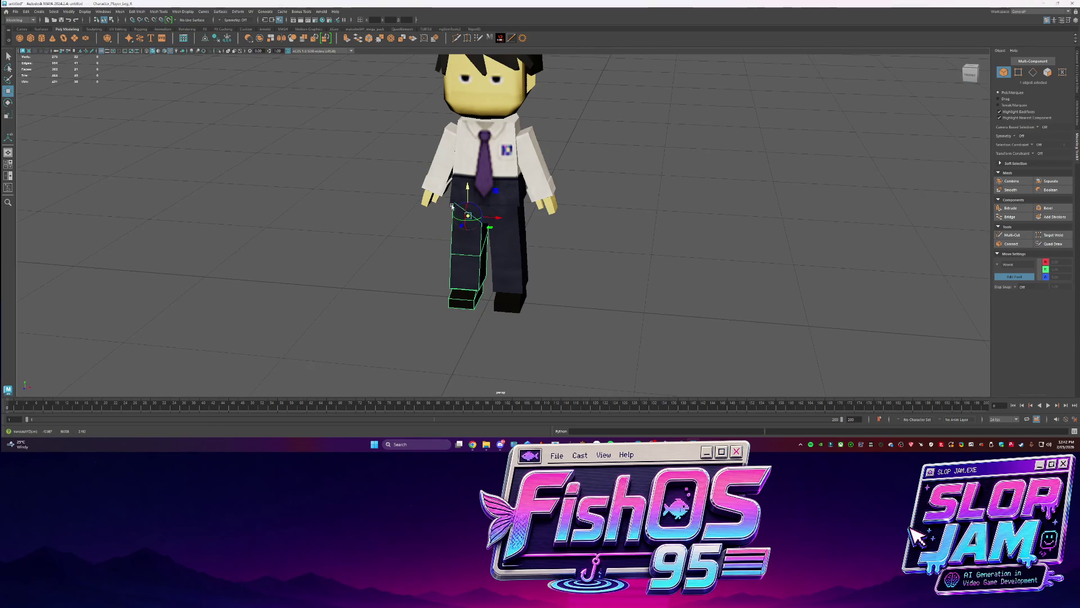
{"action": "key", "text": "ctrl+1"}
{"action": "key", "text": "d"}
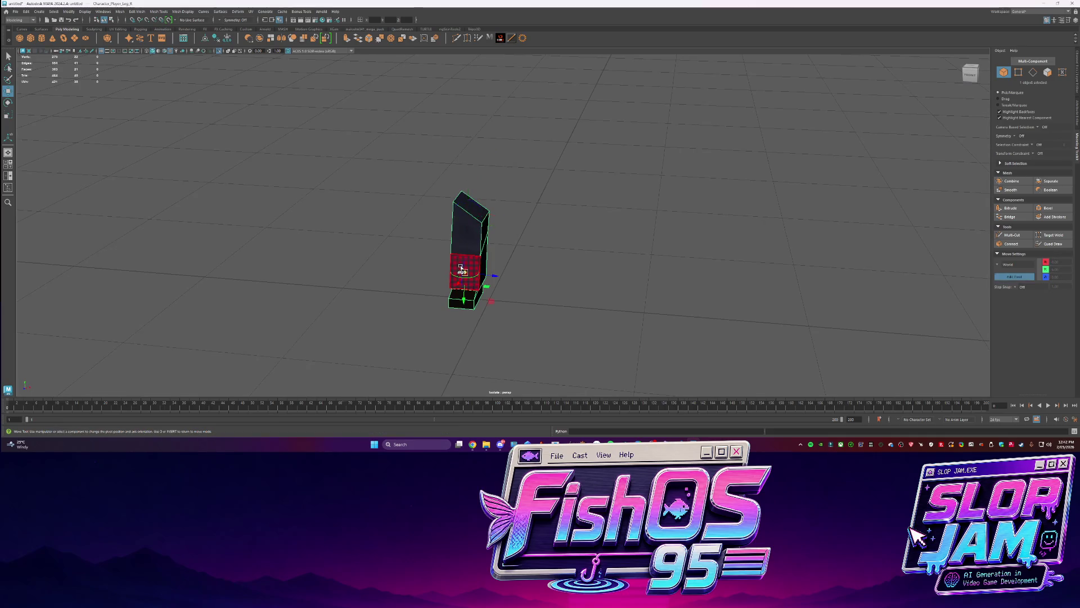
{"action": "left_click", "coordinate": [478, 220]}
{"action": "left_click", "coordinate": [473, 208]}
{"action": "key", "text": "ctrl+1"}
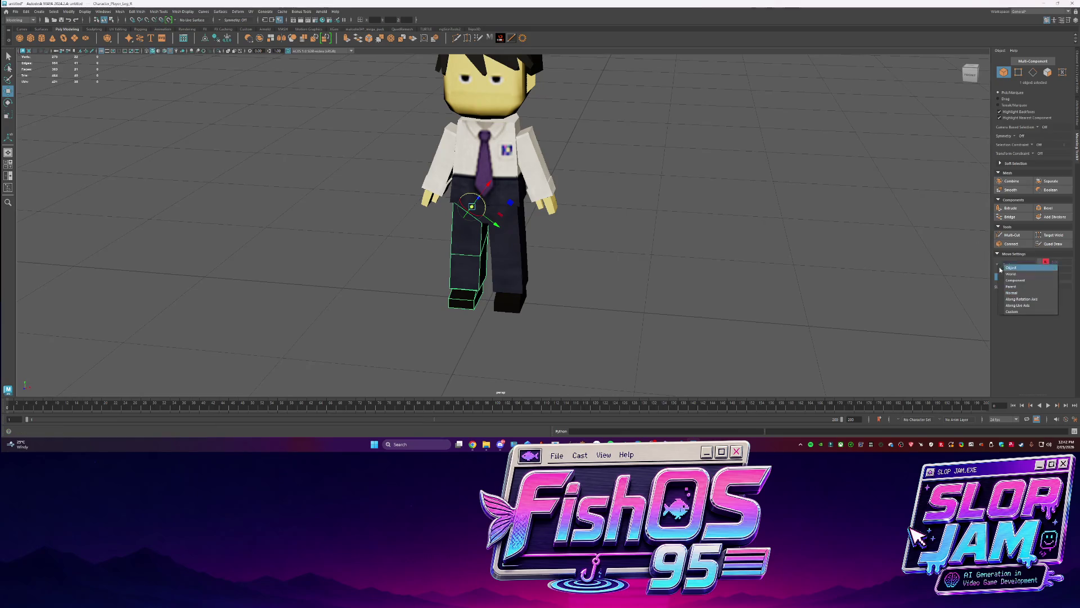
{"action": "key", "text": "q"}
Swing the right leg forward to test its hip pivot, then undo the rotation
{"action": "right_click", "coordinate": [510, 259]}
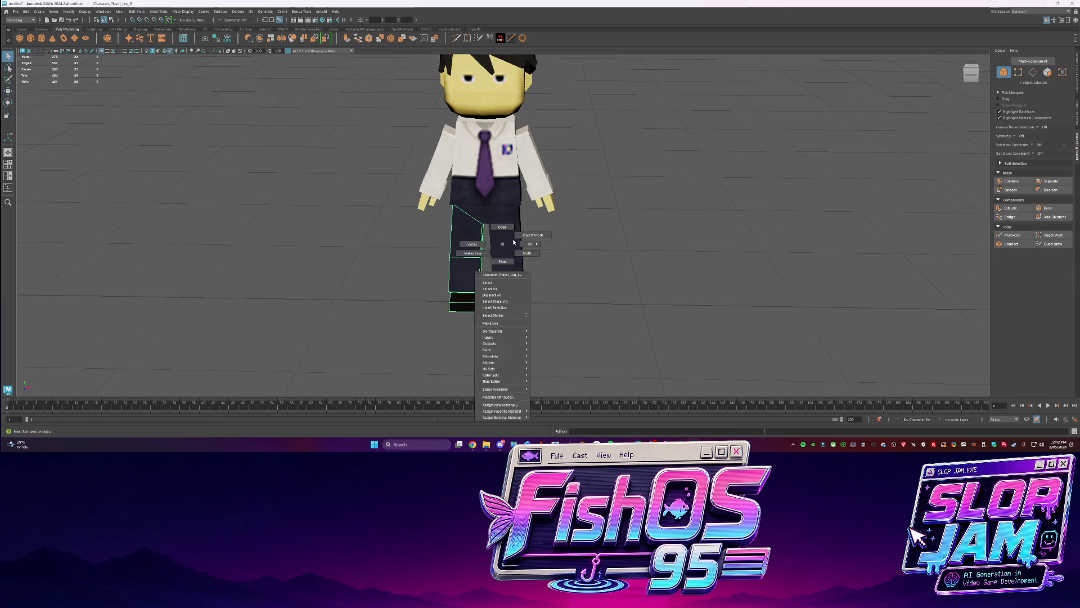
{"action": "left_click", "coordinate": [511, 256]}
{"action": "key", "text": "w"}
{"action": "left_click_drag", "start_coordinate": [518, 244], "coordinate": [525, 243], "text": "alt"}
{"action": "key", "text": "ctrl+1"}
{"action": "key", "text": "e"}
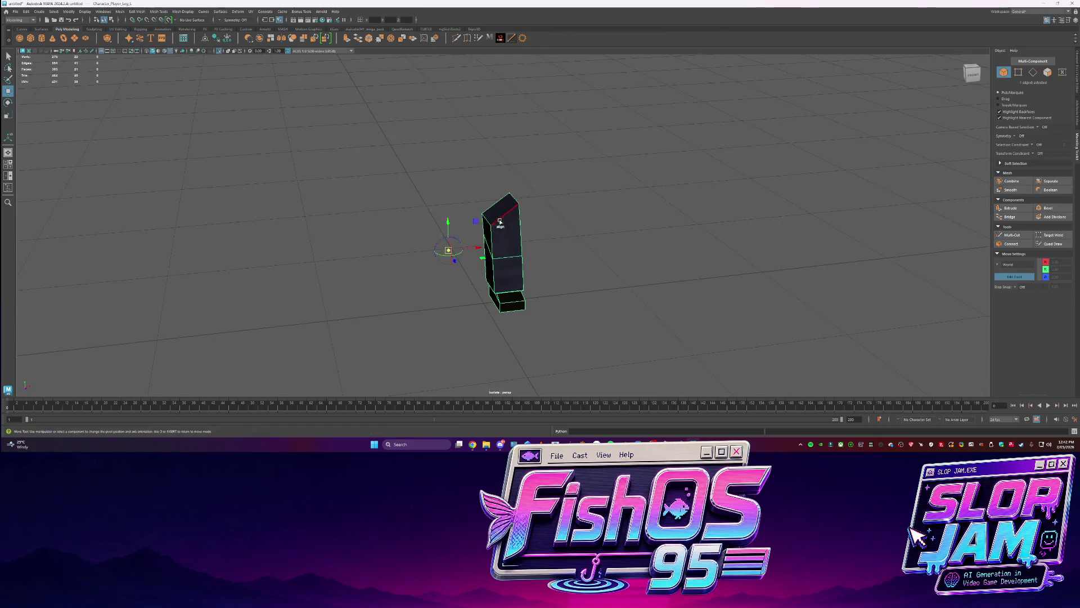
{"action": "key", "text": "ctrl+1"}
{"action": "left_click", "coordinate": [573, 240]}
{"action": "left_click", "coordinate": [509, 254]}
{"action": "mouse_move", "coordinate": [534, 238]}
{"action": "left_mouse_down", "text": "alt"}
{"action": "mouse_move", "coordinate": [492, 176]}
{"action": "mouse_move", "coordinate": [466, 247]}
{"action": "mouse_move", "coordinate": [549, 225]}
{"action": "mouse_move", "coordinate": [513, 238]}
{"action": "mouse_move", "coordinate": [497, 226]}
{"action": "left_mouse_up", "text": "alt"}
{"action": "key", "text": "ctrl+z"}
{"action": "left_click", "coordinate": [512, 236]}
{"action": "left_click", "coordinate": [369, 244]}
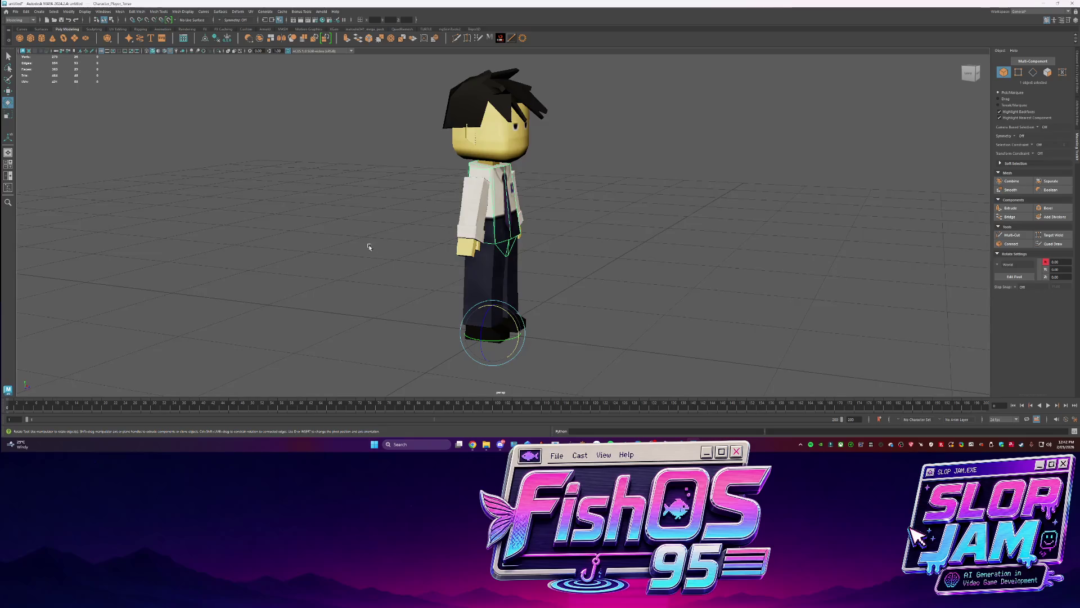
Rename the arm pieces to Character_Player_Arm_R and Character_Player_Arm_L
{"action": "left_click_drag", "start_coordinate": [369, 244], "coordinate": [135, 163], "text": "alt"}
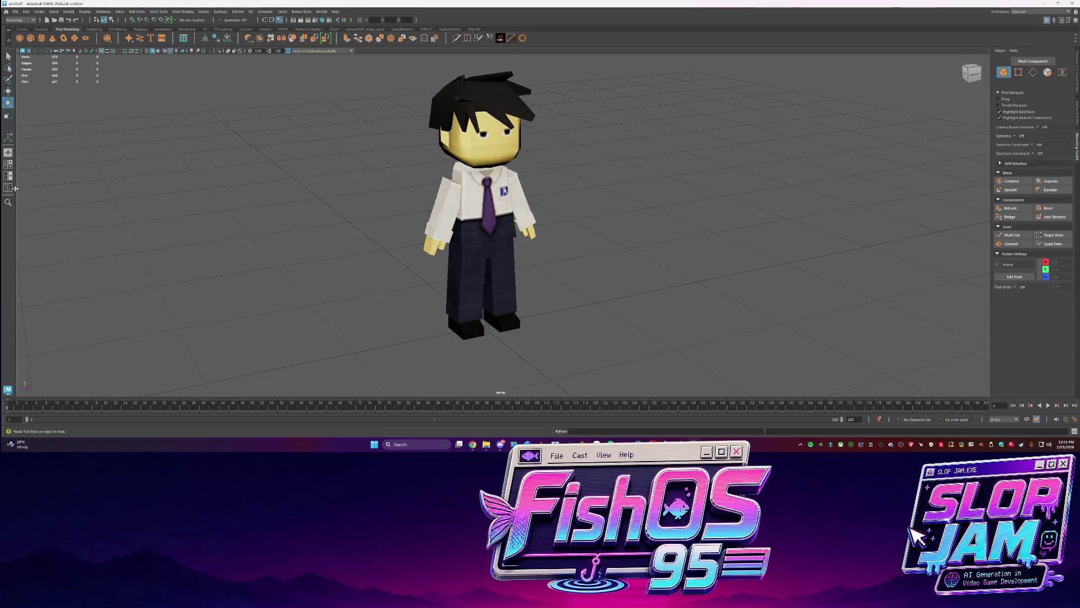
{"action": "left_click", "coordinate": [8, 187]}
{"action": "left_click", "coordinate": [48, 145]}
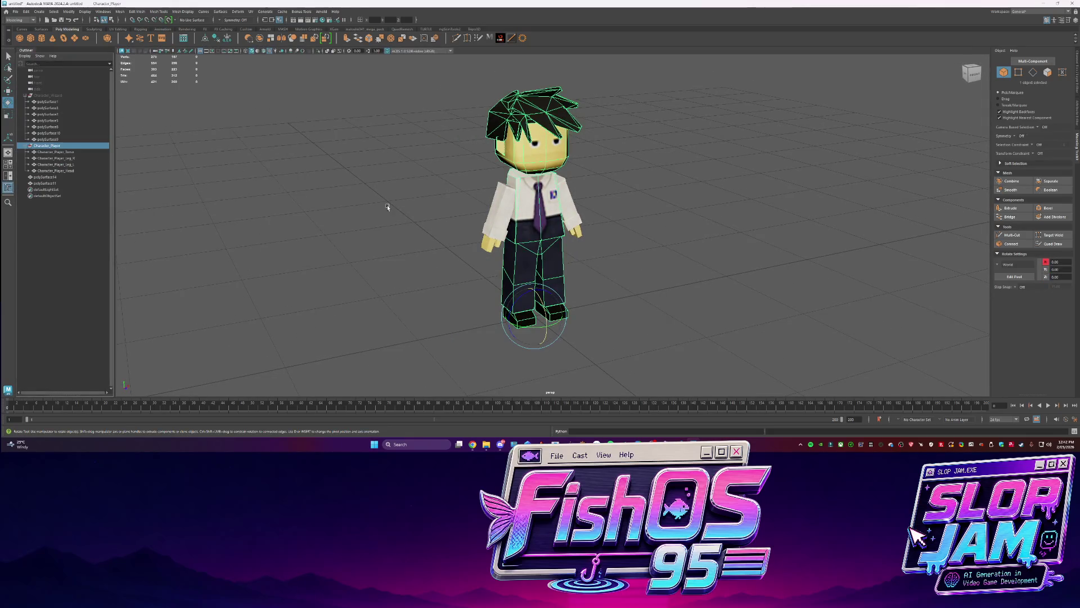
{"action": "left_click_drag", "start_coordinate": [388, 205], "coordinate": [47, 182], "text": "alt"}
{"action": "left_click", "coordinate": [58, 179]}
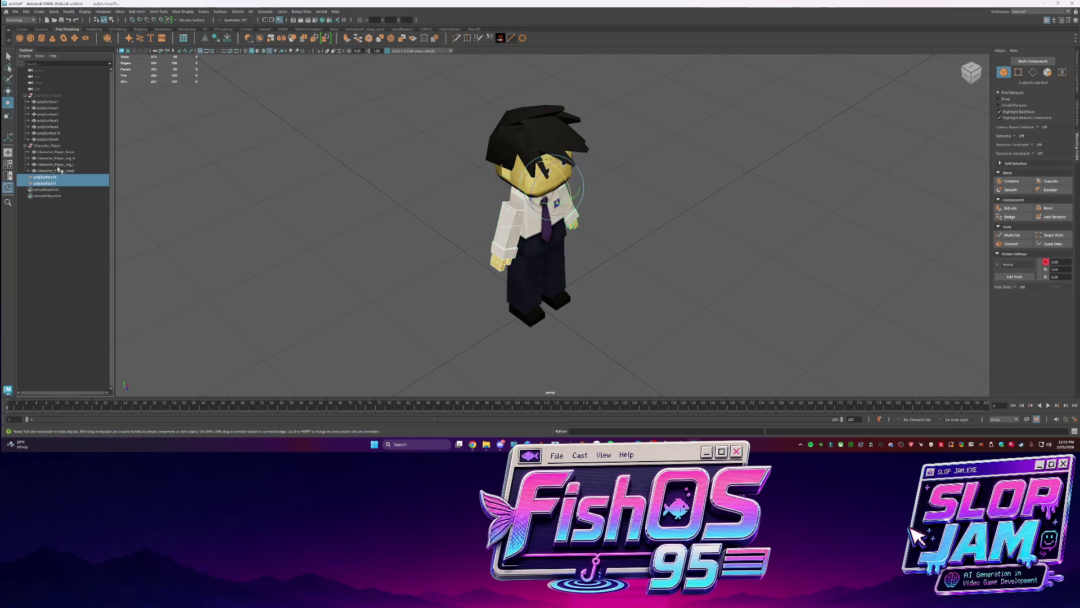
{"action": "left_click", "coordinate": [63, 166]}
{"action": "double_click", "coordinate": [59, 177]}
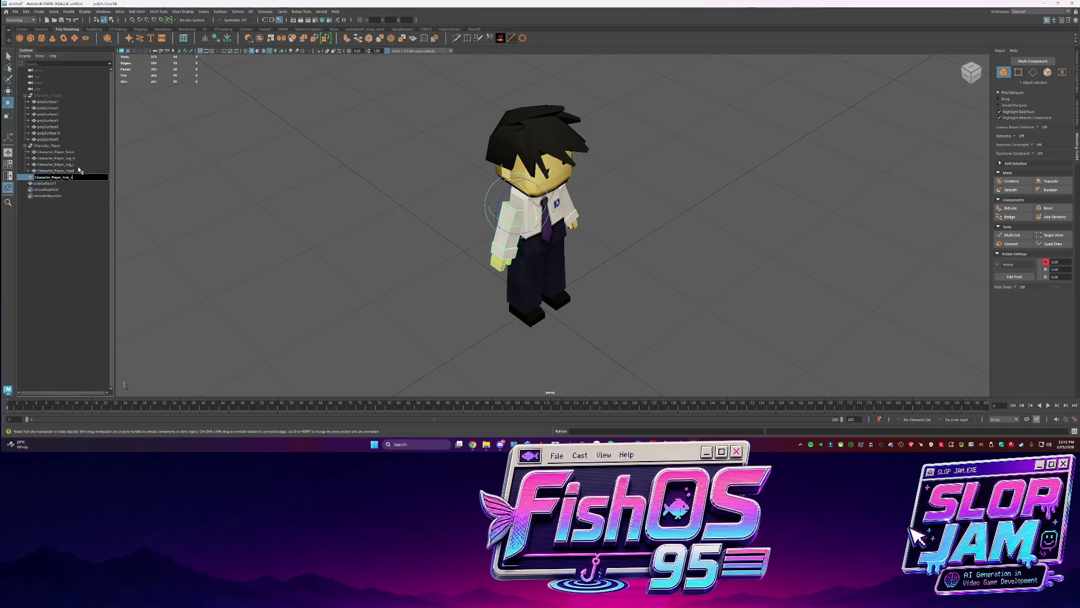
{"action": "type", "text": "R"}
{"action": "key", "text": "Return"}
{"action": "double_click", "coordinate": [65, 184]}
{"action": "type", "text": "Character_Player_Arm_"}
{"action": "type", "text": "L"}
{"action": "key", "text": "Return"}
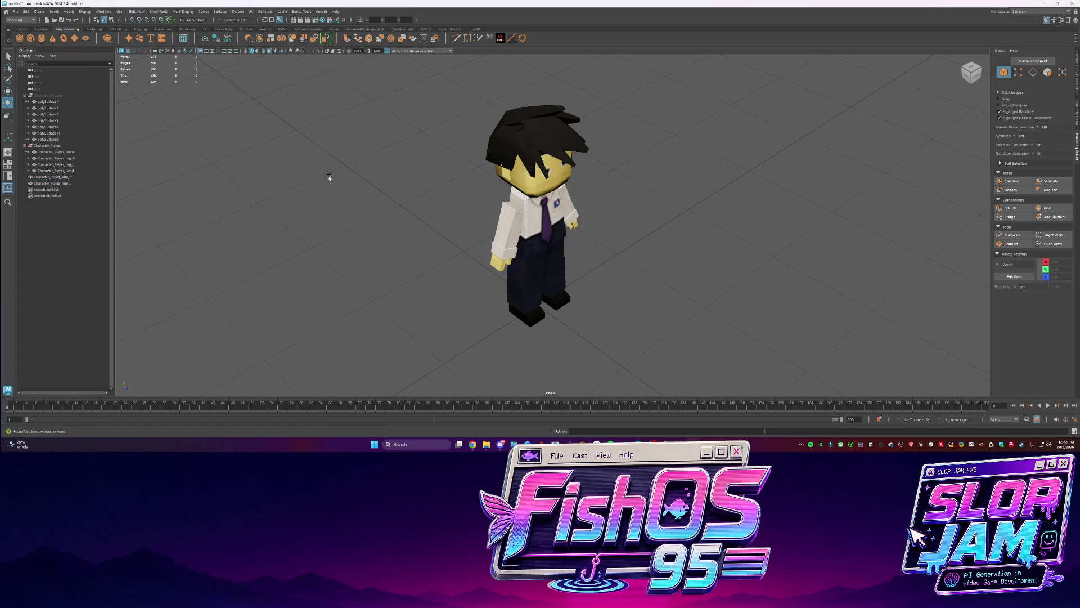
Parent both arms under the Character_Player group
{"action": "left_click_drag", "start_coordinate": [324, 176], "coordinate": [315, 176], "text": "alt"}
{"action": "left_click", "coordinate": [56, 177], "text": "ctrl"}
{"action": "left_click_drag", "start_coordinate": [52, 146], "coordinate": [52, 146]}
{"action": "left_click", "coordinate": [56, 158]}
{"action": "mouse_move", "coordinate": [439, 169]}
{"action": "left_mouse_down", "text": "alt"}
{"action": "mouse_move", "coordinate": [455, 168]}
{"action": "mouse_move", "coordinate": [494, 220]}
{"action": "mouse_move", "coordinate": [627, 193]}
{"action": "mouse_move", "coordinate": [496, 249]}
{"action": "left_mouse_up", "text": "alt"}
{"action": "left_click", "coordinate": [455, 168]}
{"action": "mouse_move", "coordinate": [496, 250]}
{"action": "right_mouse_down", "text": "alt"}
{"action": "mouse_move", "coordinate": [444, 222]}
{"action": "mouse_move", "coordinate": [188, 164]}
{"action": "right_mouse_up", "text": "alt"}
Parent both legs, the head and both arms under Character_Player_Torso
{"action": "left_click", "coordinate": [56, 152]}
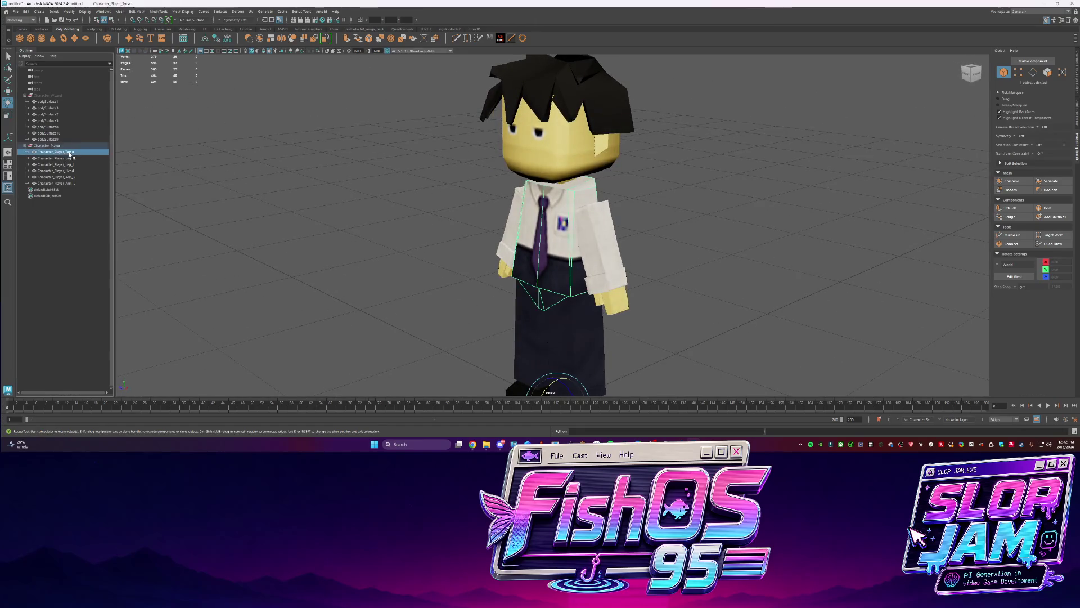
{"action": "left_click", "coordinate": [71, 158]}
{"action": "left_click", "coordinate": [73, 165], "text": "shift"}
{"action": "mouse_move", "coordinate": [70, 157]}
{"action": "middle_mouse_down"}
{"action": "mouse_move", "coordinate": [59, 152]}
{"action": "mouse_move", "coordinate": [70, 152]}
{"action": "middle_mouse_up"}
{"action": "left_click", "coordinate": [73, 160]}
{"action": "left_click", "coordinate": [72, 159]}
{"action": "left_click", "coordinate": [74, 165], "text": "shift"}
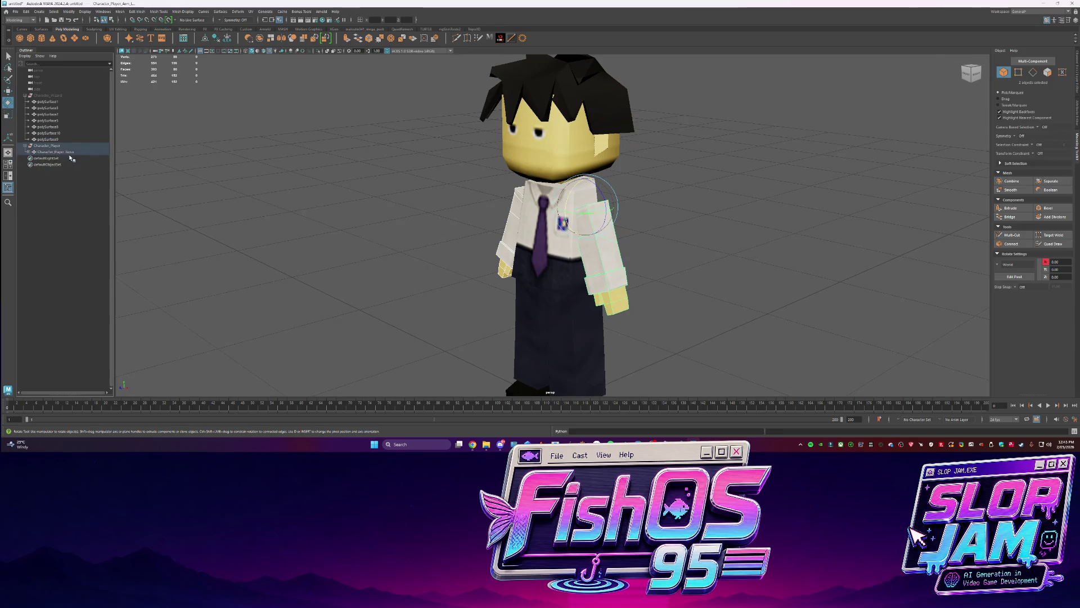
{"action": "left_click", "coordinate": [56, 152]}
{"action": "left_click", "coordinate": [27, 152]}
Test-rotate the legs and head to check the hierarchy, then undo both rotations
{"action": "left_click", "coordinate": [393, 192]}
{"action": "left_click", "coordinate": [510, 242]}
{"action": "left_click", "coordinate": [598, 240], "text": "shift"}
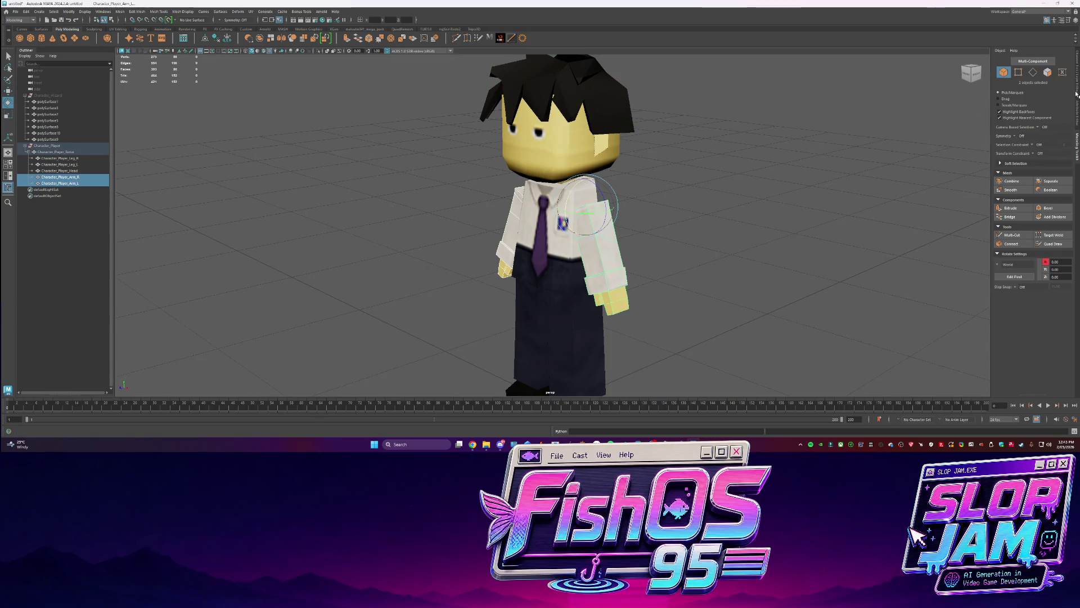
{"action": "key", "text": "ctrl+a"}
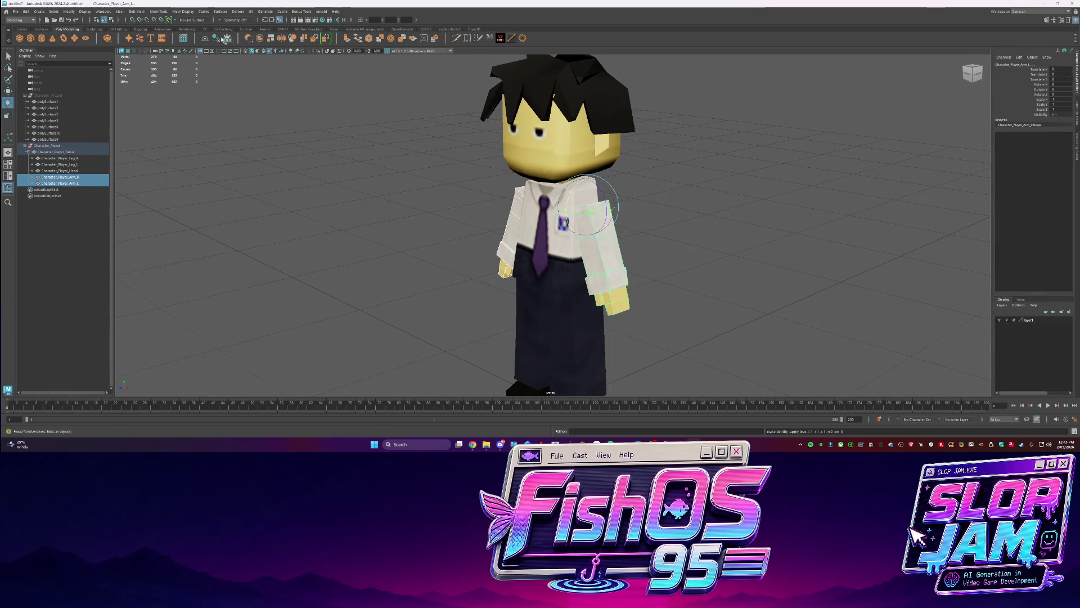
{"action": "left_click", "coordinate": [540, 332]}
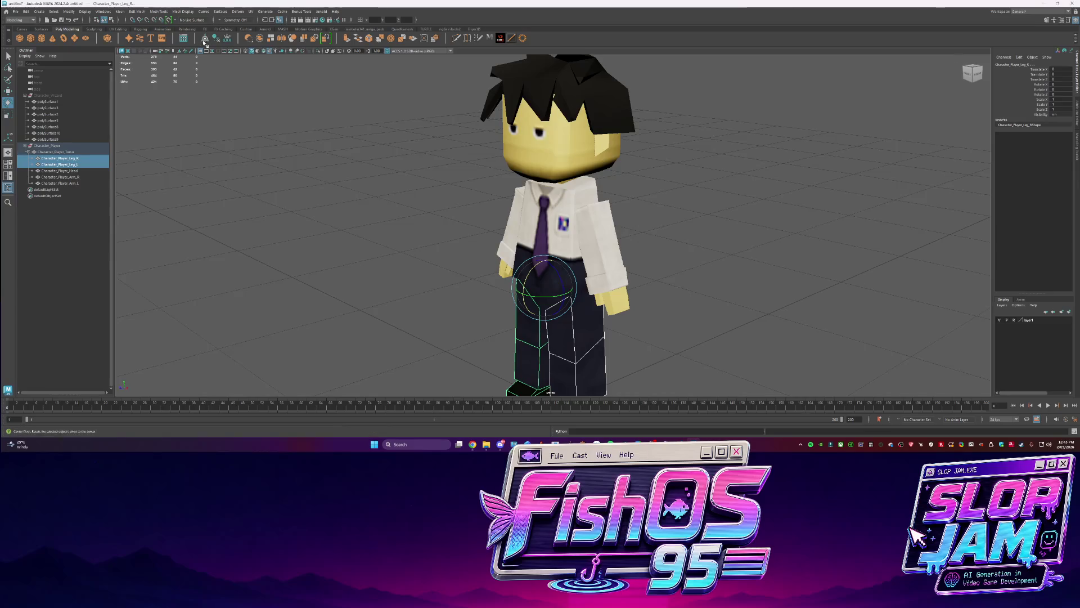
{"action": "mouse_move", "coordinate": [515, 284]}
{"action": "left_mouse_down"}
{"action": "mouse_move", "coordinate": [536, 180]}
{"action": "mouse_move", "coordinate": [565, 190]}
{"action": "mouse_move", "coordinate": [441, 203]}
{"action": "mouse_move", "coordinate": [641, 202]}
{"action": "mouse_move", "coordinate": [563, 225]}
{"action": "mouse_move", "coordinate": [589, 228]}
{"action": "mouse_move", "coordinate": [591, 211]}
{"action": "mouse_move", "coordinate": [449, 210]}
{"action": "mouse_move", "coordinate": [562, 237]}
{"action": "left_mouse_up"}
{"action": "key", "text": "ctrl+z"}
{"action": "left_click", "coordinate": [536, 179]}
{"action": "key", "text": "ctrl+z"}
{"action": "key", "text": "ctrl+z"}
Return to a front three-quarter view of the character and switch to the Codex window
{"action": "scroll", "coordinate": [562, 225], "scroll_direction": "up", "scroll_amount": 2}
{"action": "left_click", "coordinate": [586, 238]}
{"action": "left_click", "coordinate": [591, 211]}
{"action": "scroll", "coordinate": [527, 305], "scroll_direction": "up", "scroll_amount": 2}
{"action": "mouse_move", "coordinate": [527, 305]}
{"action": "left_mouse_down", "text": "alt"}
{"action": "mouse_move", "coordinate": [600, 230]}
{"action": "mouse_move", "coordinate": [158, 141]}
{"action": "left_mouse_up", "text": "alt"}
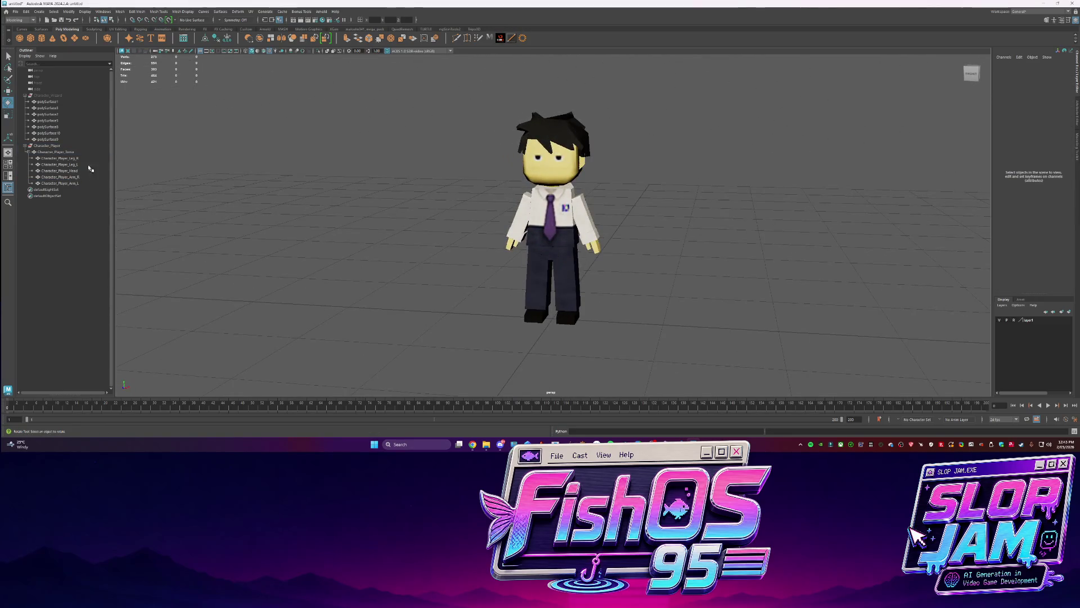
{"action": "key", "text": "alt+Tab"}
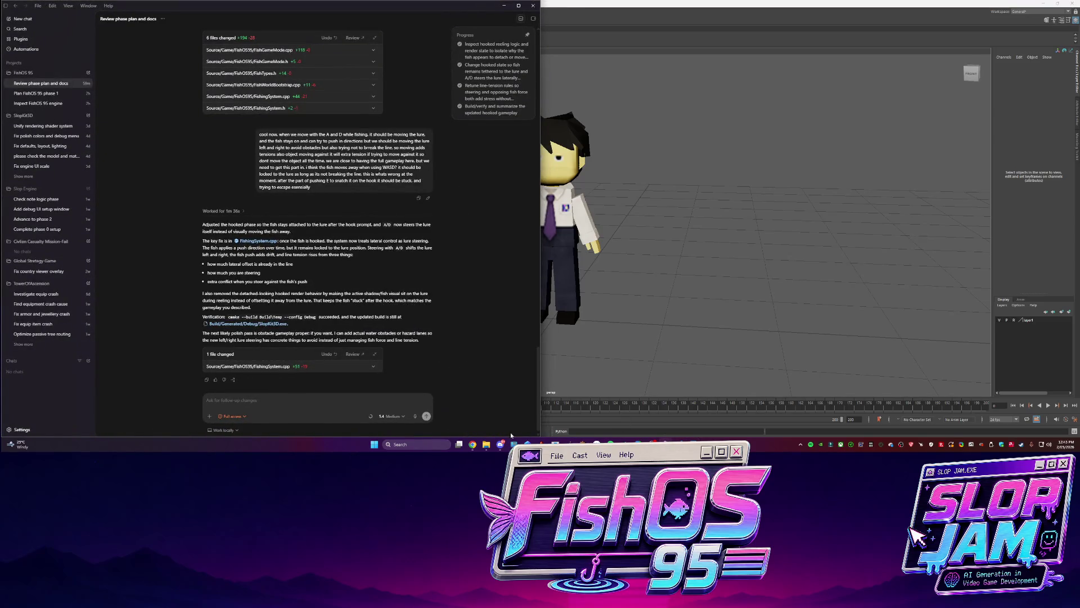
Launch SlopKit3D.exe from the Debug folder window
{"action": "left_click", "coordinate": [486, 445]}
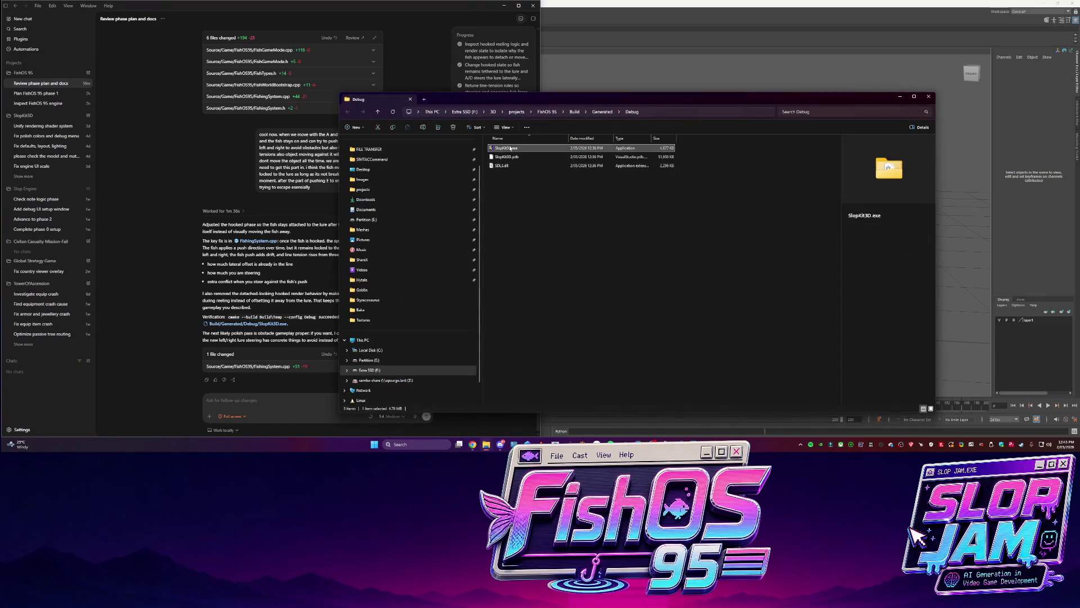
{"action": "double_click", "coordinate": [510, 148]}
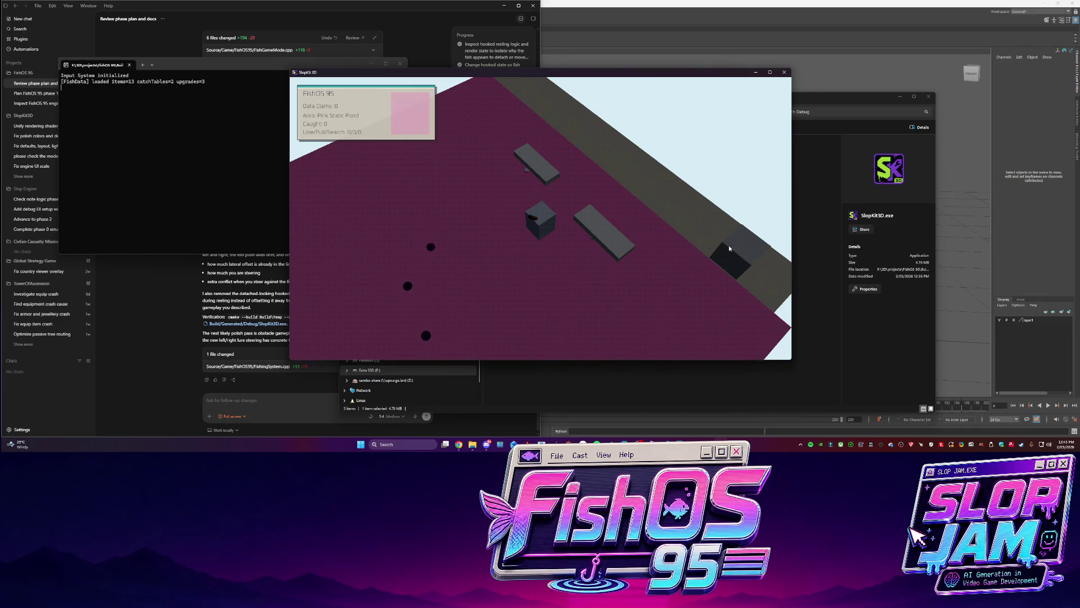
Walk the player around the pond level in the game window
{"action": "left_click", "coordinate": [466, 446]}
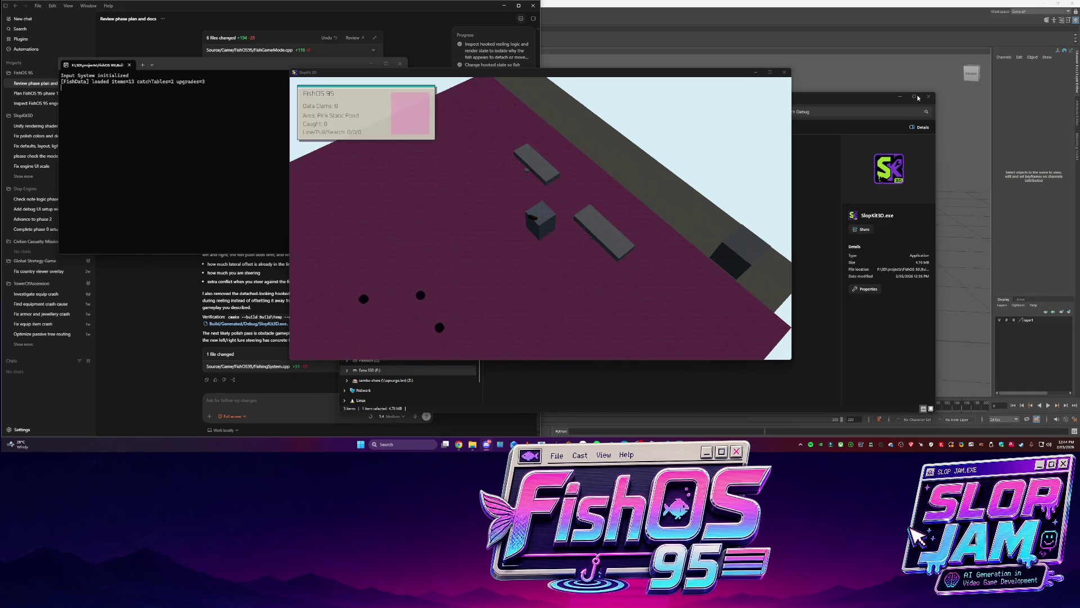
{"action": "left_click", "coordinate": [553, 252]}
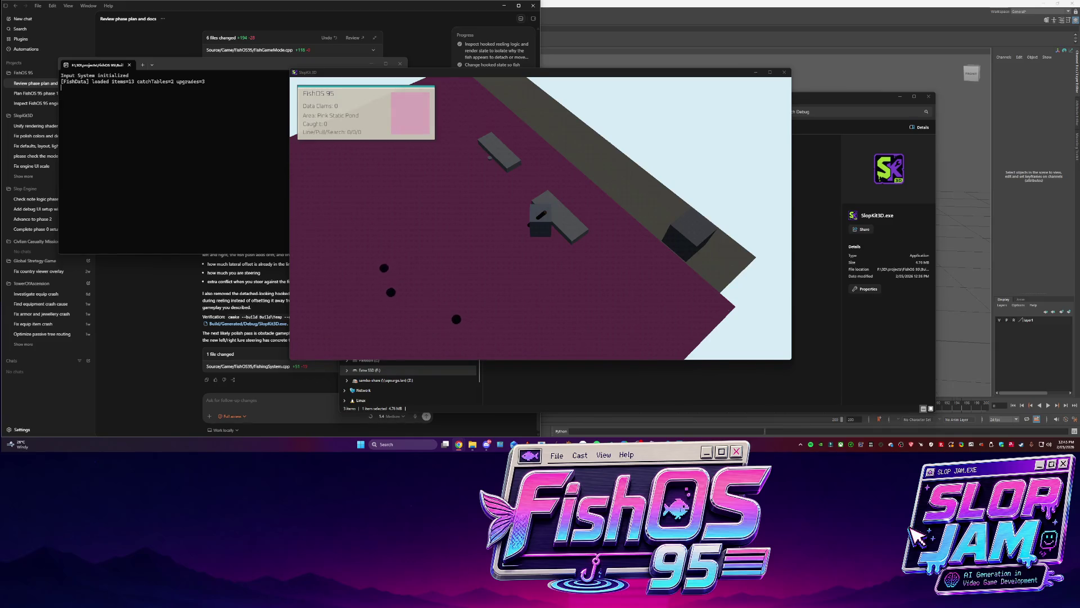
{"action": "left_click", "coordinate": [624, 206]}
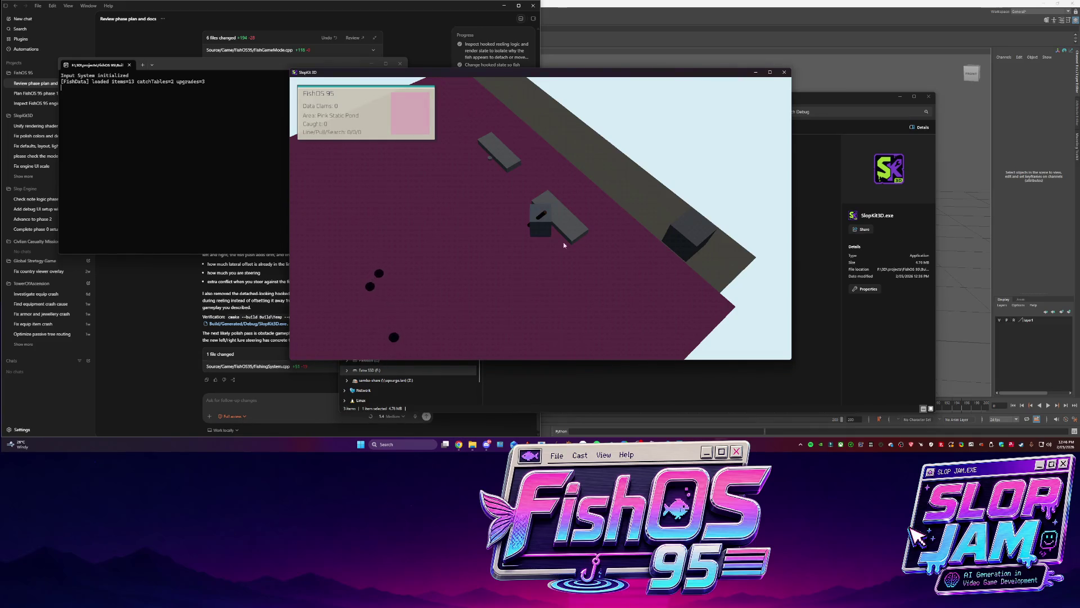
Return to Maya via Codex and select the Character_Player group
{"action": "left_click", "coordinate": [286, 412]}
{"action": "left_click", "coordinate": [656, 16]}
{"action": "mouse_move", "coordinate": [507, 239]}
{"action": "left_mouse_down", "text": "alt"}
{"action": "mouse_move", "coordinate": [448, 242]}
{"action": "mouse_move", "coordinate": [536, 242]}
{"action": "mouse_move", "coordinate": [506, 225]}
{"action": "mouse_move", "coordinate": [475, 150]}
{"action": "left_mouse_up", "text": "alt"}
{"action": "left_click", "coordinate": [80, 146]}
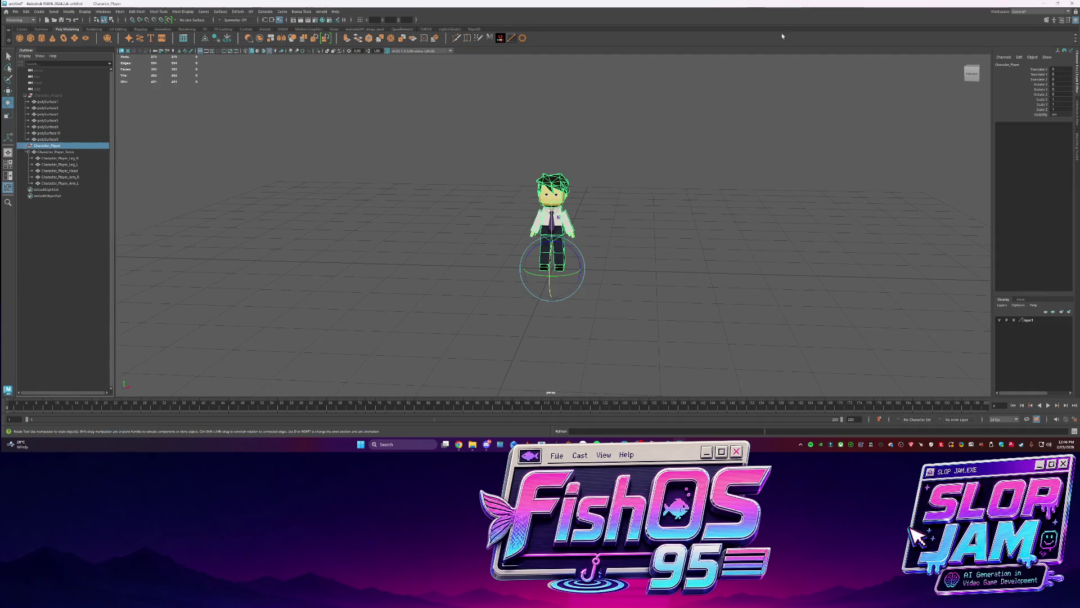
Export the selected character into projects\FishOS 95\Content\Meshes
{"action": "left_click", "coordinate": [18, 12]}
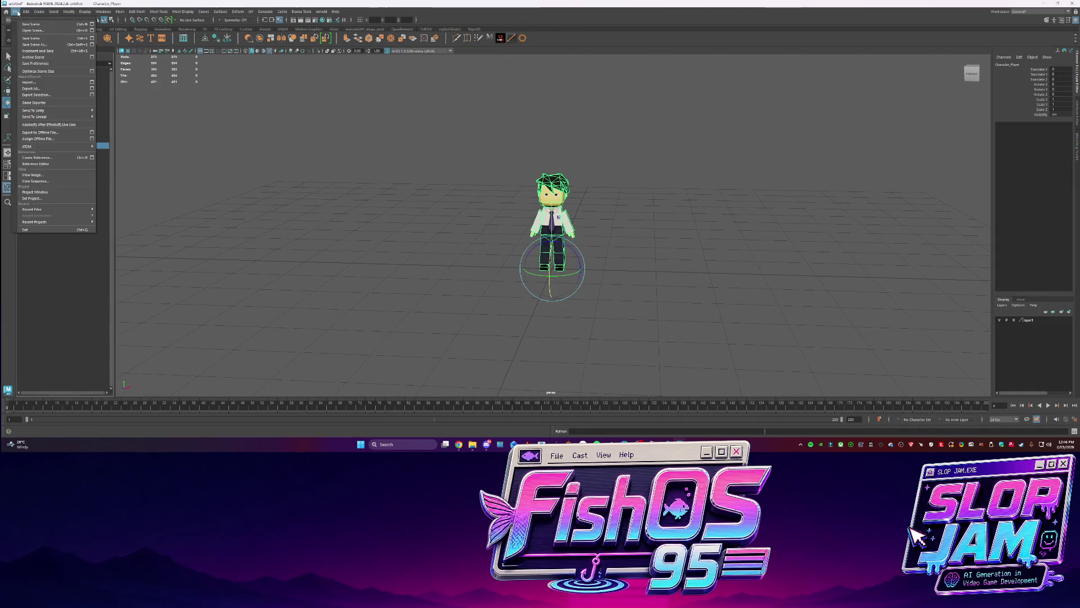
{"action": "left_click", "coordinate": [36, 95]}
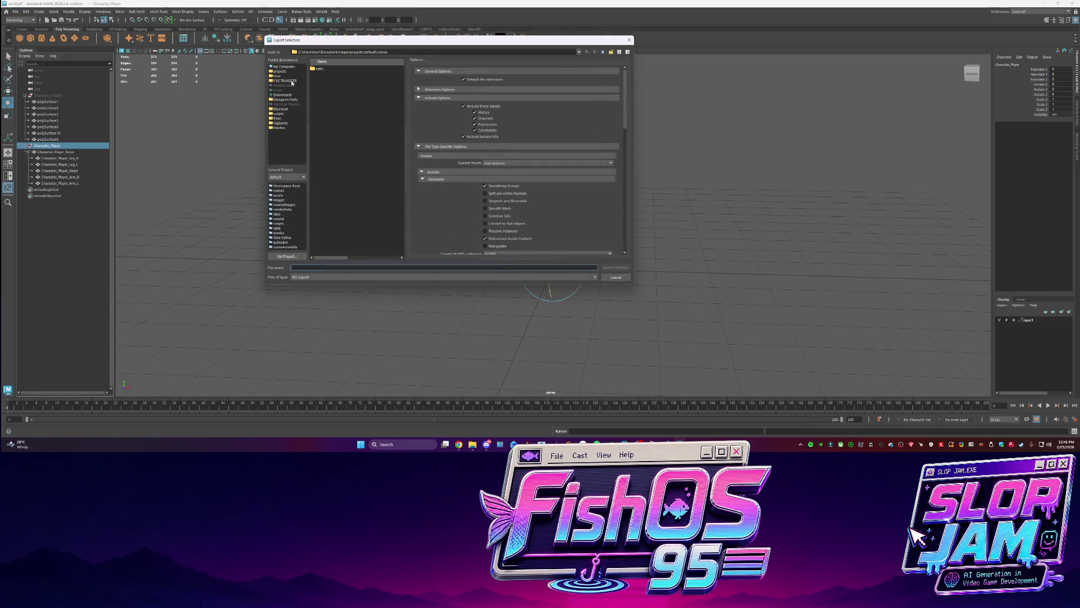
{"action": "left_click", "coordinate": [280, 71]}
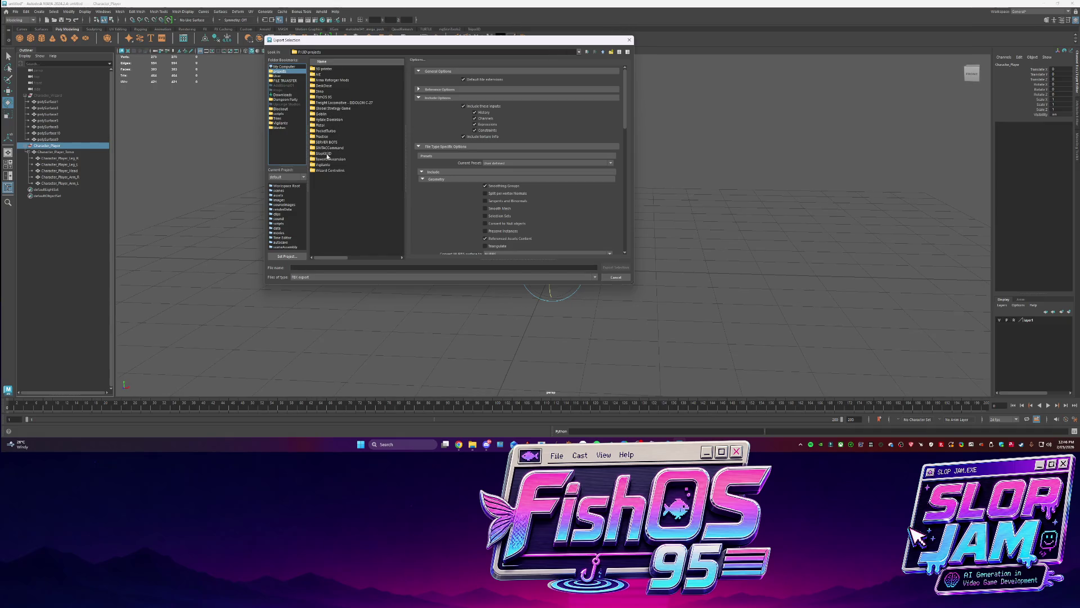
{"action": "double_click", "coordinate": [330, 96]}
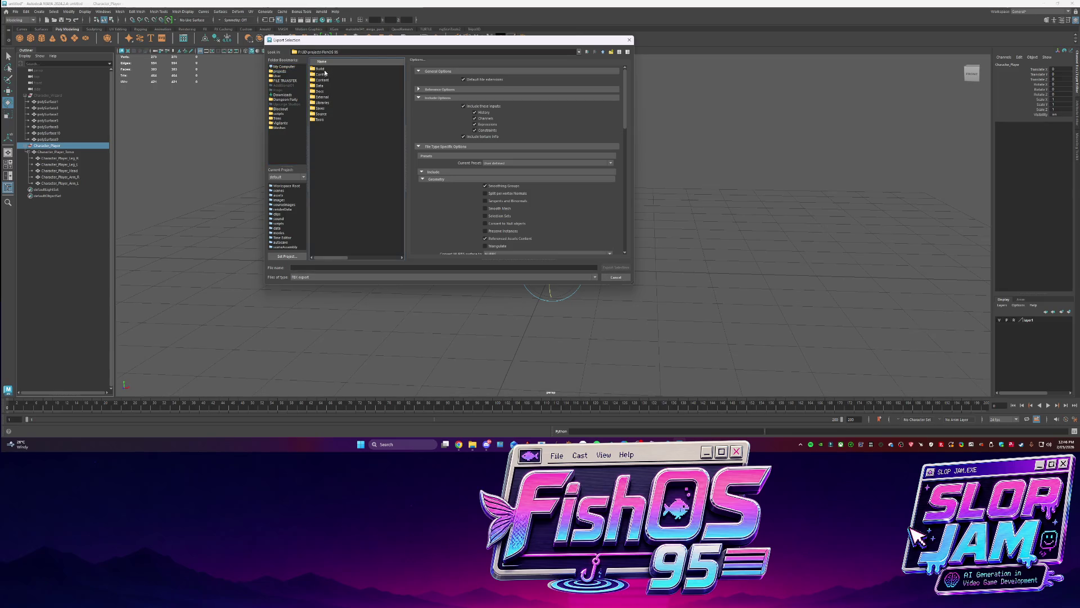
{"action": "double_click", "coordinate": [324, 80]}
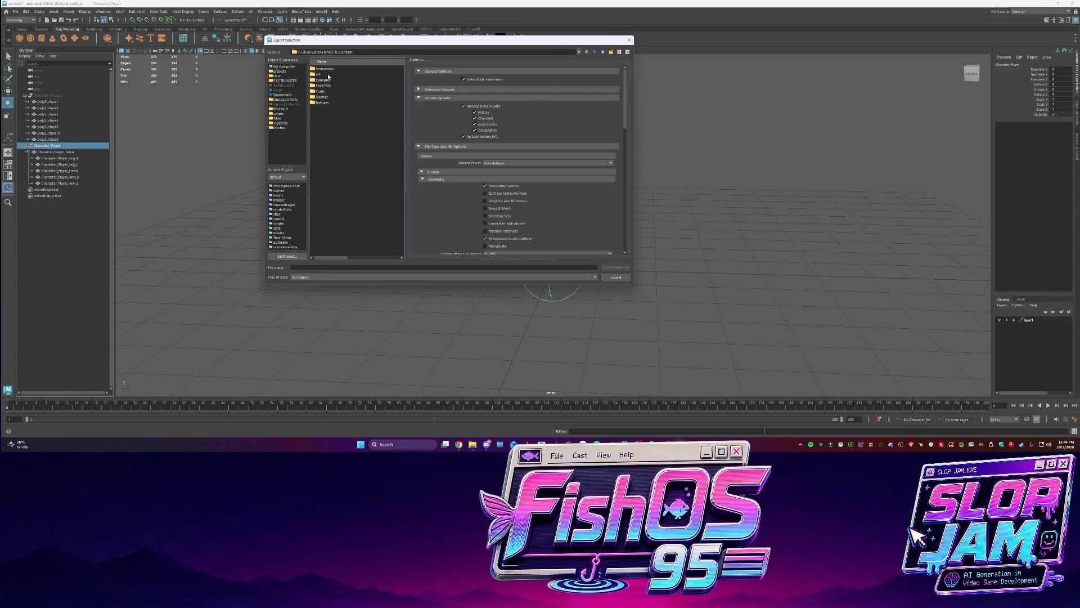
{"action": "double_click", "coordinate": [321, 96]}
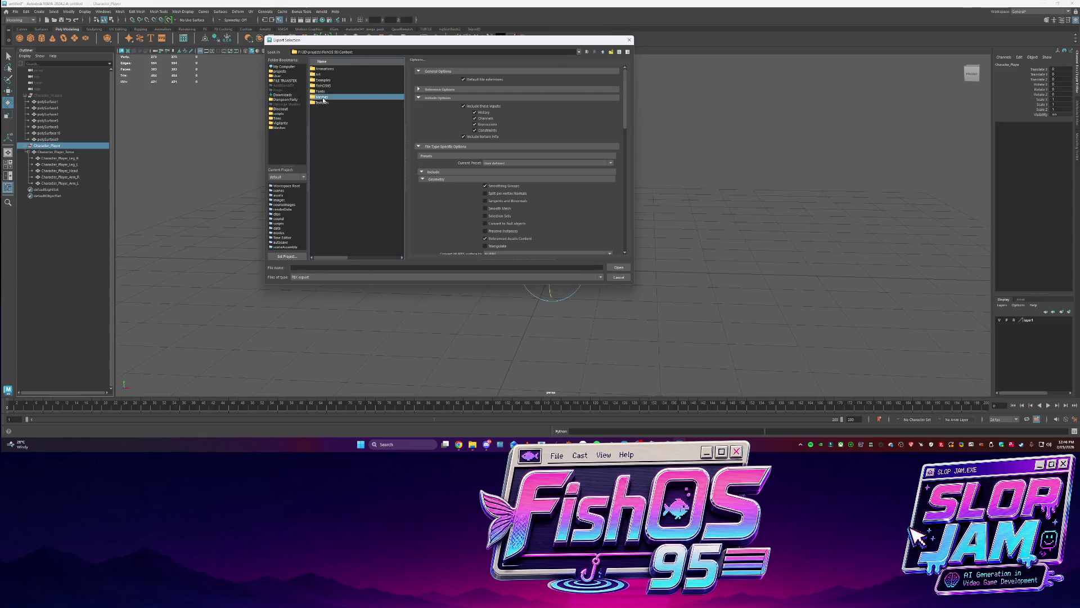
{"action": "left_click", "coordinate": [322, 268]}
{"action": "type", "text": "SM_Character_Player"}
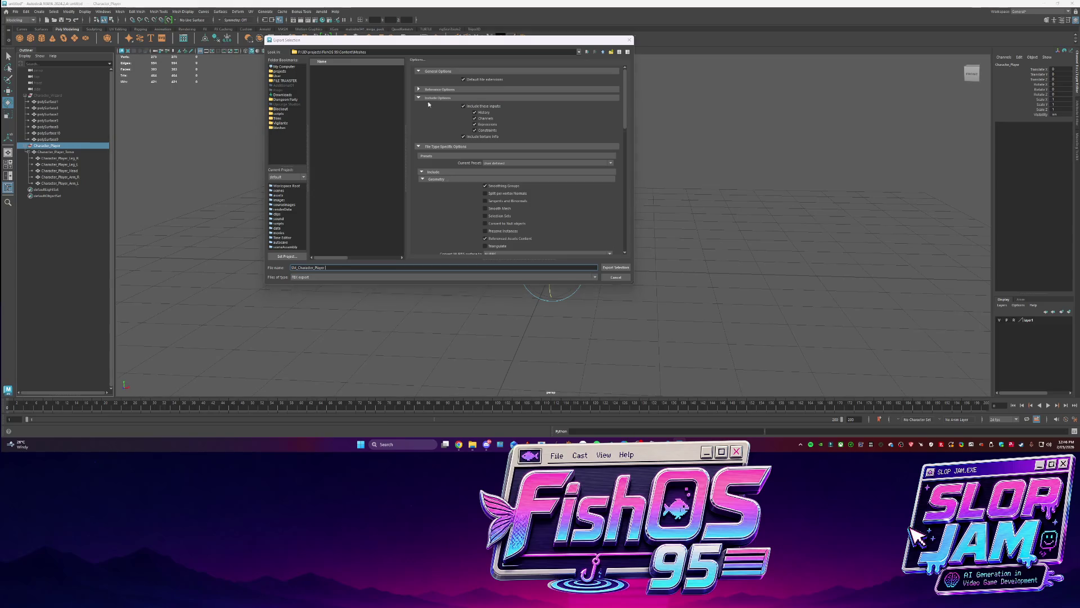
{"action": "key", "text": "Return"}
Move both legs out of the torso so they sit directly under Character_Player
{"action": "left_click", "coordinate": [80, 164]}
{"action": "left_click", "coordinate": [77, 158], "text": "ctrl"}
{"action": "left_click_drag", "start_coordinate": [79, 153], "coordinate": [79, 149]}
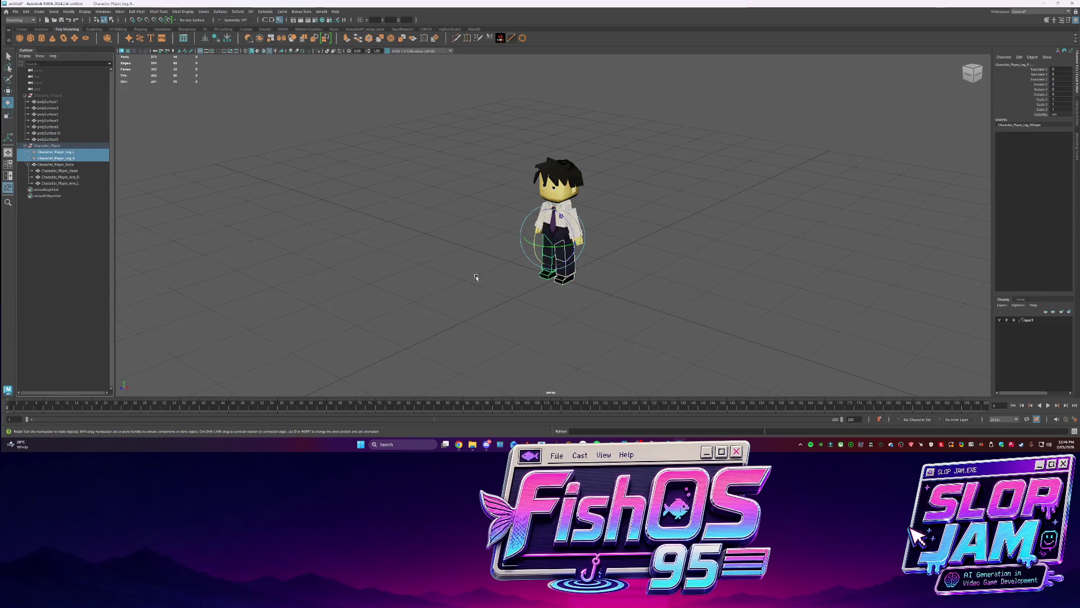
{"action": "left_click_drag", "start_coordinate": [555, 273], "coordinate": [570, 211]}
{"action": "left_click", "coordinate": [567, 203]}
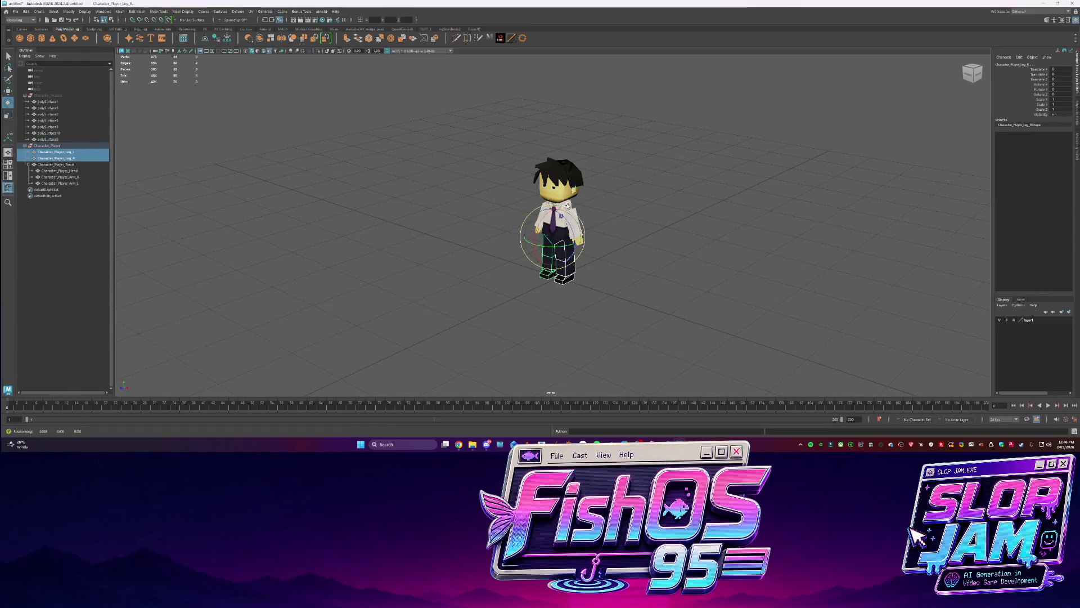
{"action": "key", "text": "ctrl+z"}
{"action": "key", "text": "ctrl+z"}
{"action": "key", "text": "q"}
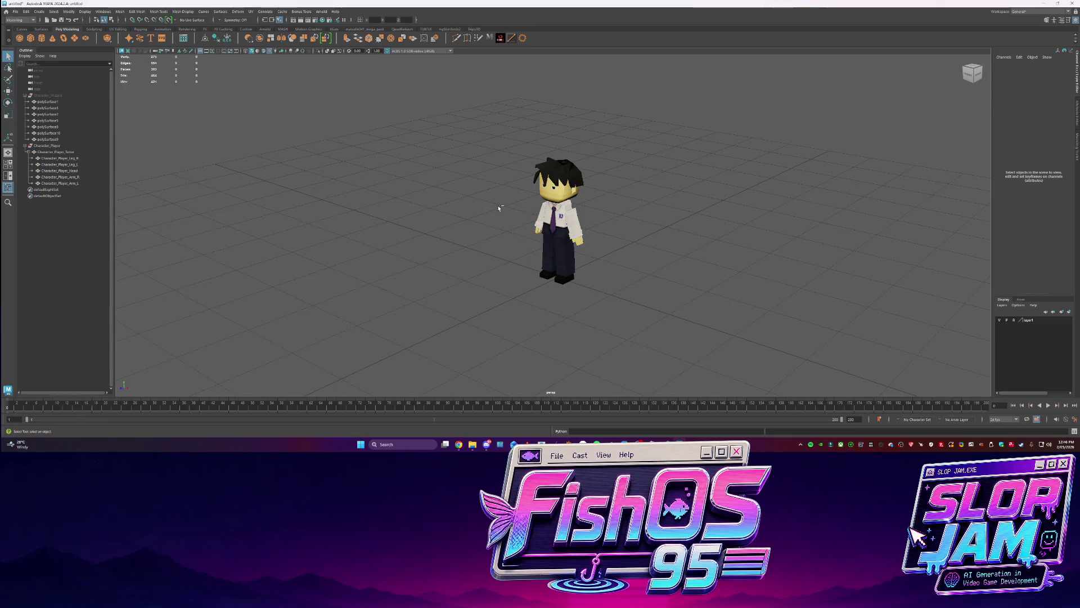
{"action": "left_click", "coordinate": [61, 158]}
{"action": "left_click", "coordinate": [62, 164], "text": "shift"}
{"action": "left_click_drag", "start_coordinate": [62, 165], "coordinate": [66, 152]}
{"action": "left_click", "coordinate": [66, 165]}
{"action": "key", "text": "w"}
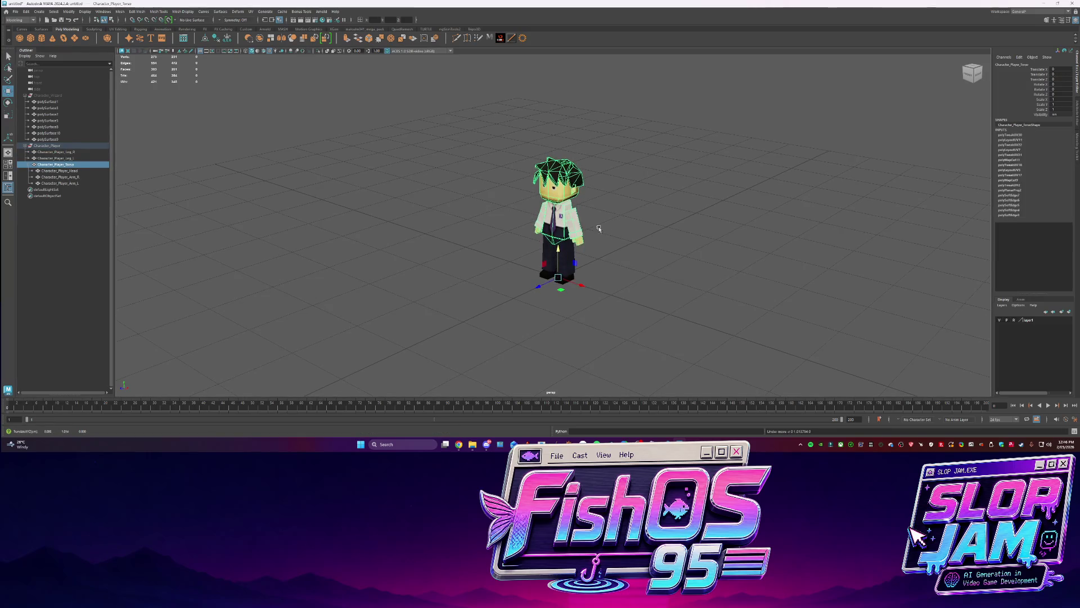
{"action": "left_click", "coordinate": [570, 221]}
{"action": "key", "text": "Up"}
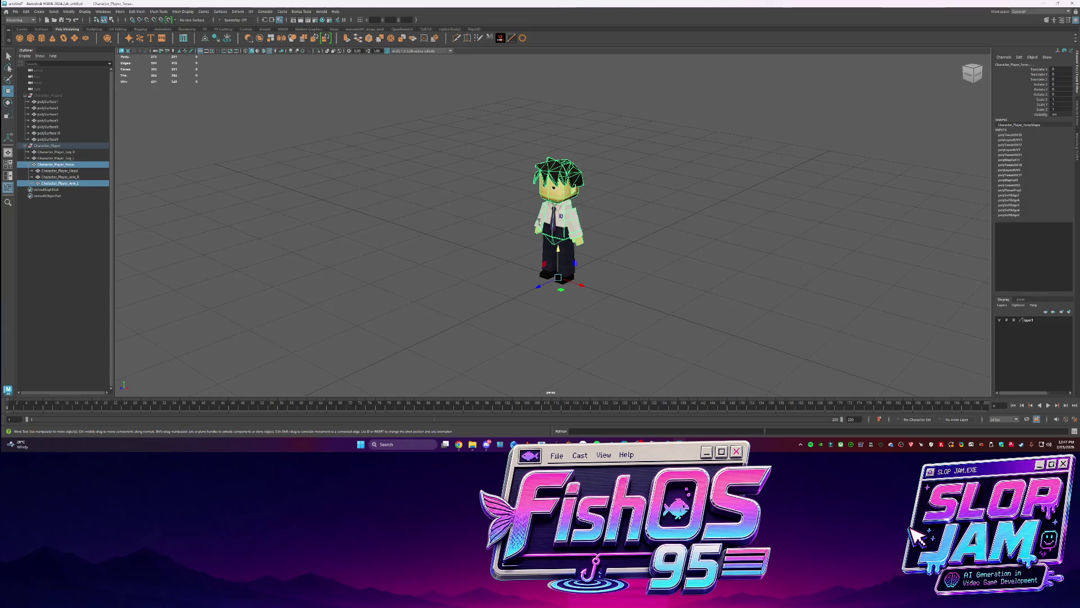
{"action": "left_click", "coordinate": [539, 223]}
{"action": "left_click", "coordinate": [577, 229], "text": "shift"}
{"action": "key", "text": "e"}
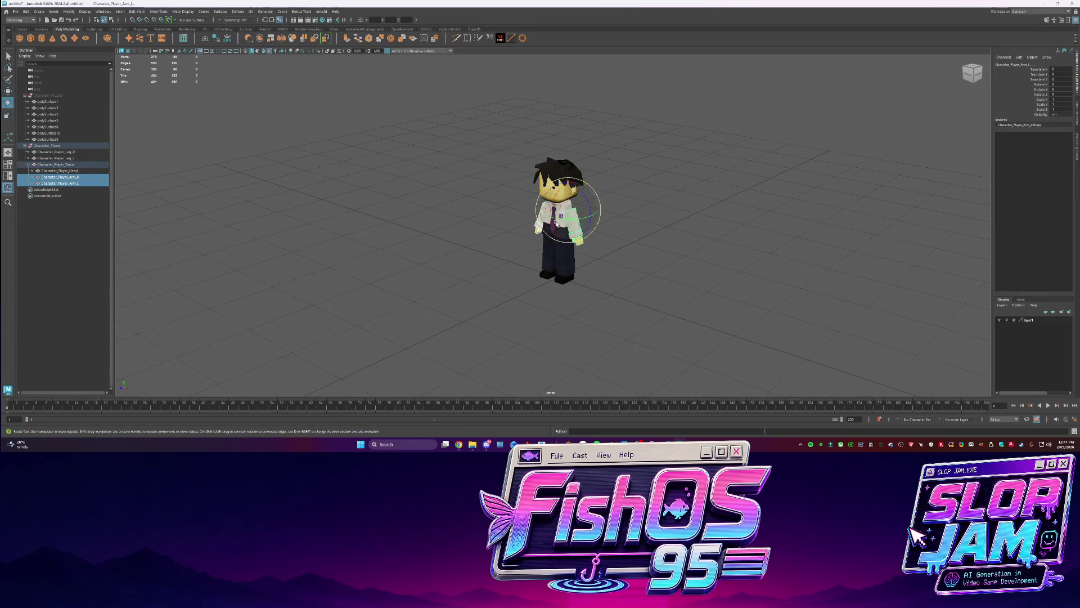
{"action": "mouse_move", "coordinate": [576, 227]}
{"action": "left_mouse_down"}
{"action": "mouse_move", "coordinate": [564, 194]}
{"action": "mouse_move", "coordinate": [540, 208]}
{"action": "mouse_move", "coordinate": [569, 215]}
{"action": "mouse_move", "coordinate": [552, 221]}
{"action": "mouse_move", "coordinate": [552, 209]}
{"action": "left_mouse_up"}
{"action": "left_click", "coordinate": [519, 222]}
{"action": "left_click", "coordinate": [601, 236]}
{"action": "left_click", "coordinate": [571, 217]}
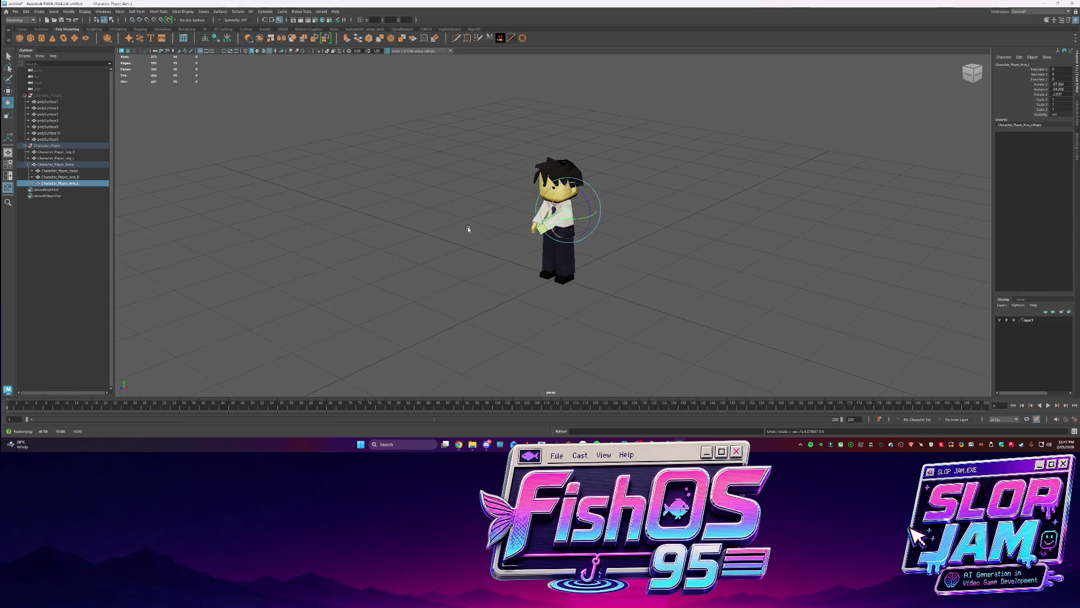
{"action": "left_click", "coordinate": [549, 228]}
{"action": "left_click_drag", "start_coordinate": [549, 251], "coordinate": [548, 256]}
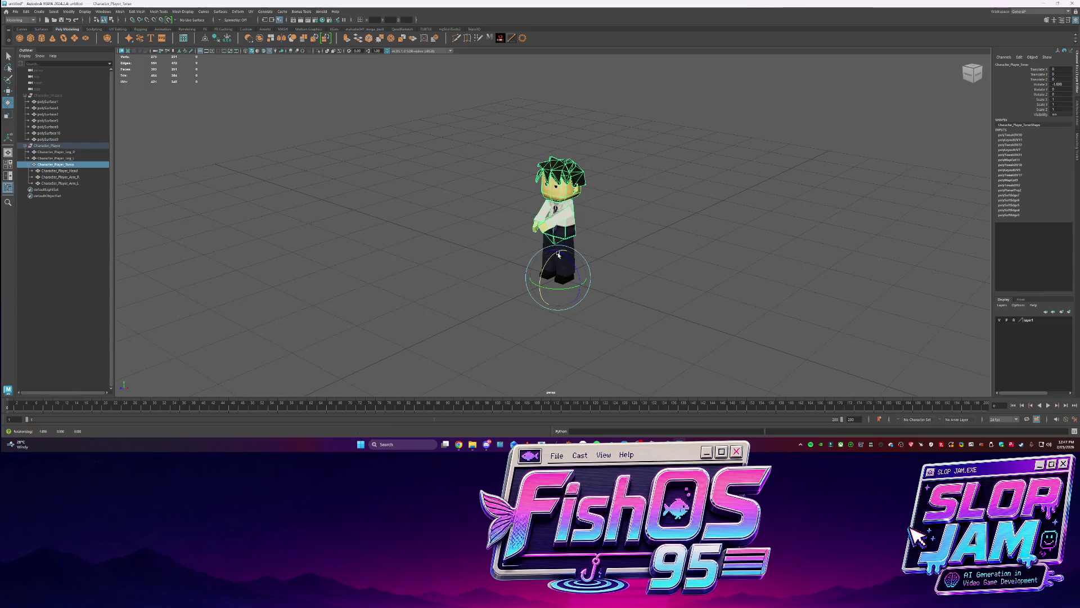
{"action": "key", "text": "f"}
{"action": "key", "text": "ctrl+1"}
{"action": "key", "text": "d"}
{"action": "mouse_move", "coordinate": [590, 247]}
{"action": "left_mouse_down", "text": "alt"}
{"action": "mouse_move", "coordinate": [561, 250]}
{"action": "mouse_move", "coordinate": [572, 272]}
{"action": "mouse_move", "coordinate": [554, 224]}
{"action": "mouse_move", "coordinate": [539, 227]}
{"action": "mouse_move", "coordinate": [555, 209]}
{"action": "left_mouse_up", "text": "alt"}
{"action": "key", "text": "d"}
{"action": "key", "text": "ctrl+1"}
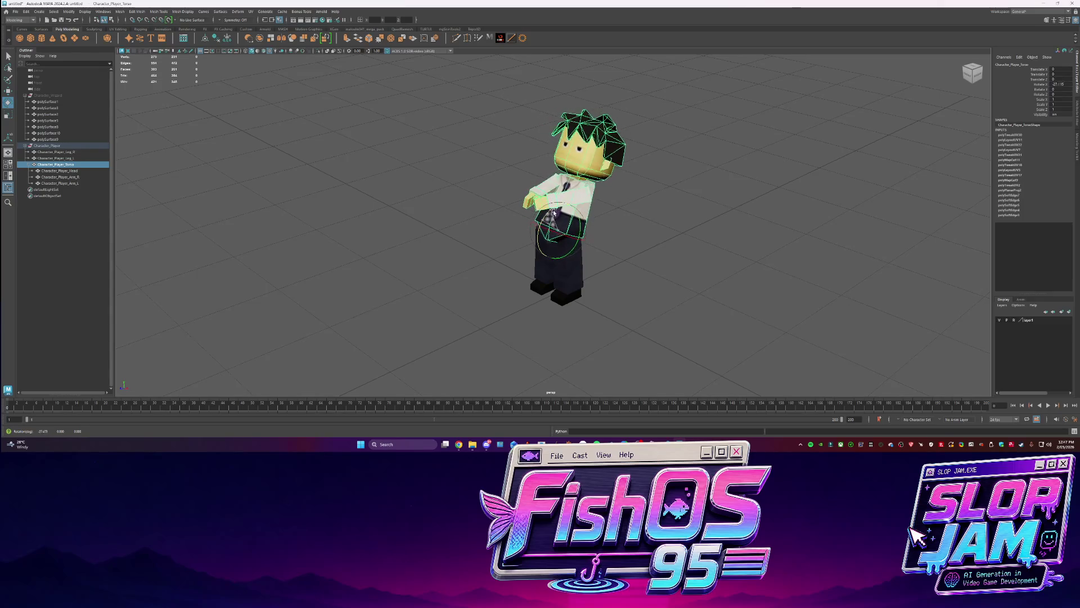
{"action": "key", "text": "ctrl+z"}
{"action": "key", "text": "ctrl+z"}
{"action": "key", "text": "ctrl+1"}
{"action": "key", "text": "ctrl+1"}
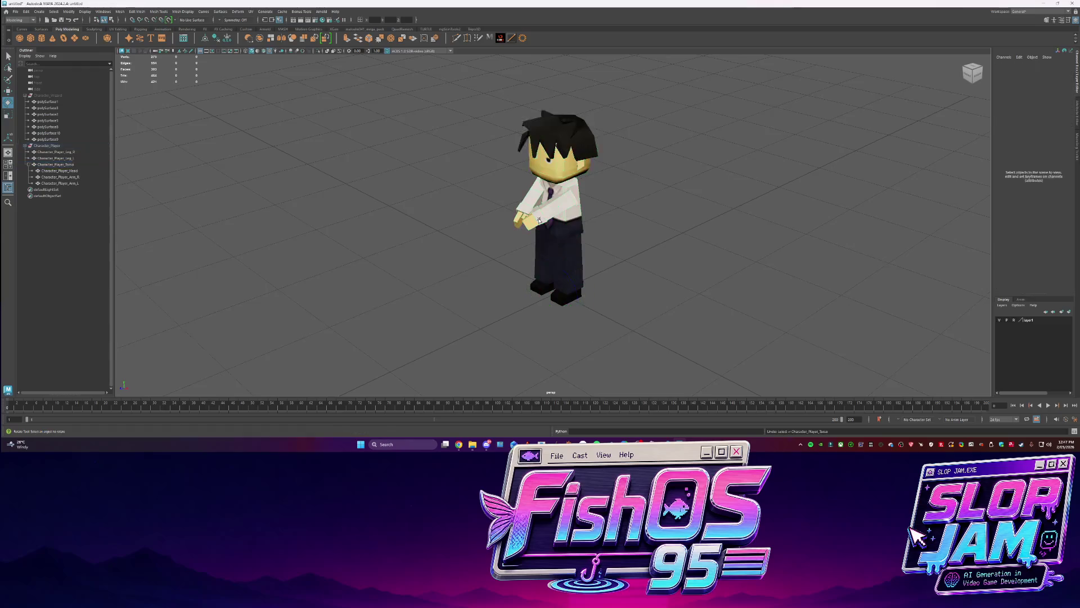
{"action": "key", "text": "ctrl+z"}
{"action": "key", "text": "ctrl+z"}
{"action": "key", "text": "ctrl+z"}
{"action": "left_click", "coordinate": [471, 222]}
{"action": "key", "text": "q"}
{"action": "mouse_move", "coordinate": [470, 221]}
{"action": "left_mouse_down", "text": "alt"}
{"action": "mouse_move", "coordinate": [441, 229]}
{"action": "mouse_move", "coordinate": [438, 242]}
{"action": "left_mouse_up", "text": "alt"}
{"action": "left_click", "coordinate": [544, 228]}
{"action": "key", "text": "w"}
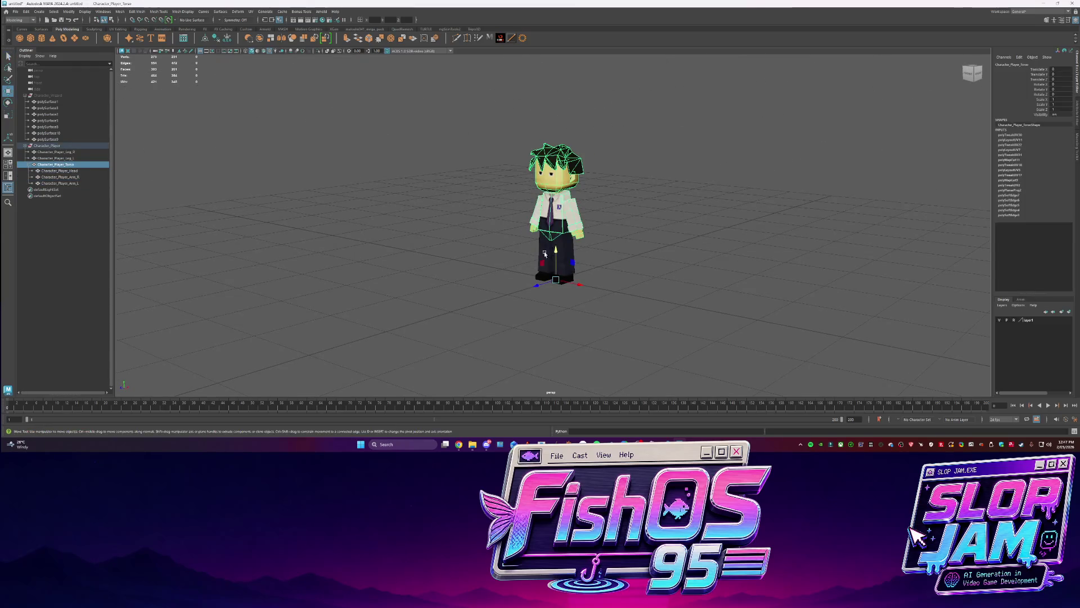
{"action": "key", "text": "ctrl+1"}
{"action": "left_click_drag", "start_coordinate": [544, 228], "coordinate": [562, 268], "text": "alt"}
{"action": "key", "text": "ctrl+1"}
{"action": "key", "text": "e"}
{"action": "left_click_drag", "start_coordinate": [545, 222], "coordinate": [543, 223]}
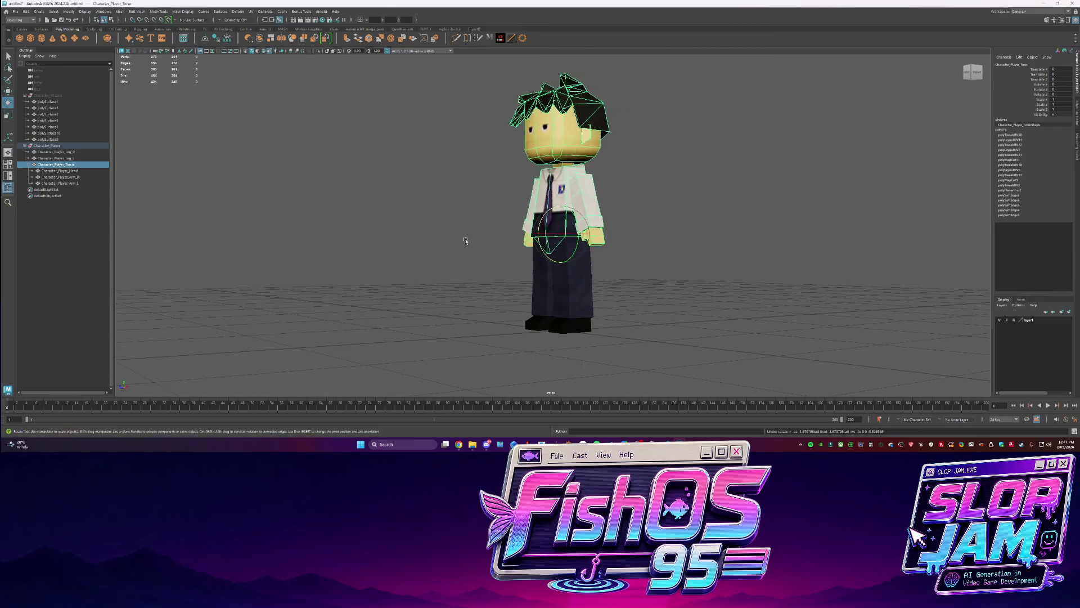
{"action": "left_click", "coordinate": [549, 147]}
{"action": "left_click_drag", "start_coordinate": [548, 148], "coordinate": [548, 146]}
{"action": "key", "text": "ctrl+z"}
{"action": "key", "text": "ctrl+z"}
{"action": "key", "text": "ctrl+z"}
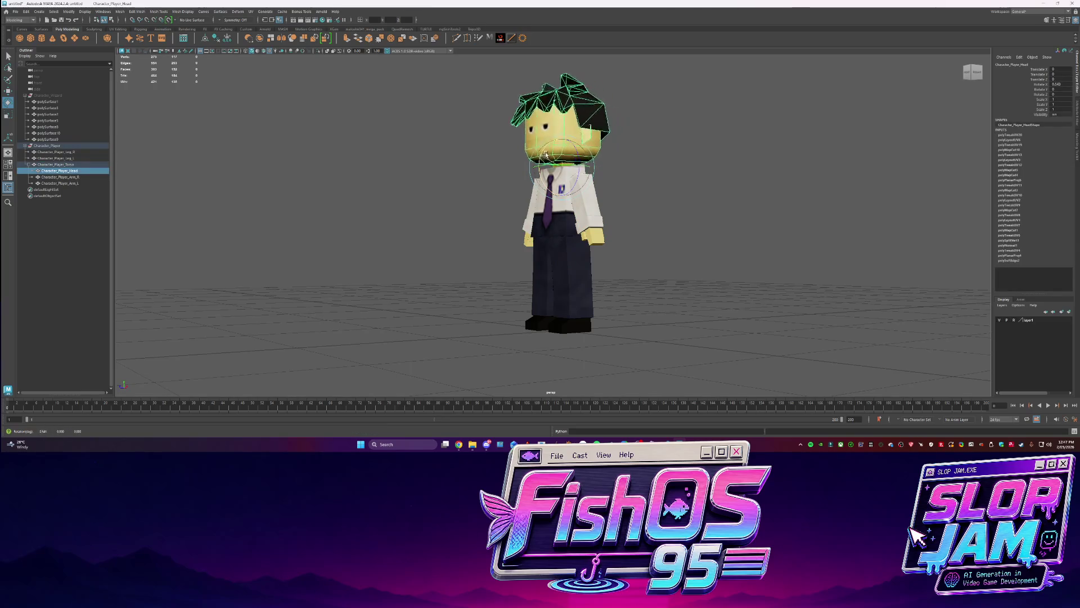
{"action": "key", "text": "ctrl+z"}
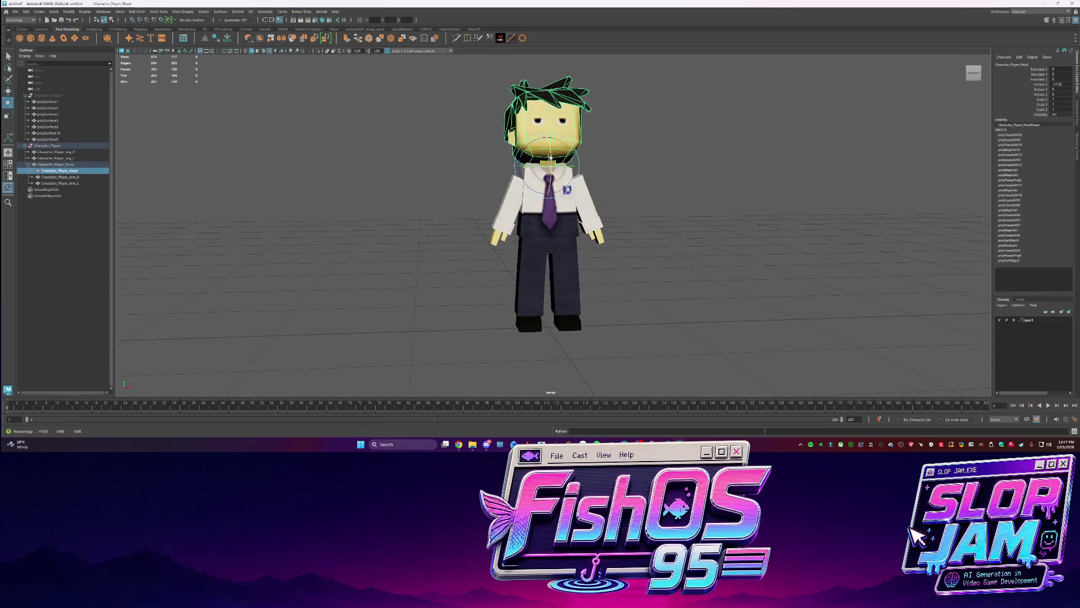
{"action": "left_click_drag", "start_coordinate": [549, 155], "coordinate": [518, 159], "text": "alt"}
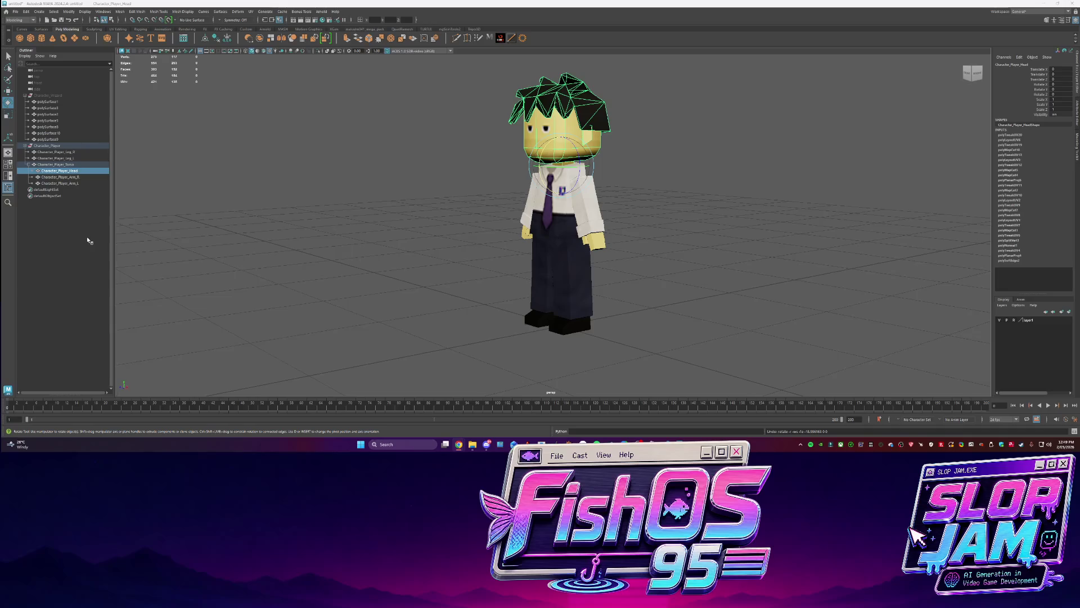
{"action": "left_click", "coordinate": [61, 304]}
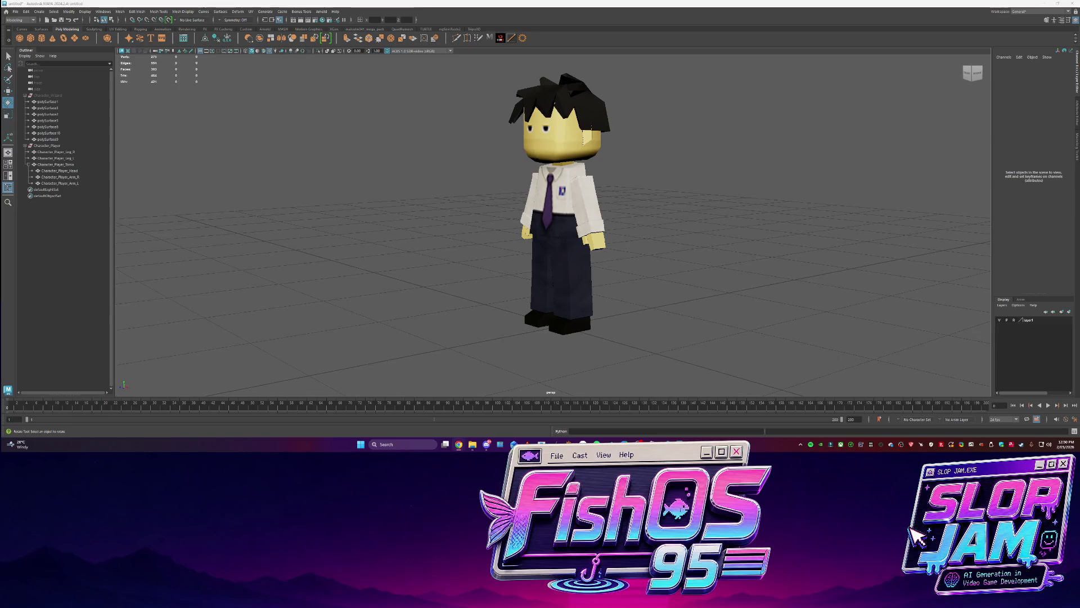
Select the Character_Player group and export the selection into the FishOS 95\Content\Meshes folder
{"action": "left_click_drag", "start_coordinate": [521, 201], "coordinate": [532, 201], "text": "alt"}
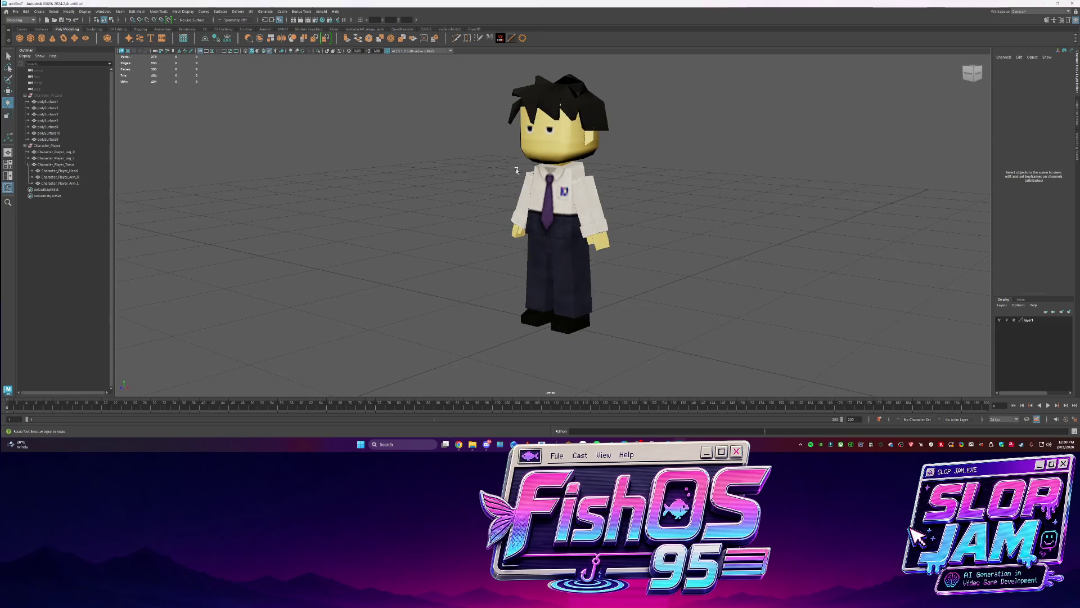
{"action": "left_click", "coordinate": [532, 201]}
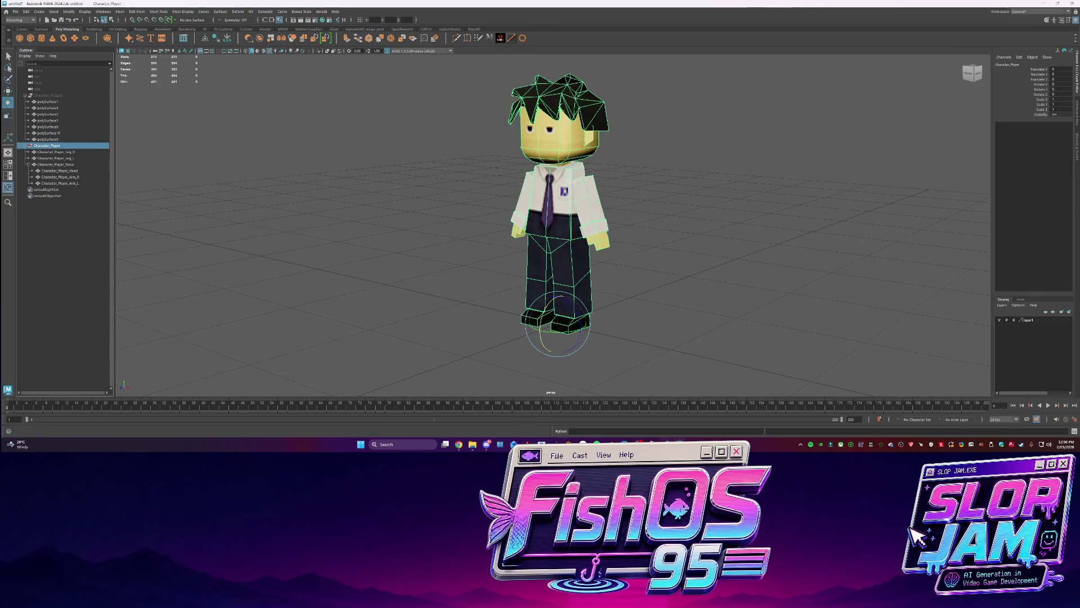
{"action": "left_click", "coordinate": [15, 12]}
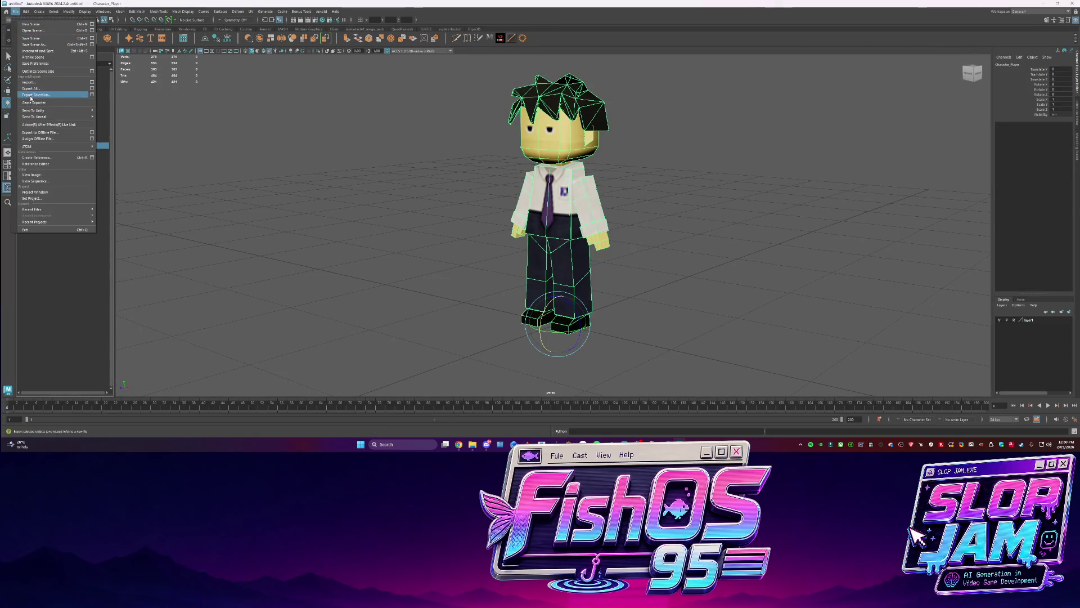
{"action": "left_click", "coordinate": [36, 94]}
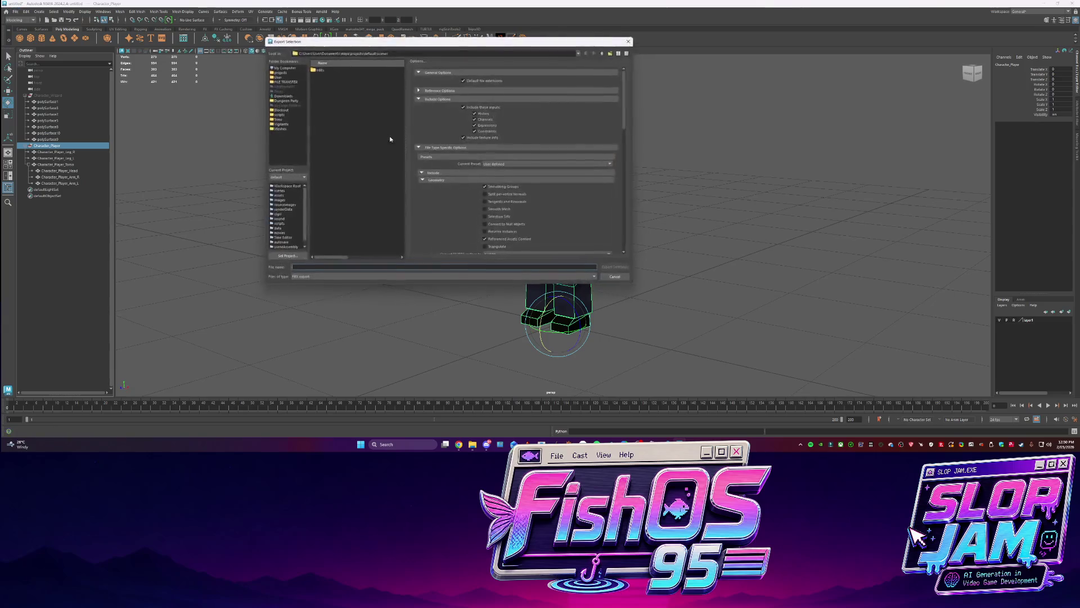
{"action": "left_click", "coordinate": [279, 72]}
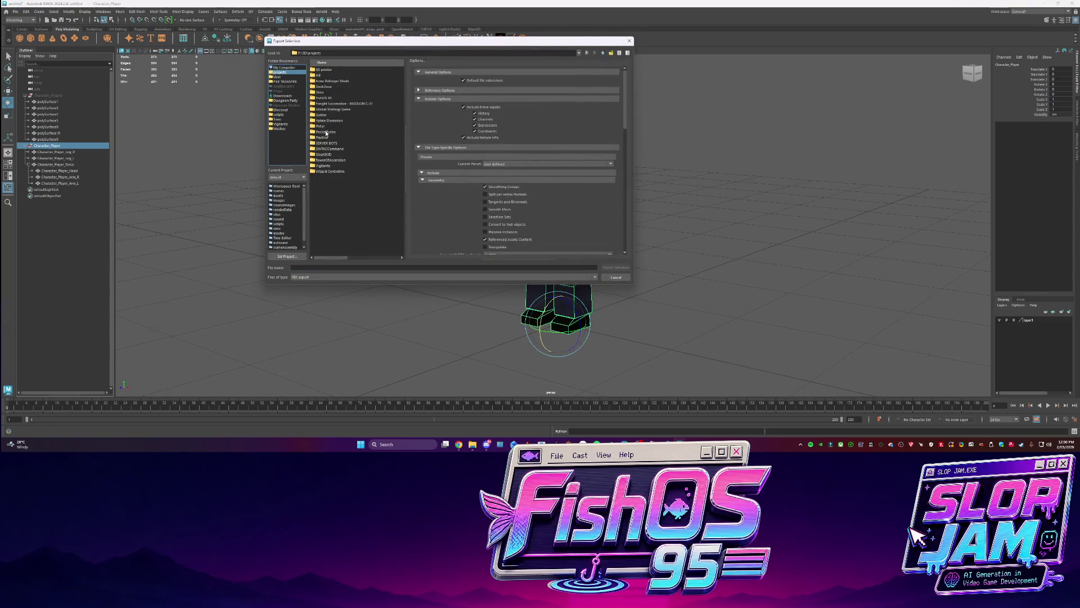
{"action": "left_click", "coordinate": [326, 155]}
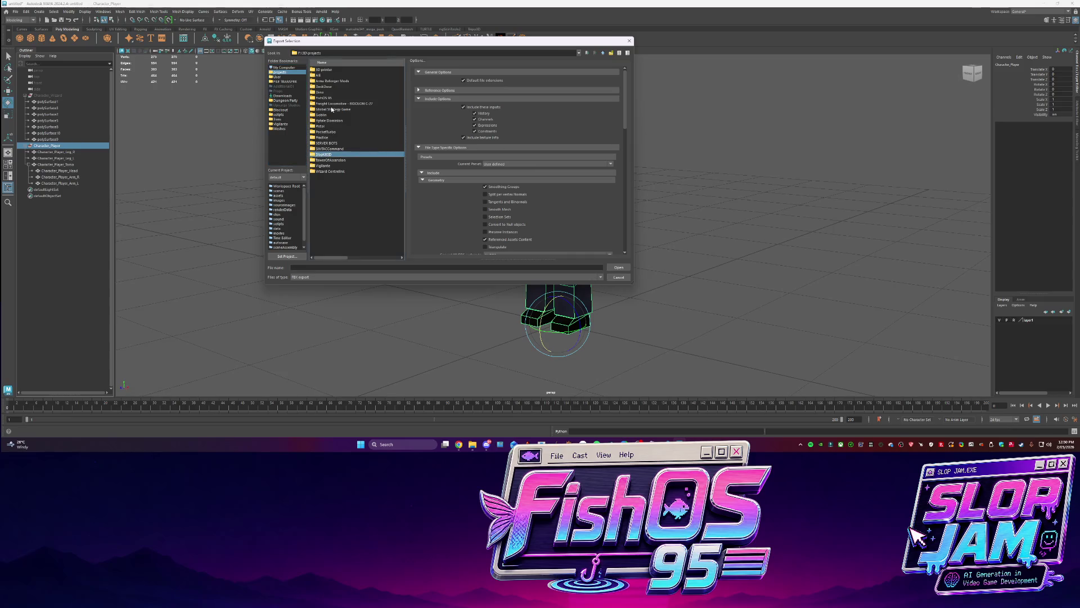
{"action": "double_click", "coordinate": [331, 98]}
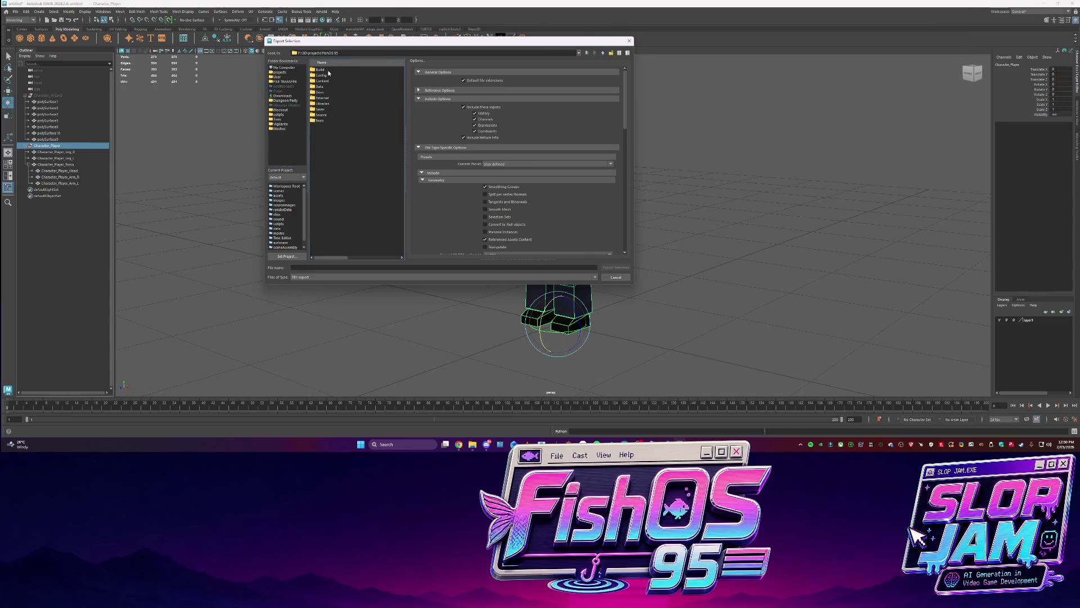
{"action": "double_click", "coordinate": [325, 80]}
{"action": "double_click", "coordinate": [321, 97]}
Name the export file SM_Character_Player and run the export
{"action": "left_click", "coordinate": [340, 267]}
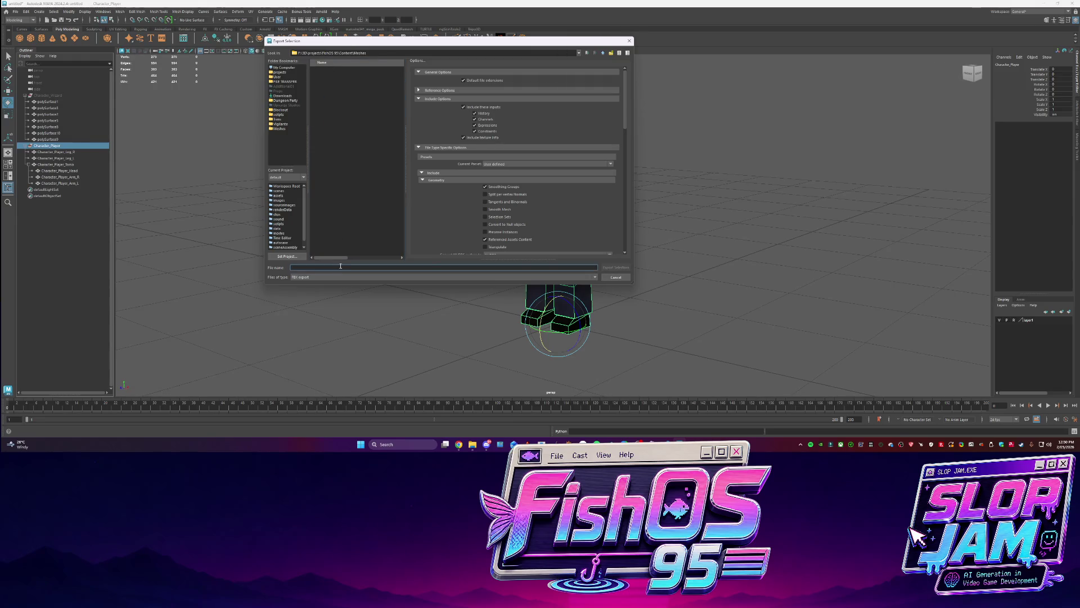
{"action": "type", "text": "SM"}
{"action": "type", "text": "_Ch"}
{"action": "key", "text": "BackSpace"}
{"action": "key", "text": "BackSpace"}
{"action": "key", "text": "BackSpace"}
{"action": "type", "text": "haracter_P"}
{"action": "type", "text": "layer"}
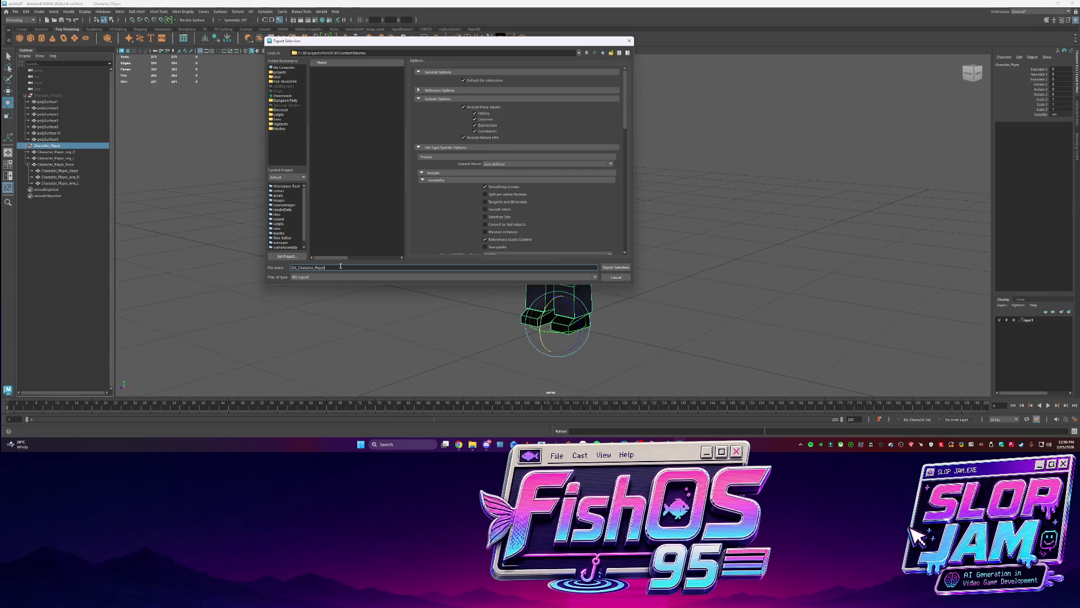
{"action": "key", "text": "Return"}
{"action": "mouse_move", "coordinate": [493, 449]}
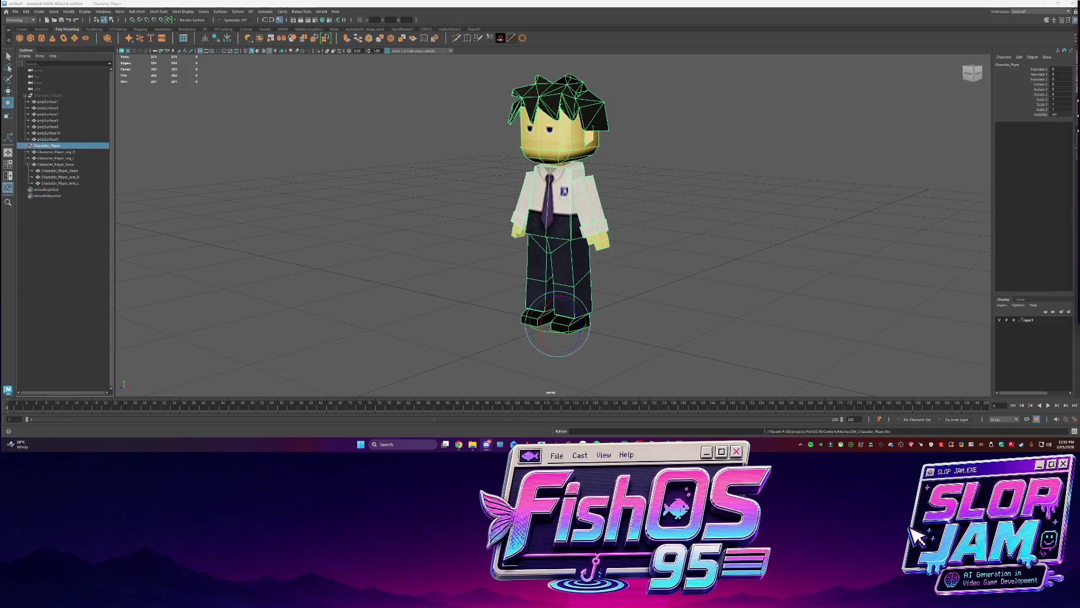
{"action": "mouse_move", "coordinate": [615, 264]}
{"action": "left_mouse_down", "text": "alt"}
{"action": "mouse_move", "coordinate": [574, 265]}
{"action": "mouse_move", "coordinate": [597, 198]}
{"action": "left_mouse_up", "text": "alt"}
Undo the left leg's test rotation, close the game preview, and switch to the Codex chat
{"action": "left_click", "coordinate": [557, 282]}
{"action": "key", "text": "ctrl+z"}
{"action": "key", "text": "ctrl+z"}
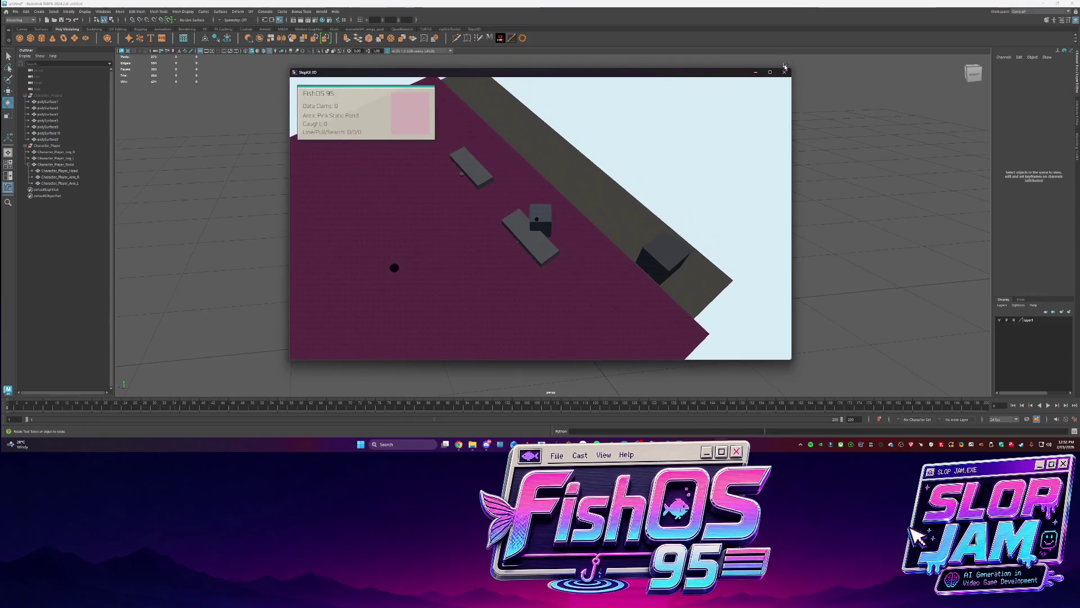
{"action": "key", "text": "Escape"}
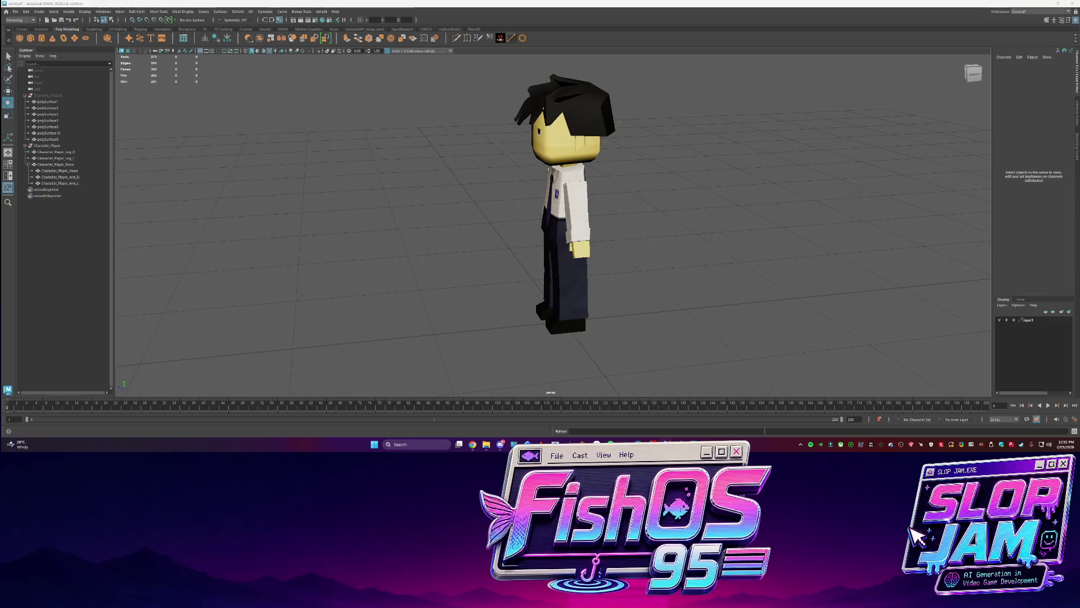
{"action": "mouse_move", "coordinate": [478, 446]}
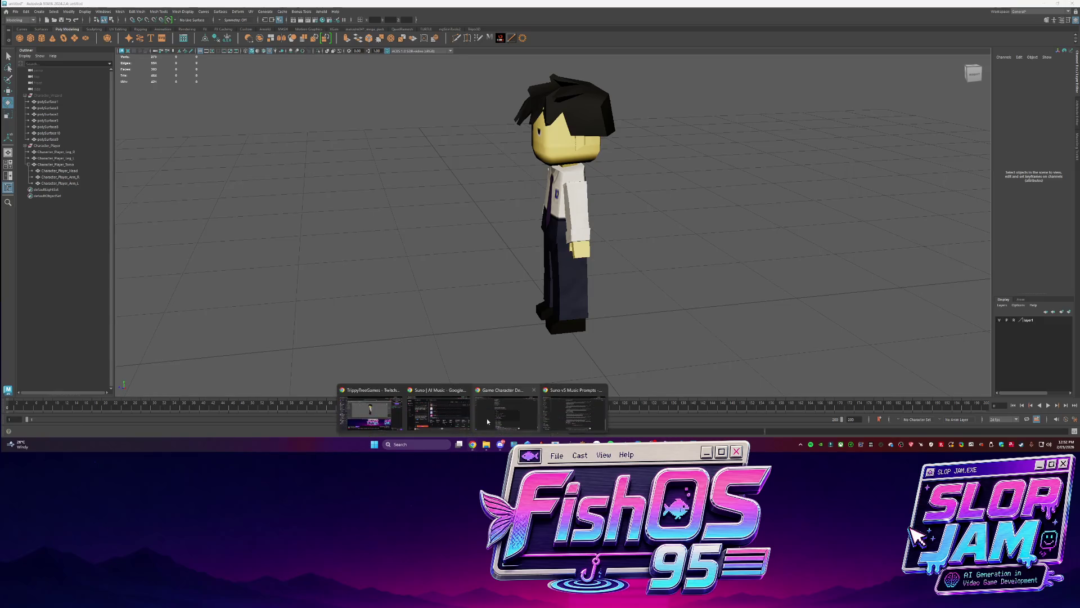
{"action": "key", "text": "alt+Tab"}
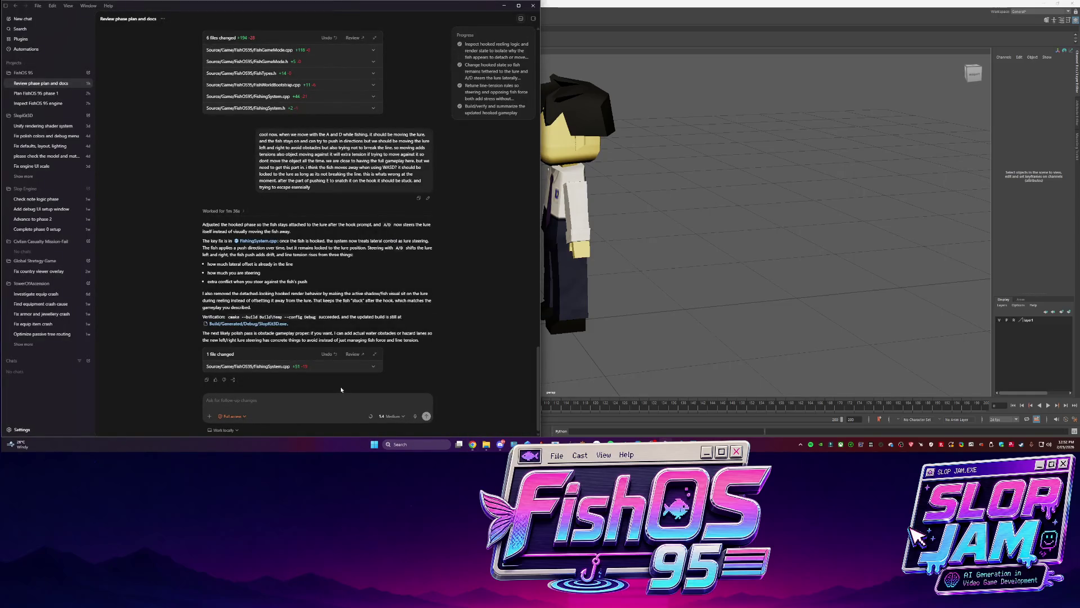
Ask Codex to make the imported model the player with its material and texture atlas, then return to Maya
{"action": "left_click", "coordinate": [360, 399]}
{"action": "type", "text": "I just"}
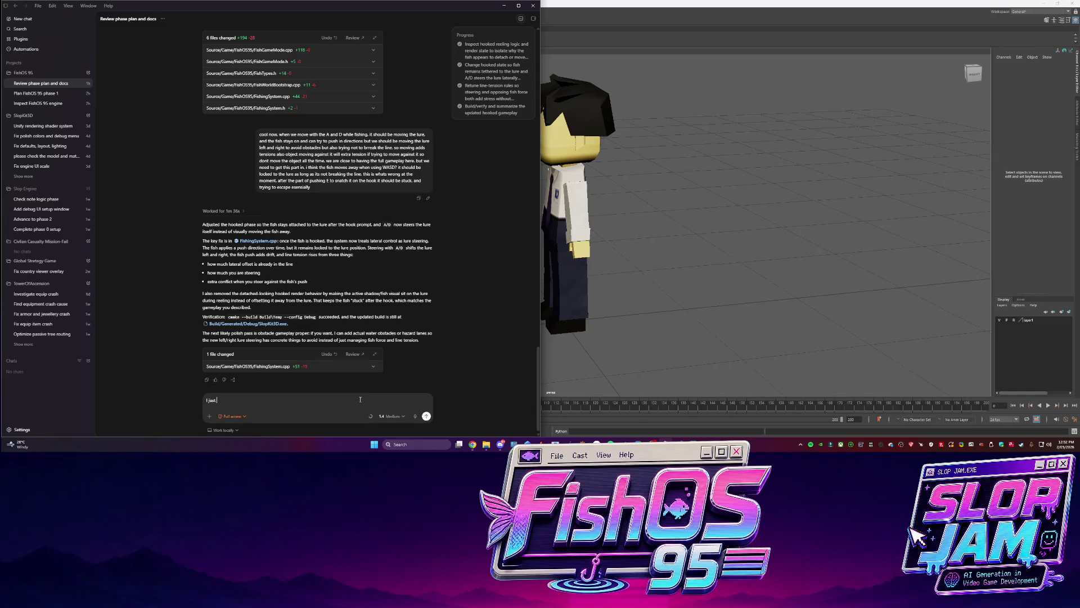
{"action": "type", "text": " imporx model of the playe"}
{"action": "type", "text": "an you please make ta"}
{"action": "type", "text": "hat the player model. now"}
{"action": "type", "text": "nd"}
{"action": "type", "text": "apply"}
{"action": "type", "text": " the material"}
{"action": "type", "text": " and "}
{"action": "type", "text": "texture I also"}
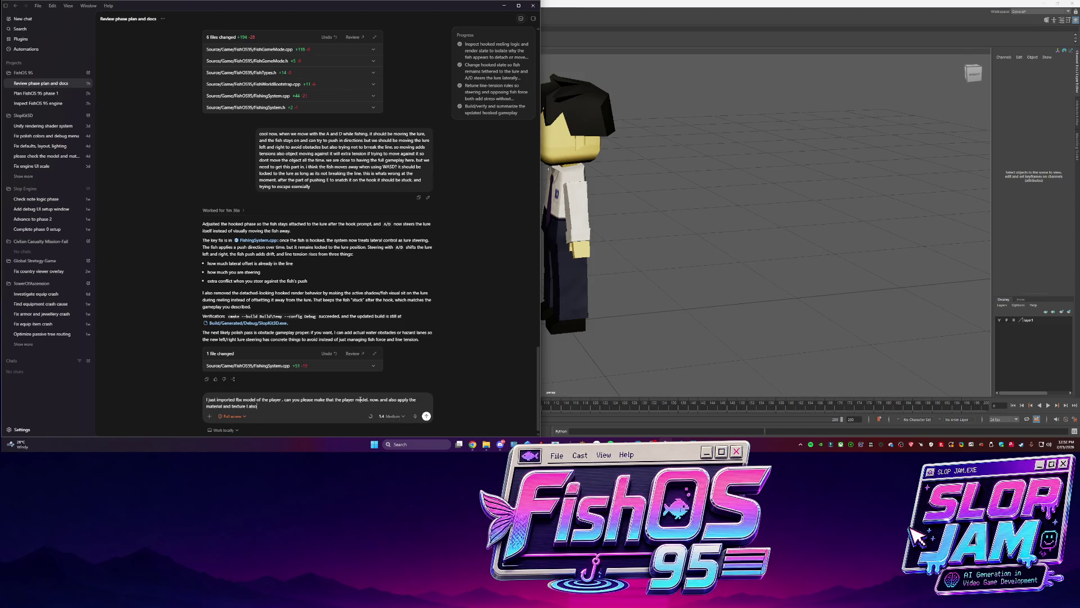
{"action": "type", "text": " have in ther. i have a player atlast"}
{"action": "type", "text": " that can o on the player"}
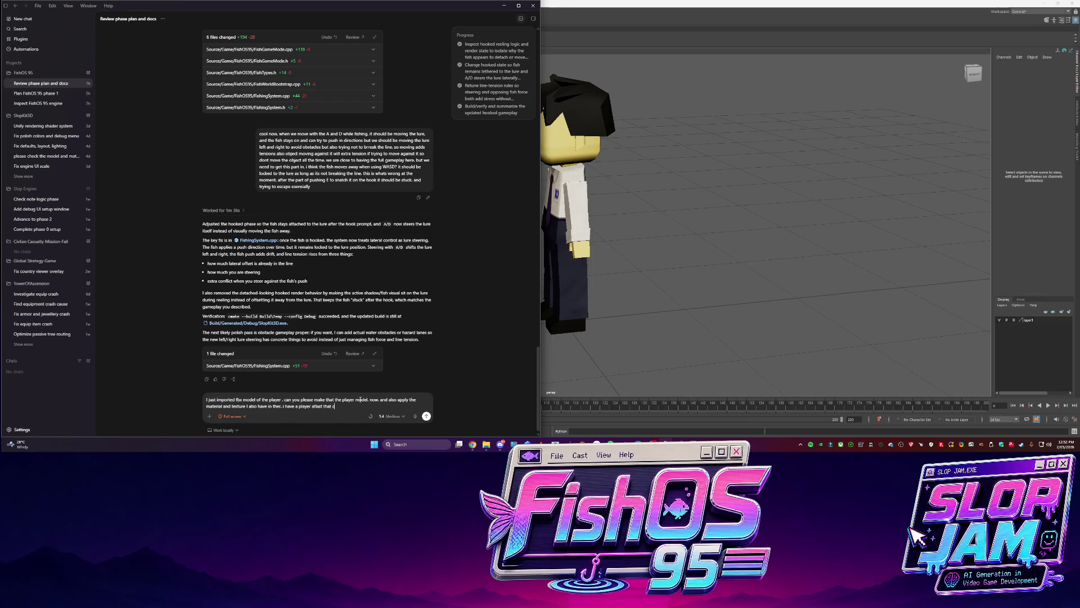
{"action": "key", "text": "Return"}
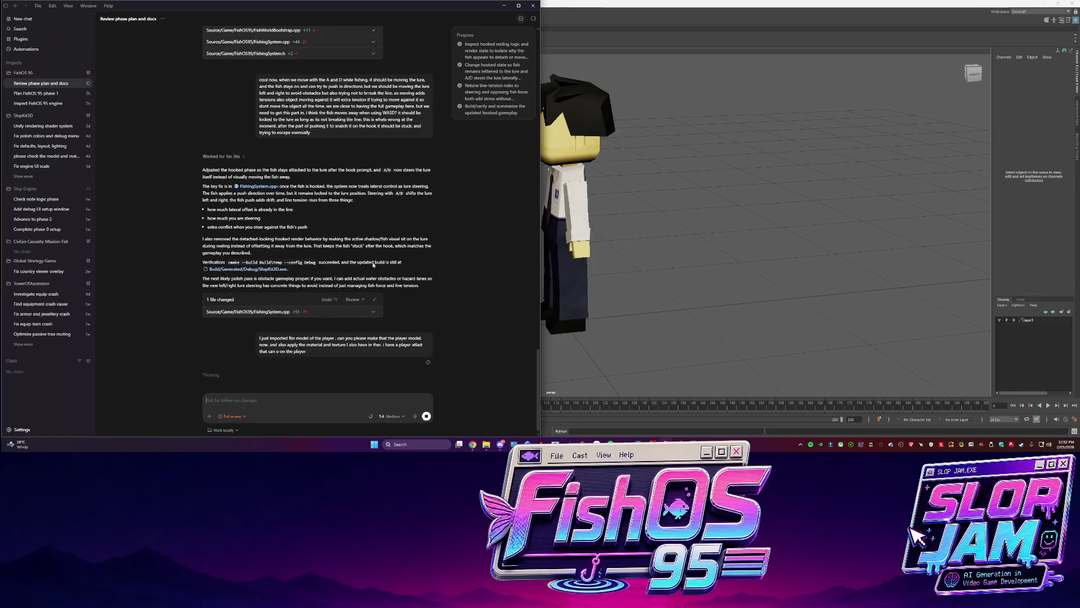
{"action": "left_click", "coordinate": [628, 248]}
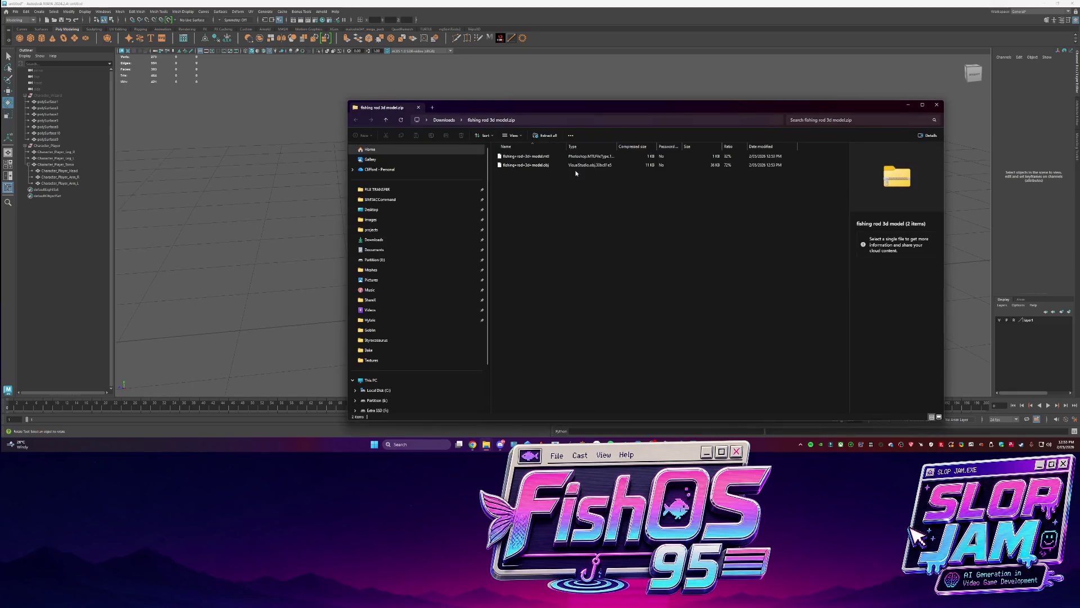
{"action": "left_click", "coordinate": [574, 165]}
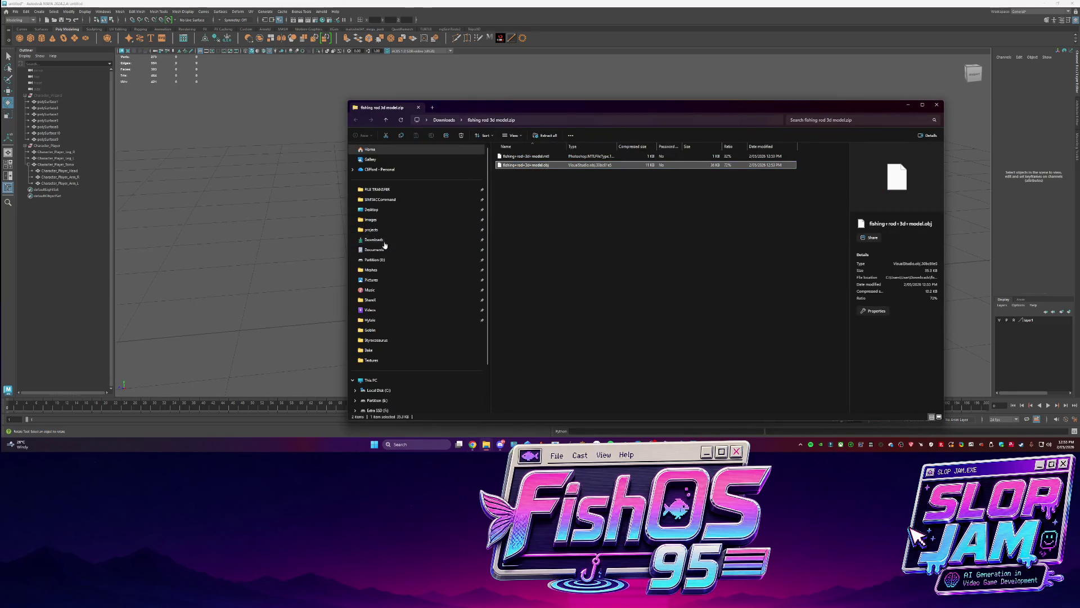
Clear the zip file selection and bring Maya back, facing the character's front
{"action": "left_click", "coordinate": [551, 224]}
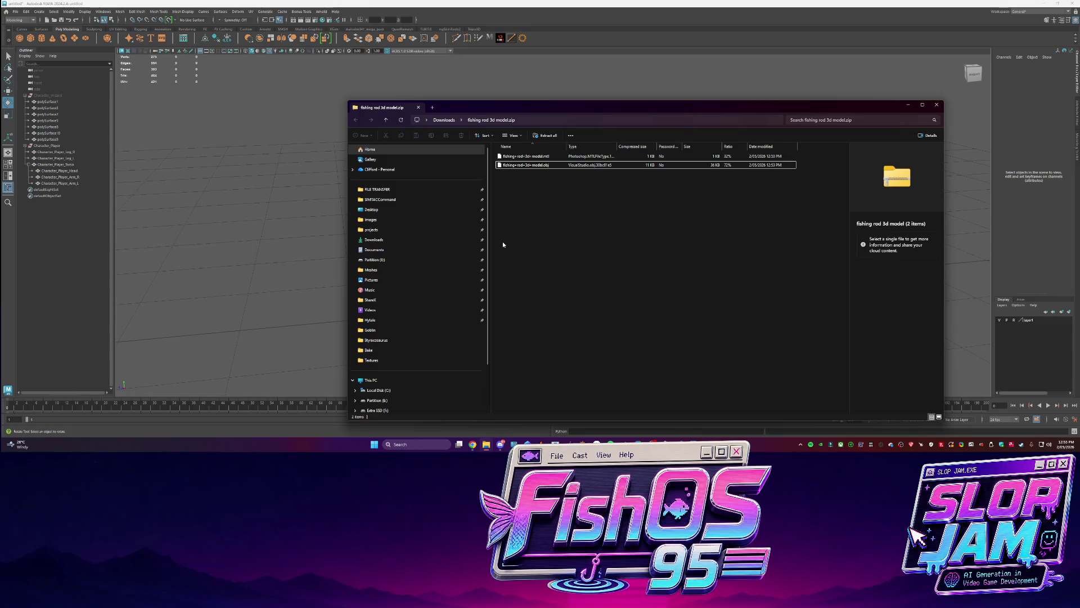
{"action": "key", "text": "alt+Tab"}
{"action": "left_click_drag", "start_coordinate": [499, 234], "coordinate": [451, 231], "text": "alt"}
Open and refresh Downloads over Maya, then drag fishing+rod+3d+model.obj into the scene
{"action": "mouse_move", "coordinate": [486, 444]}
{"action": "left_click", "coordinate": [452, 404]}
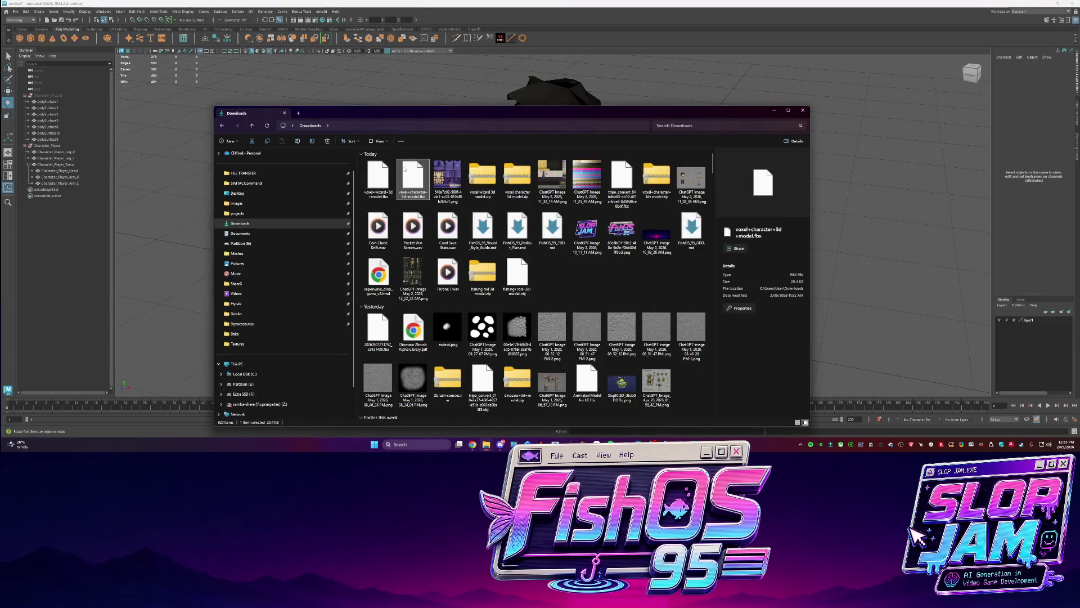
{"action": "left_click", "coordinate": [561, 272]}
{"action": "key", "text": "ctrl+l"}
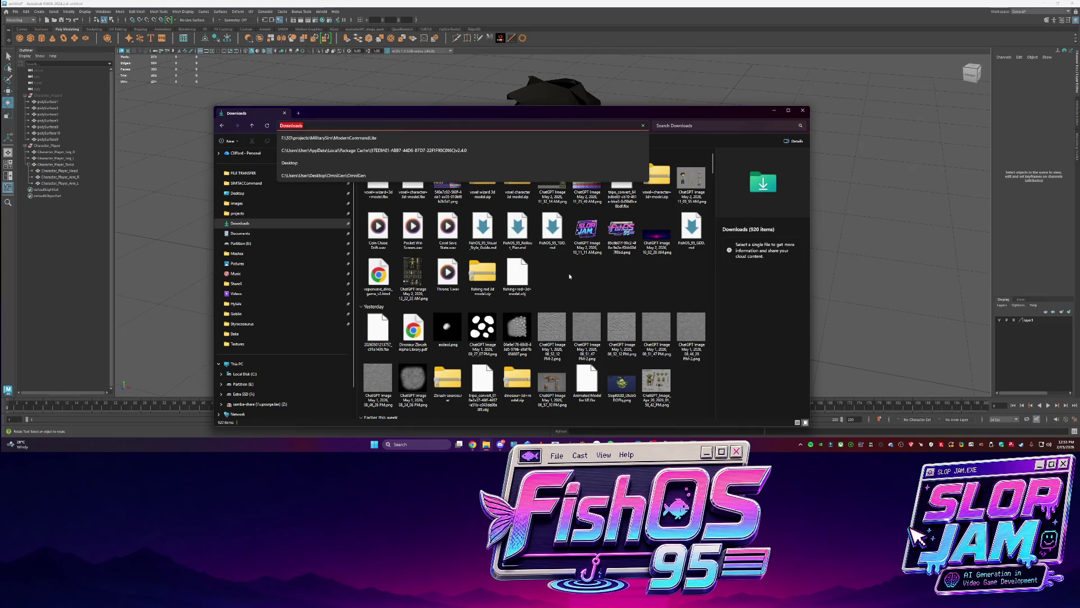
{"action": "key", "text": "Escape"}
{"action": "left_click_drag", "start_coordinate": [349, 195], "coordinate": [192, 185]}
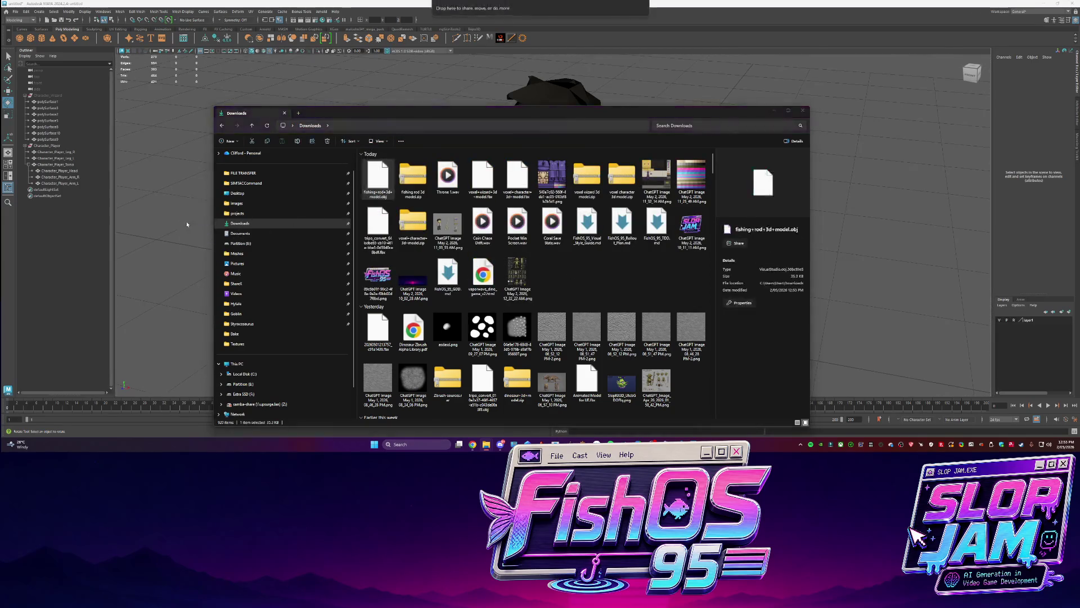